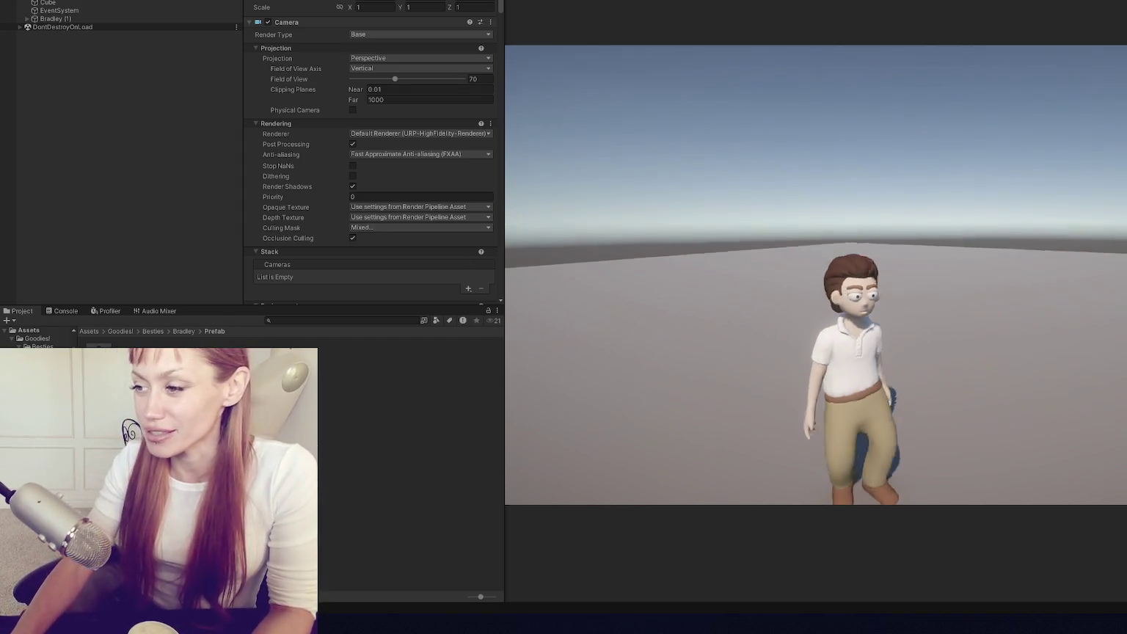
- Walk the character forward with W in play mode, then stop play mode with Ctrl+P
key(w)
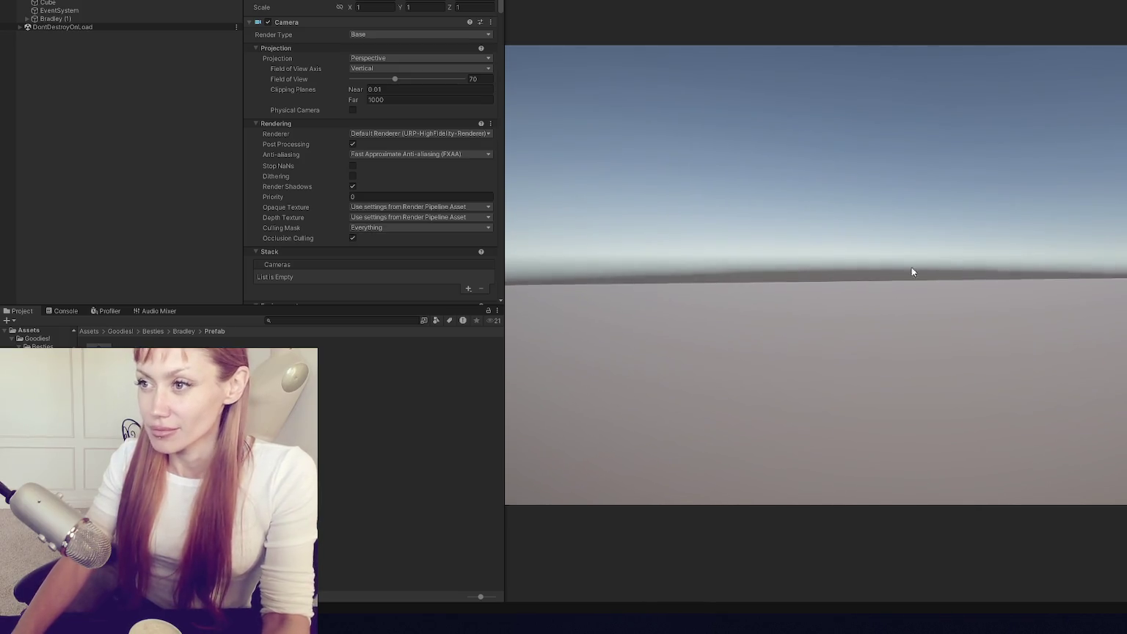
key(ctrl+p)
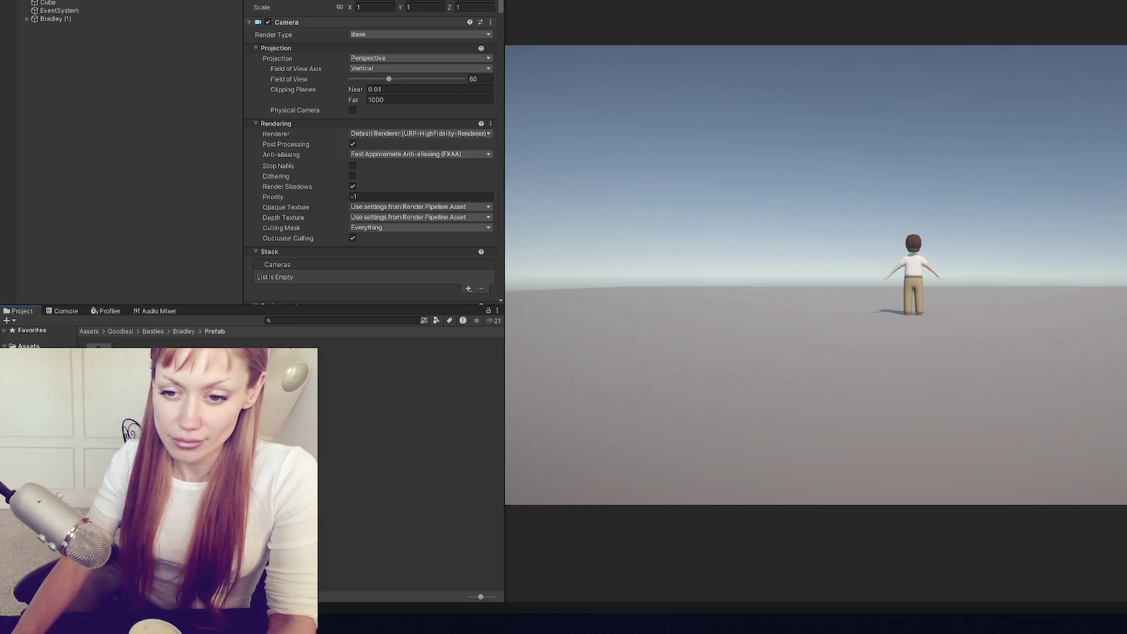
- Switch the Bricks and Fabric materials to the Universal Render Pipeline/Lit shader
click(403, 440)
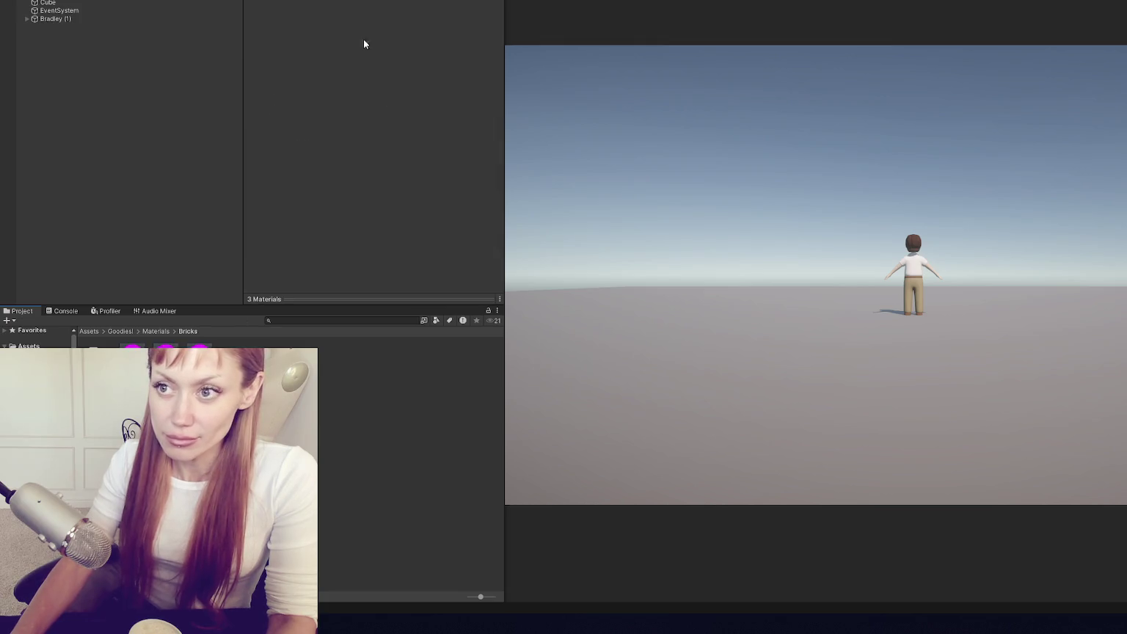
click(371, 8)
text(lit)
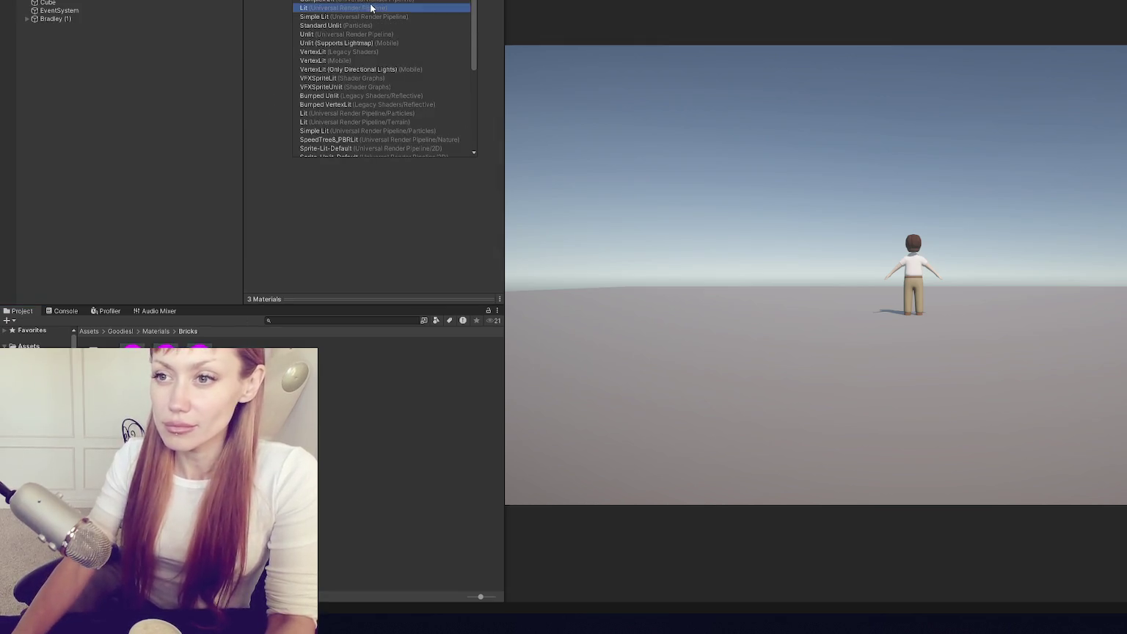
click(370, 8)
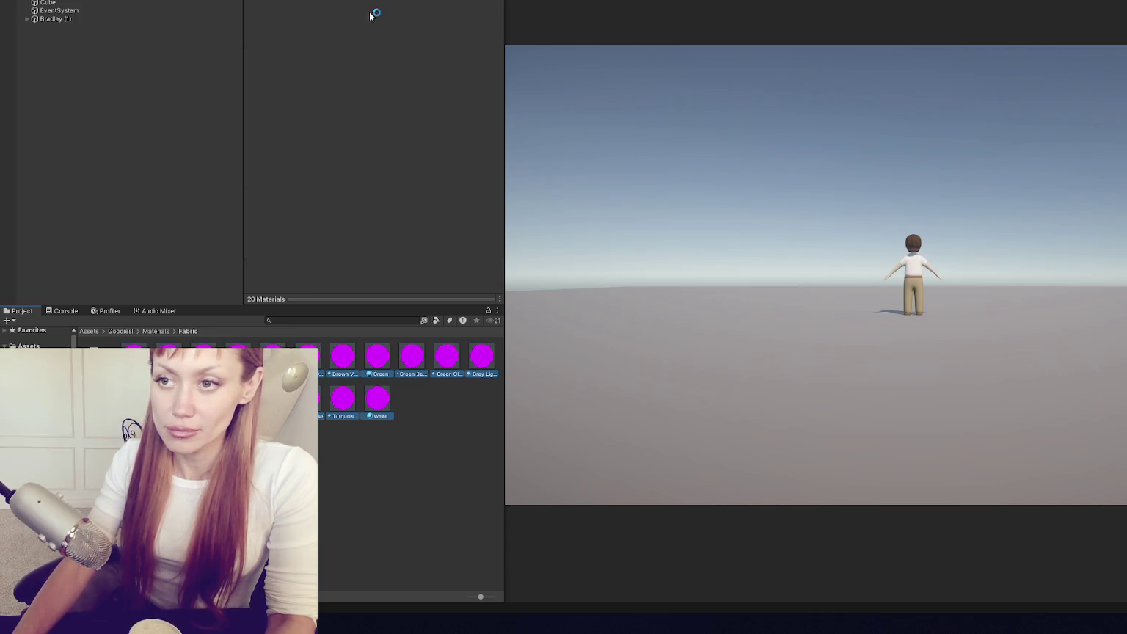
click(370, 8)
text(lit)
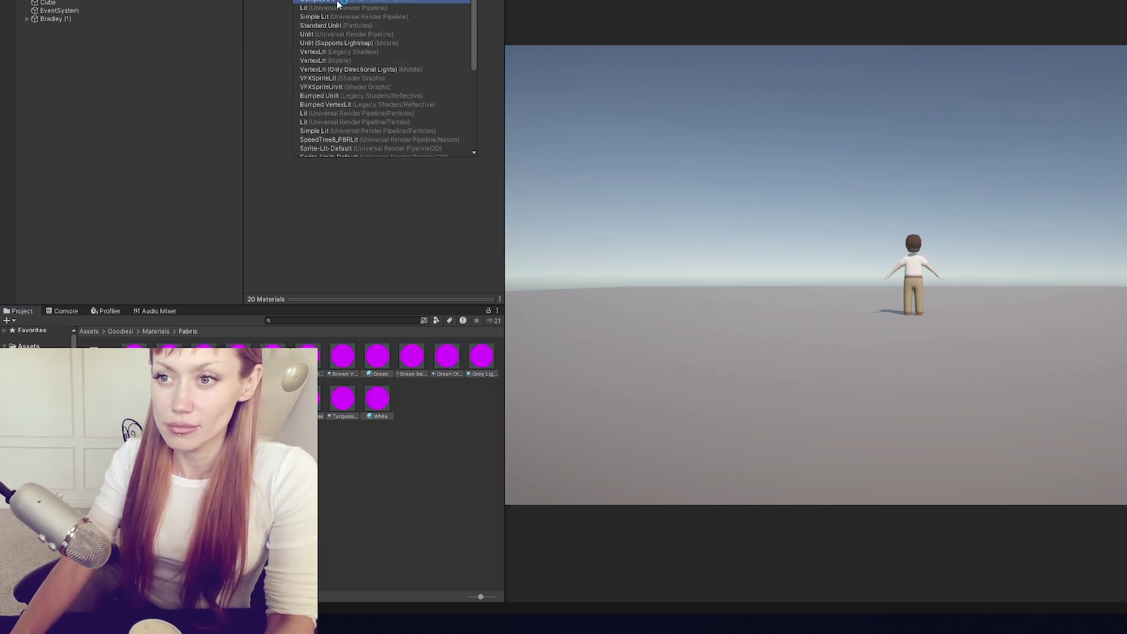
click(337, 4)
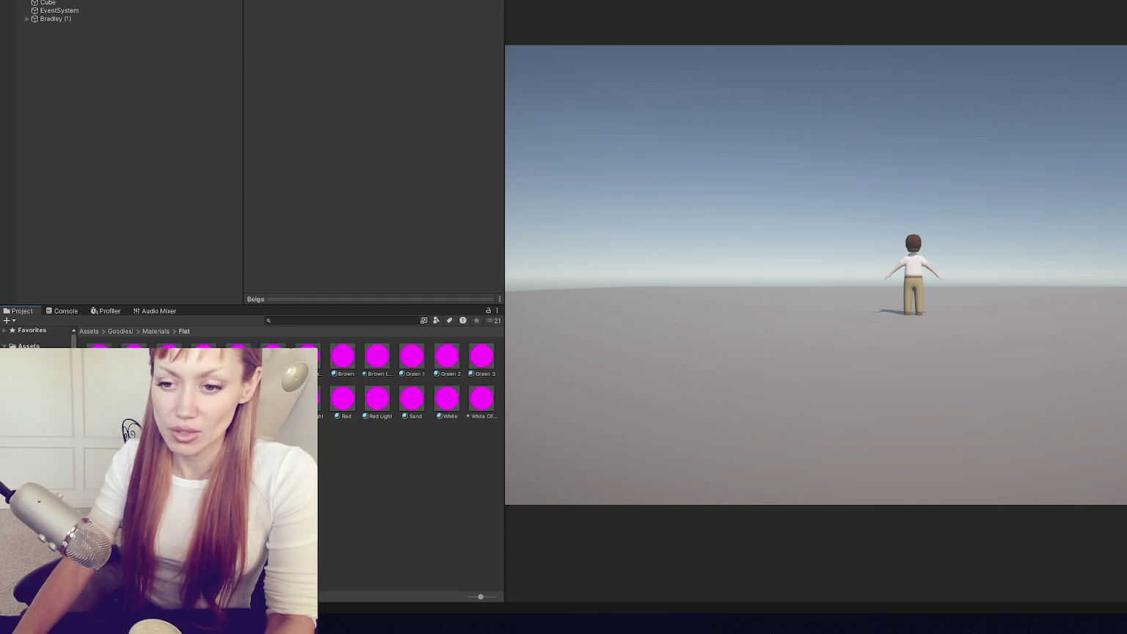
- Apply the Lit shader to the Flat, Floors and Food materials
text(lit)
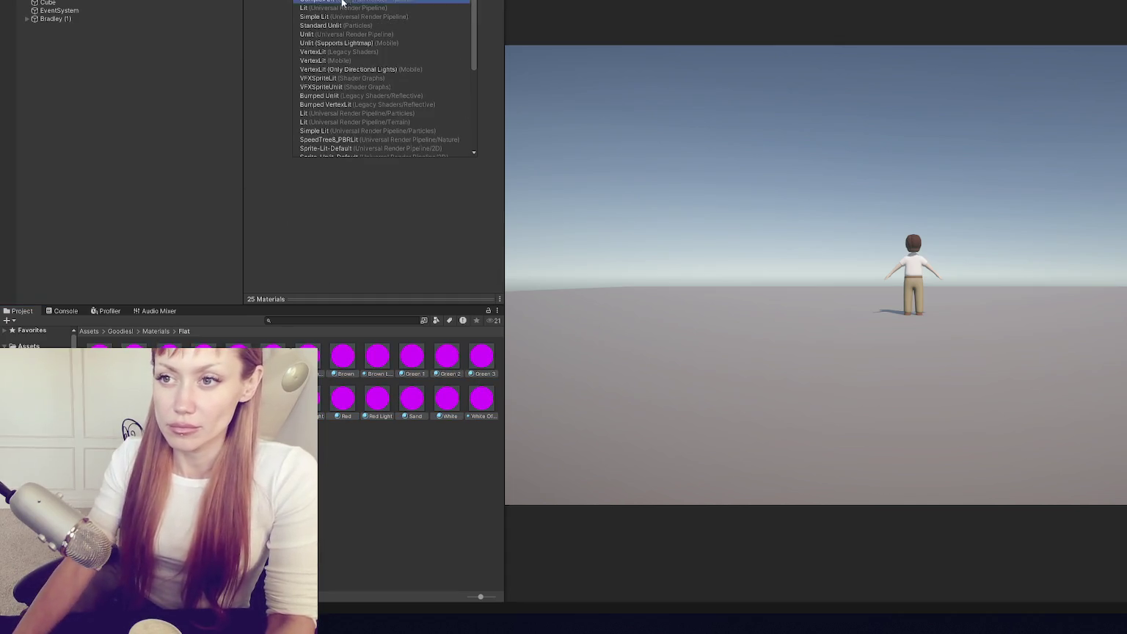
key(Return)
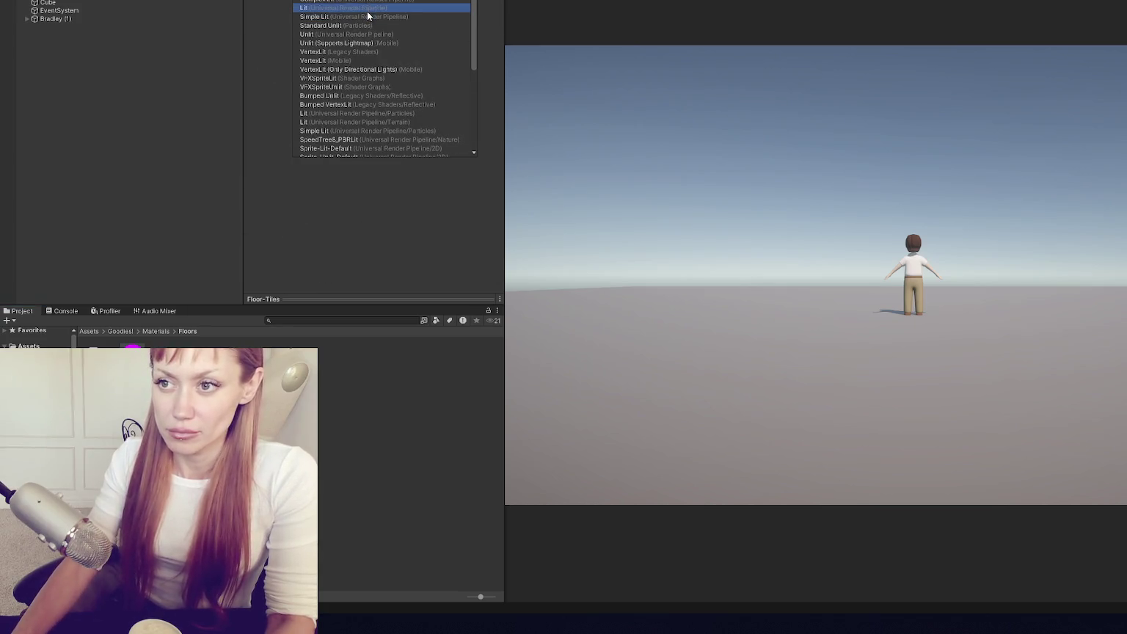
click(363, 8)
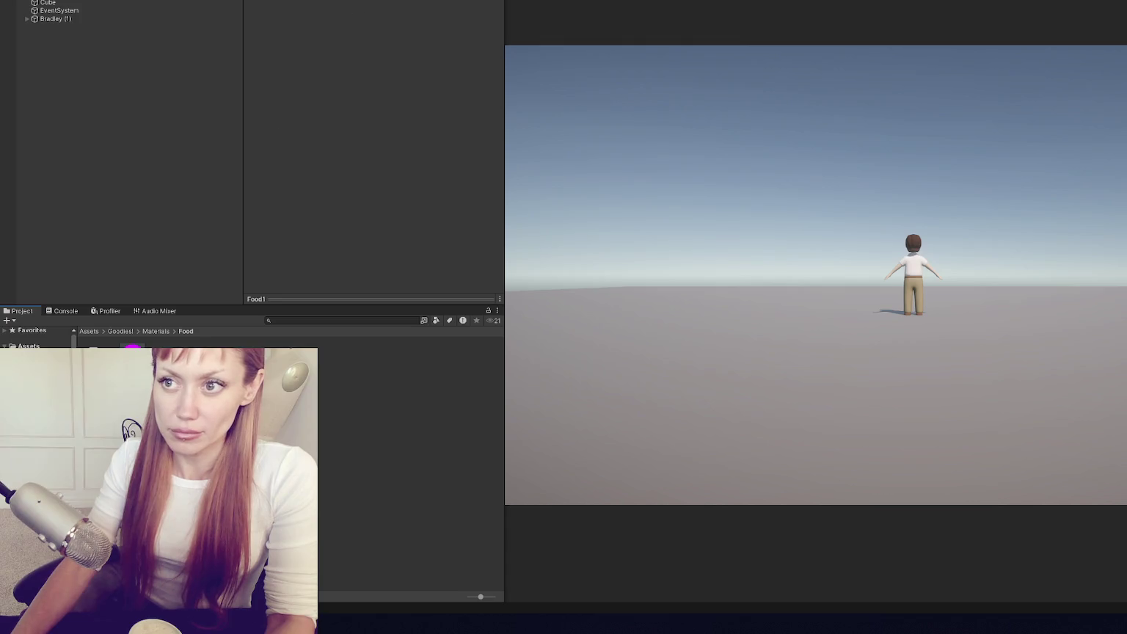
click(361, 8)
- Select all nine Glowing materials and apply a URP shader to them
key(Down)
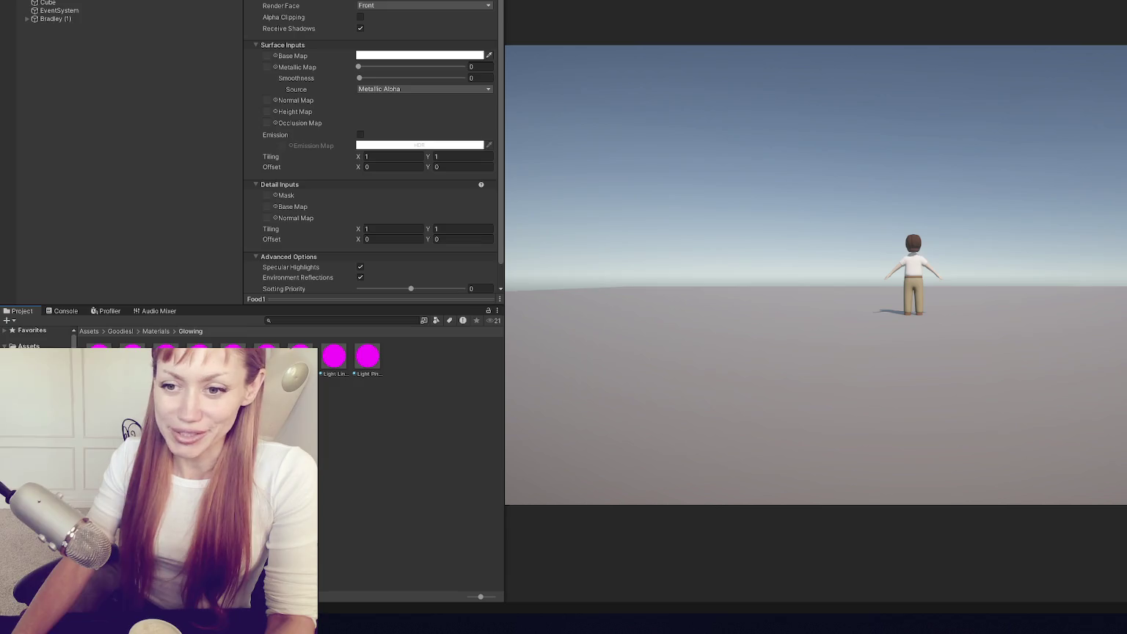
click(389, 367)
key(ctrl+a)
click(361, 8)
click(345, 143)
click(350, 18)
- Give the Main materials URP Lit and the Metallic Gold material Simple Lit
key(Down)
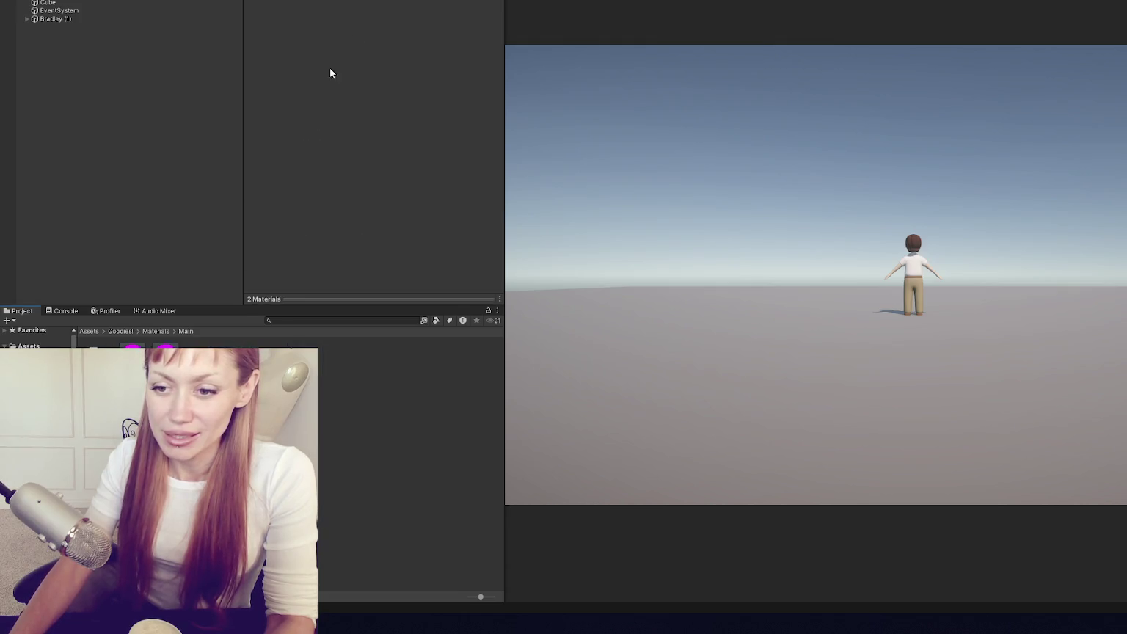
click(361, 8)
click(336, 95)
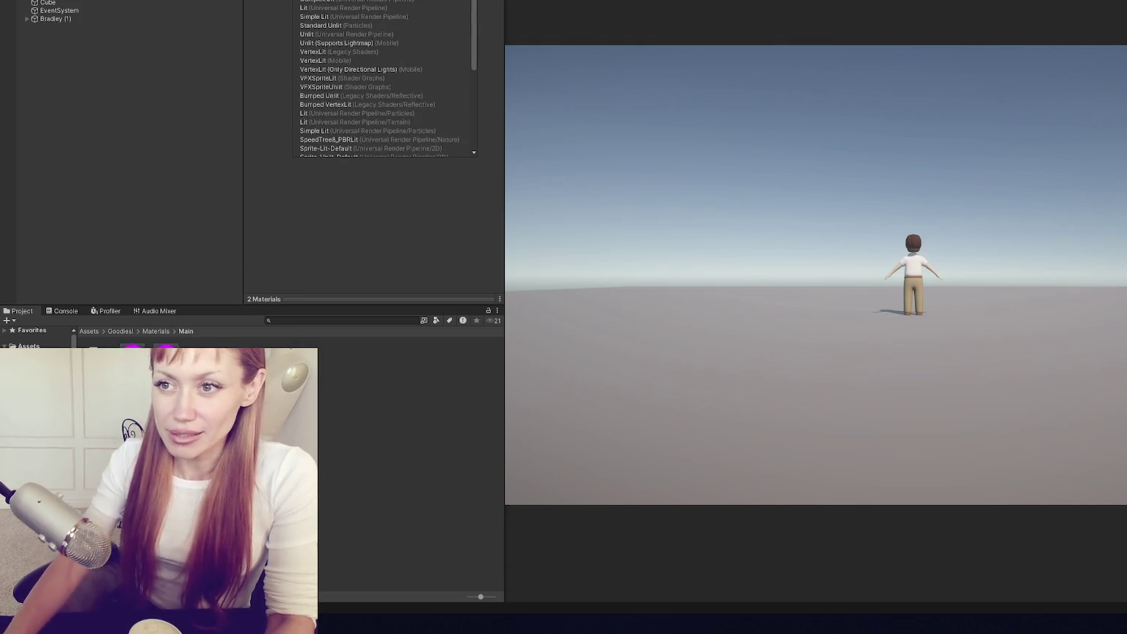
click(372, 9)
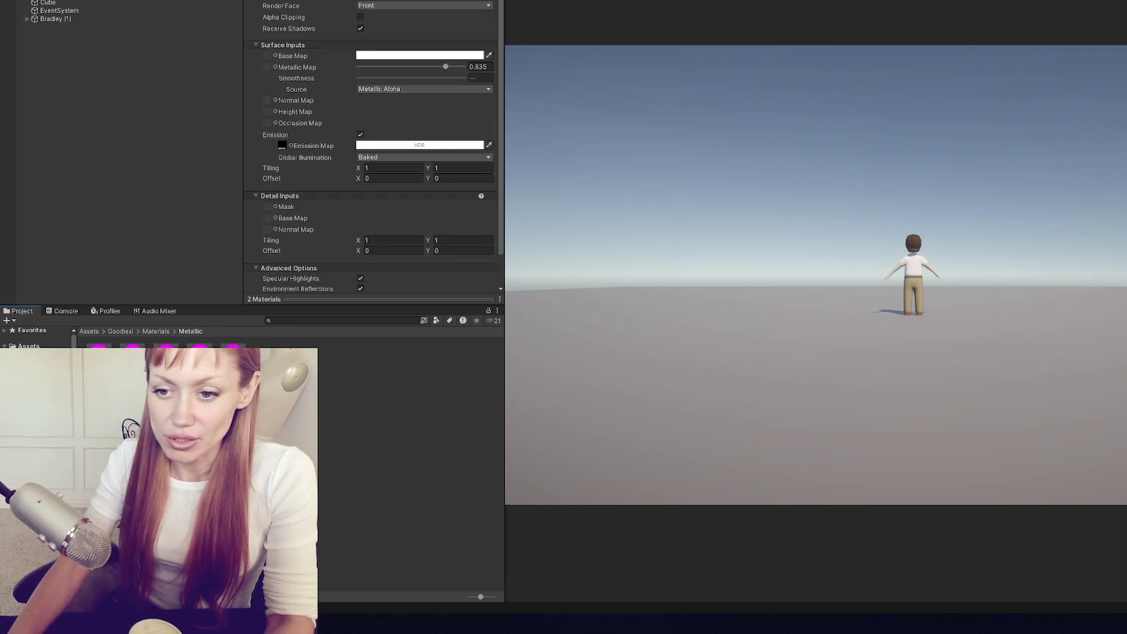
key(Right)
click(361, 8)
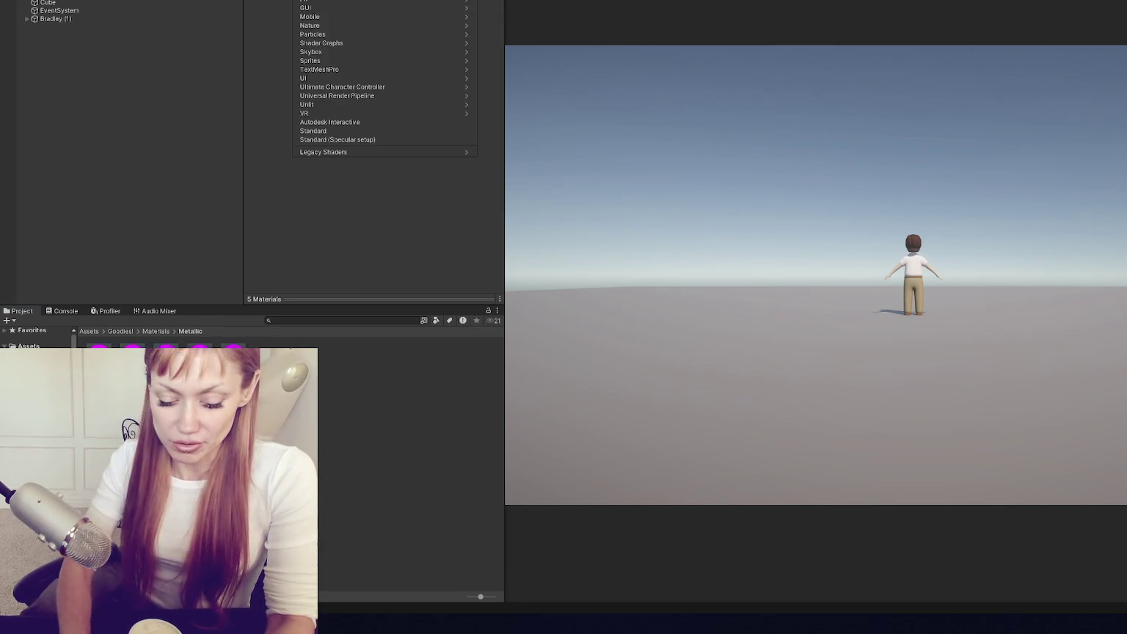
text(lit)
click(341, 16)
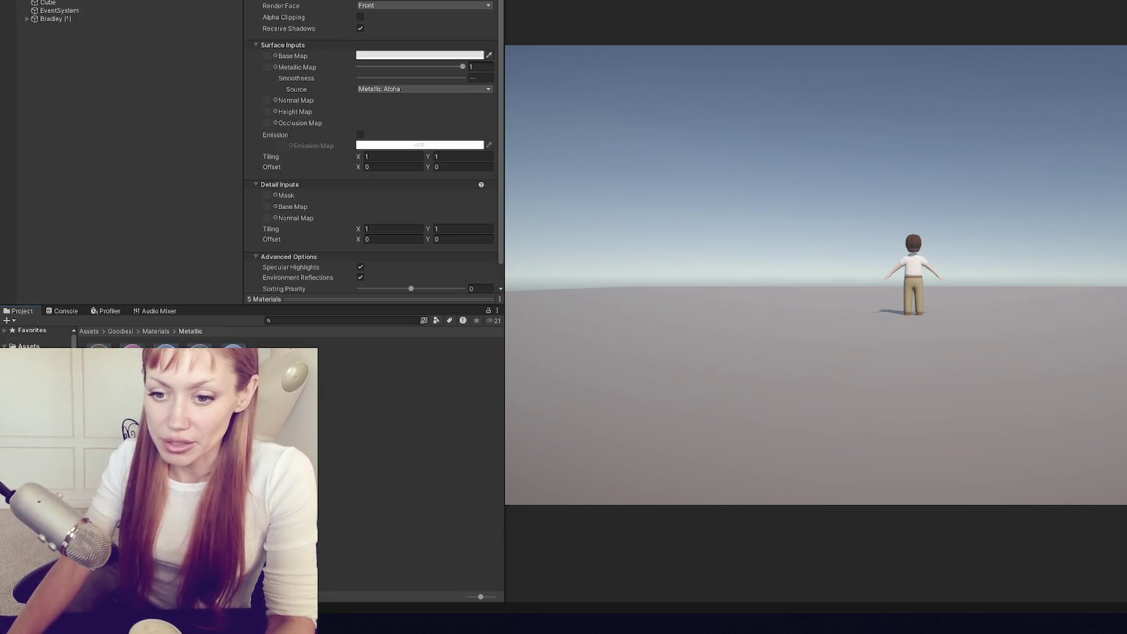
- Apply Lit to the Objects materials, then select all 13 Paintings materials
key(shift+Right)
click(361, 8)
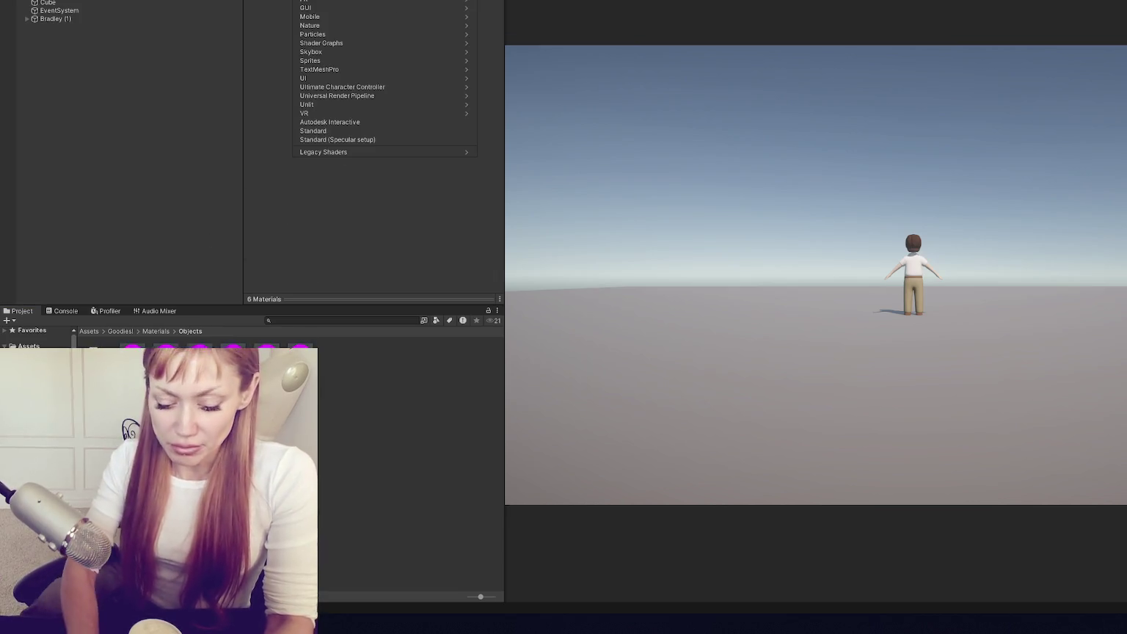
click(354, 7)
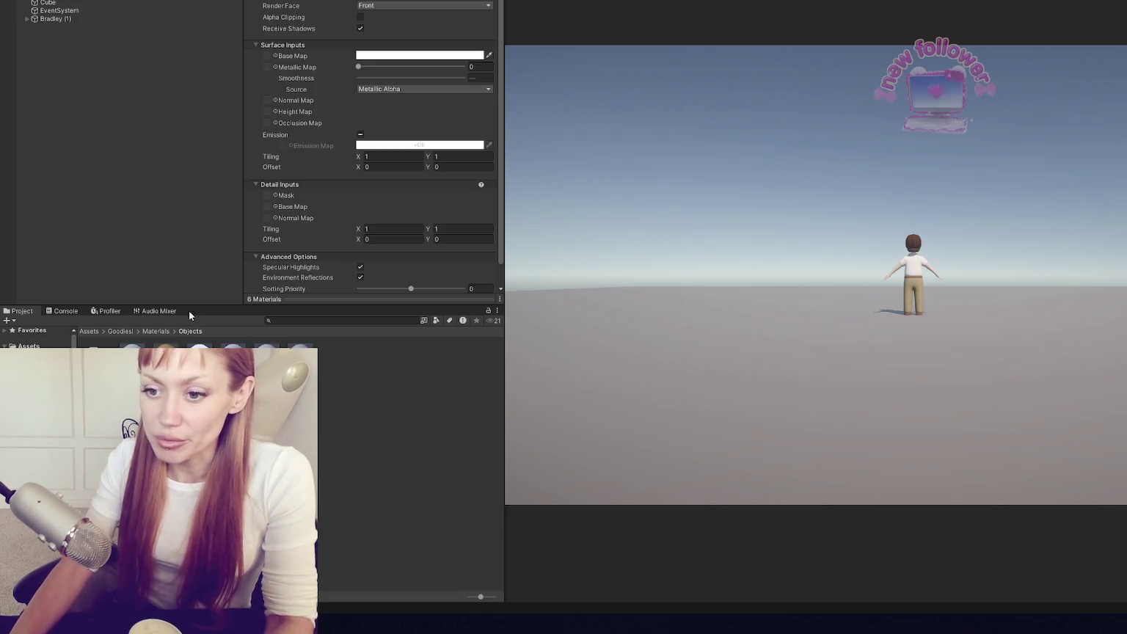
click(44, 381)
key(ctrl+a)
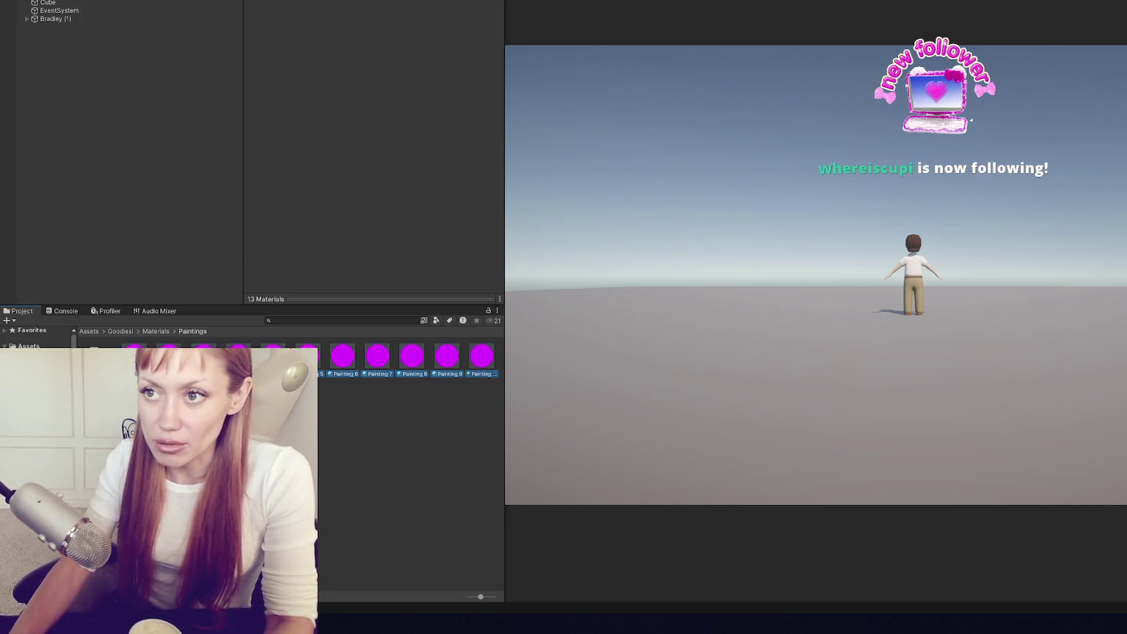
- Switch the Paintings and Plaid materials to the Lit shader
click(361, 8)
click(336, 95)
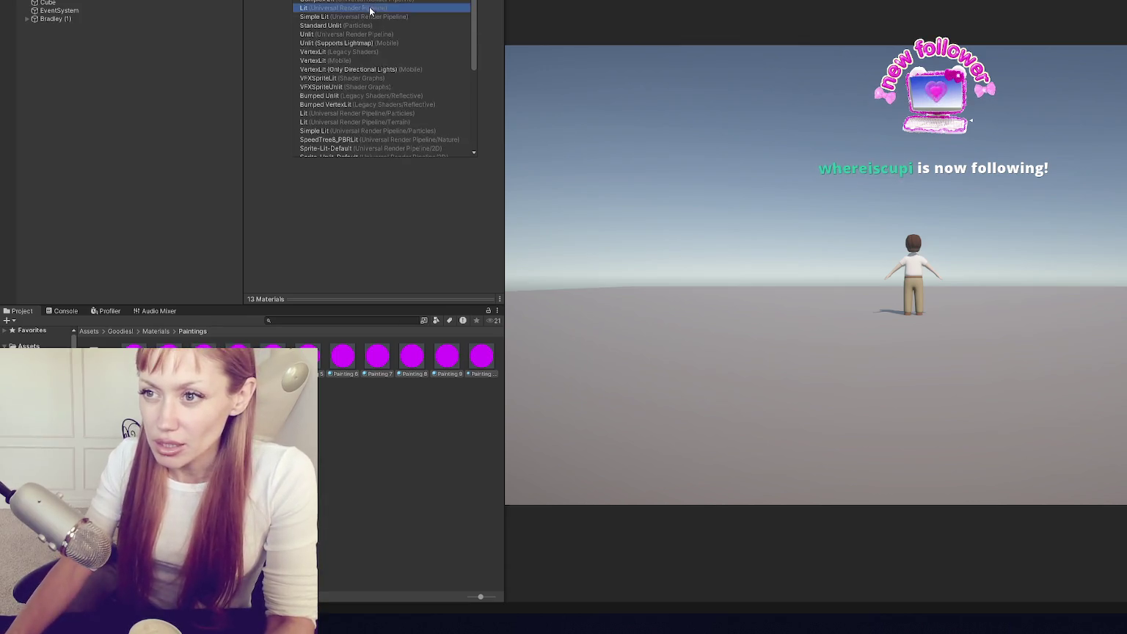
click(323, 9)
click(44, 393)
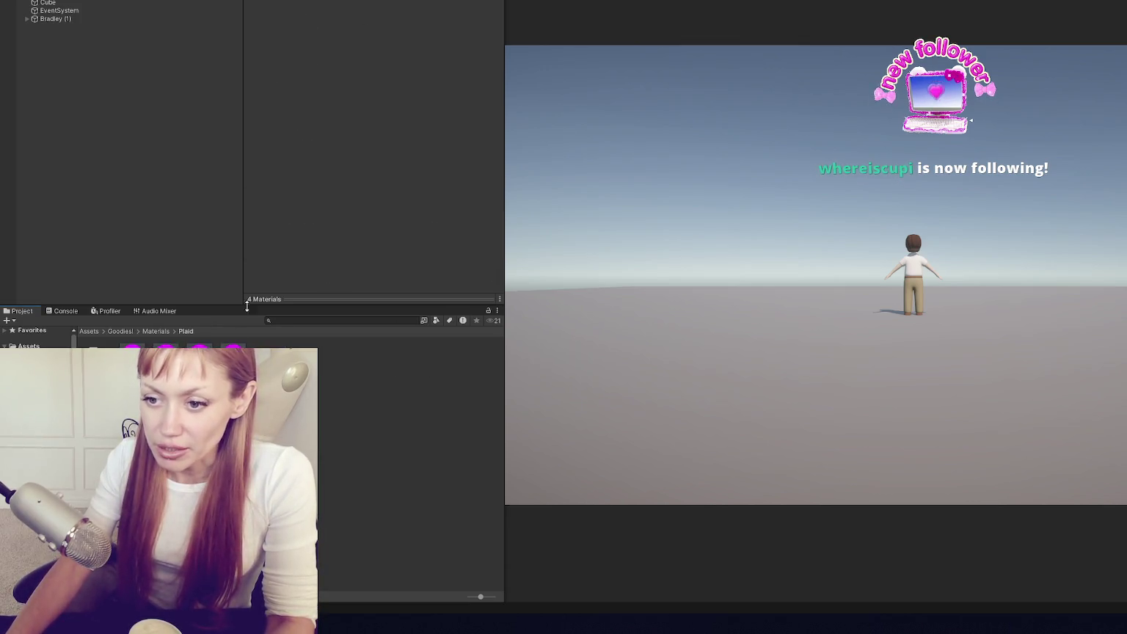
click(359, 8)
text(lit)
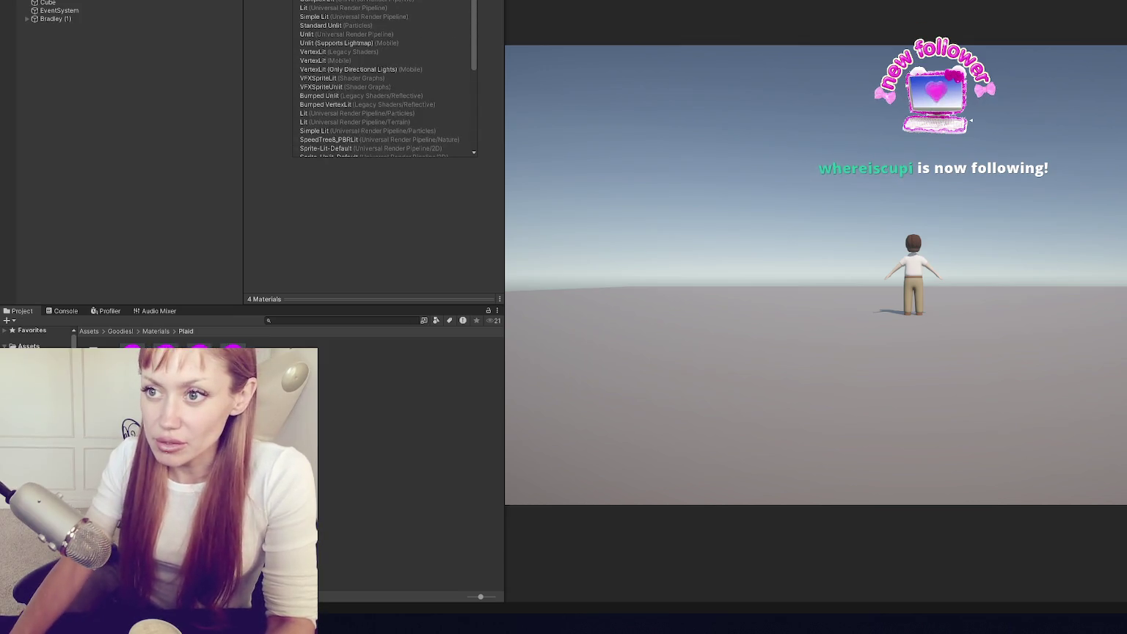
click(359, 7)
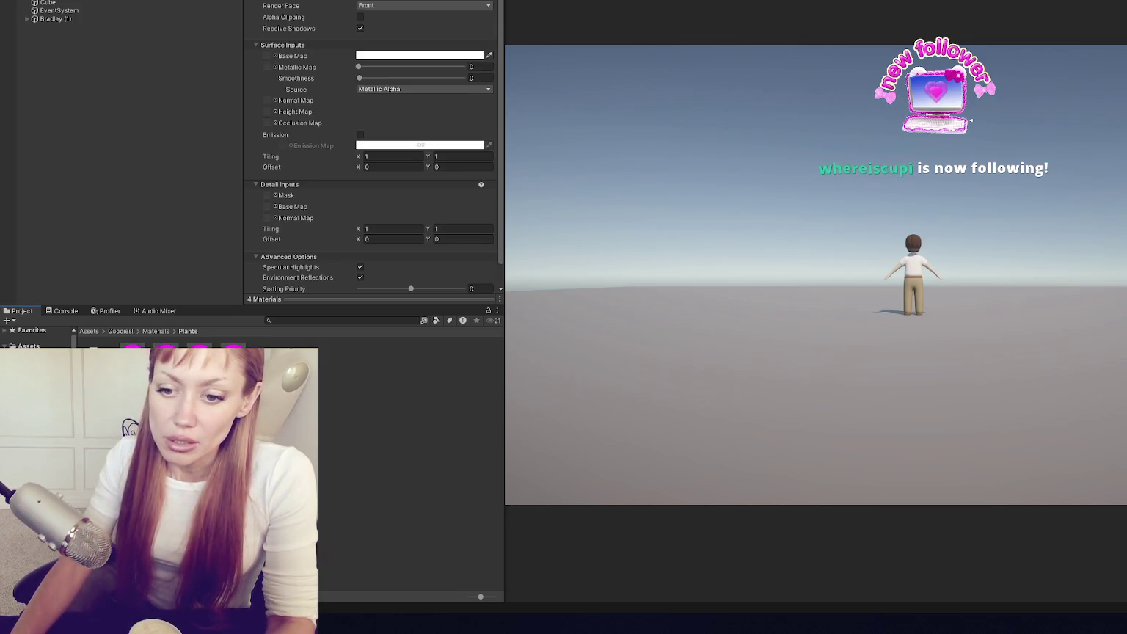
- Apply the Lit shader to the Plants, Plastic, Transparent and Walls materials
click(366, 9)
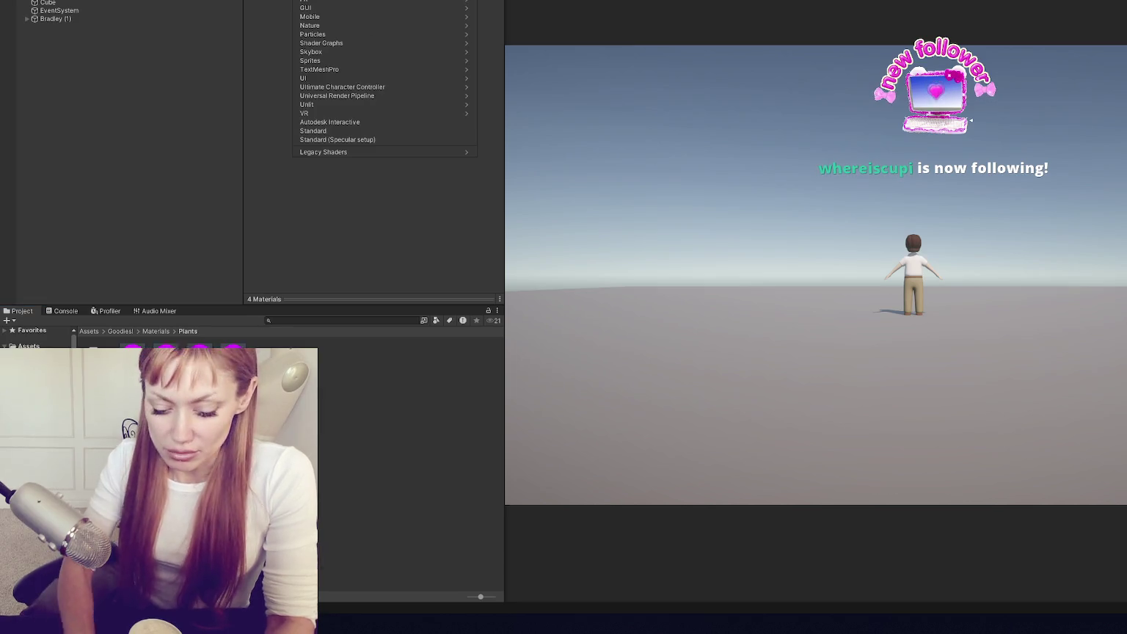
click(344, 7)
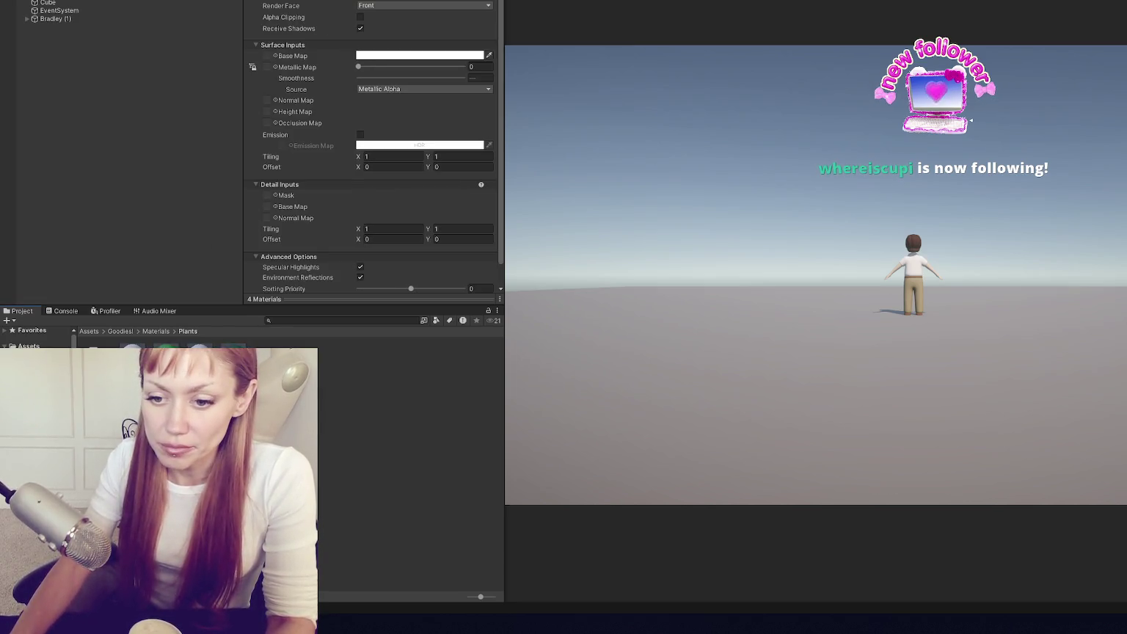
click(366, 6)
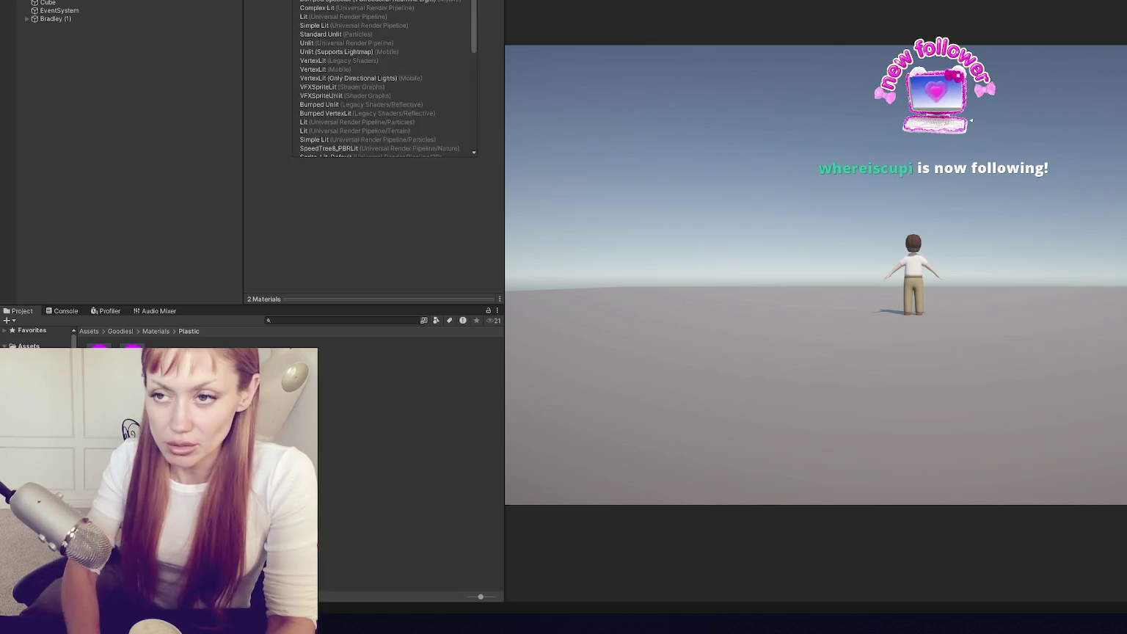
click(343, 8)
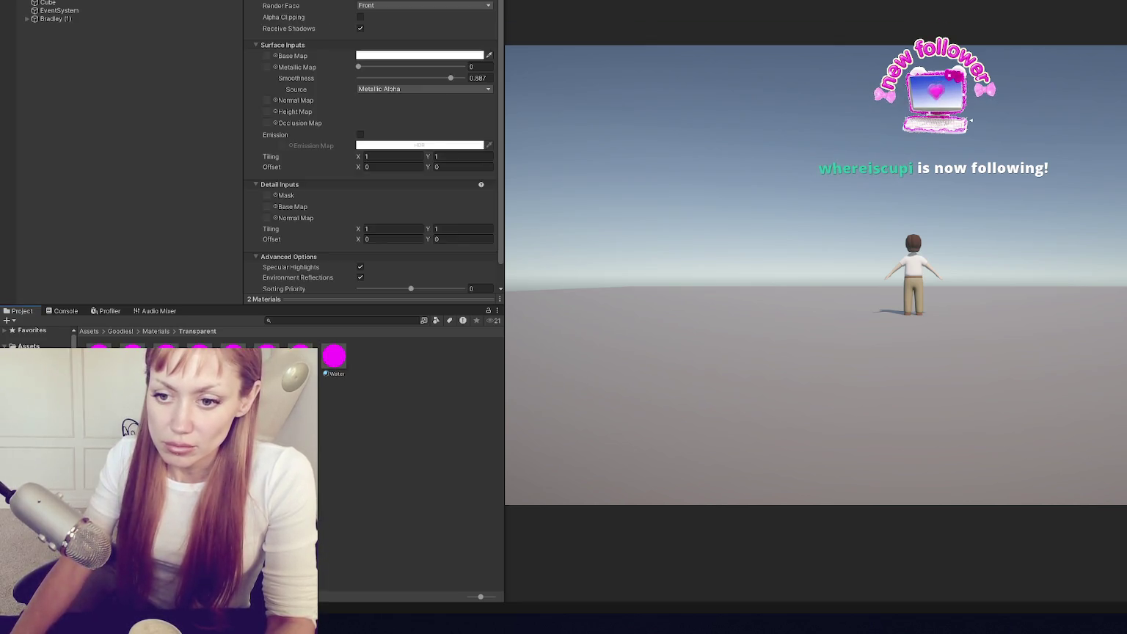
click(366, 5)
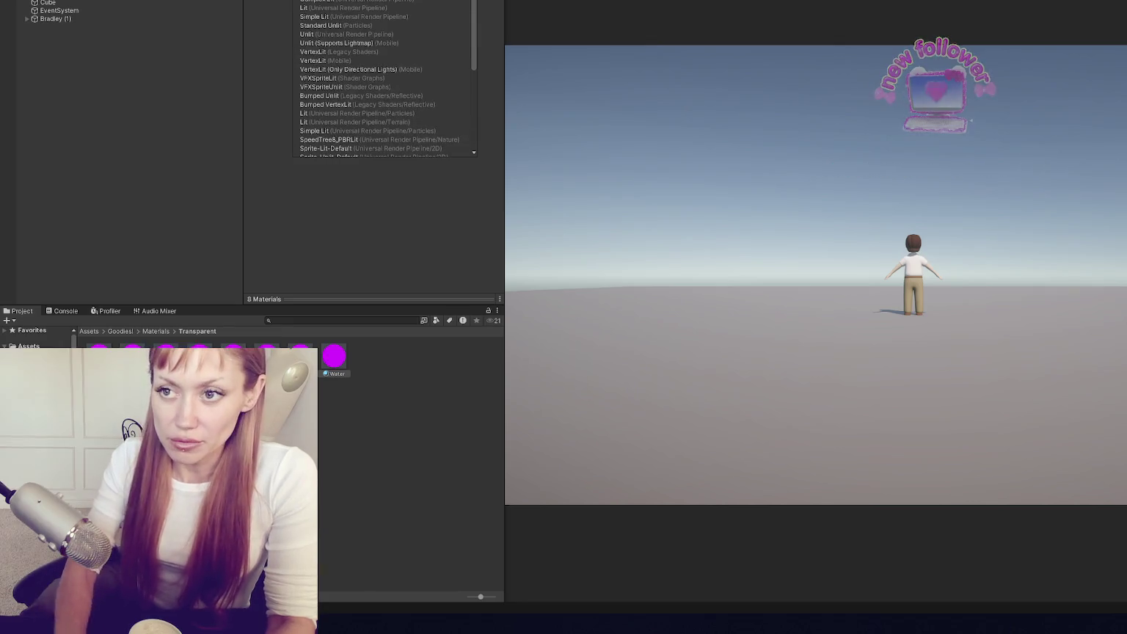
click(344, 6)
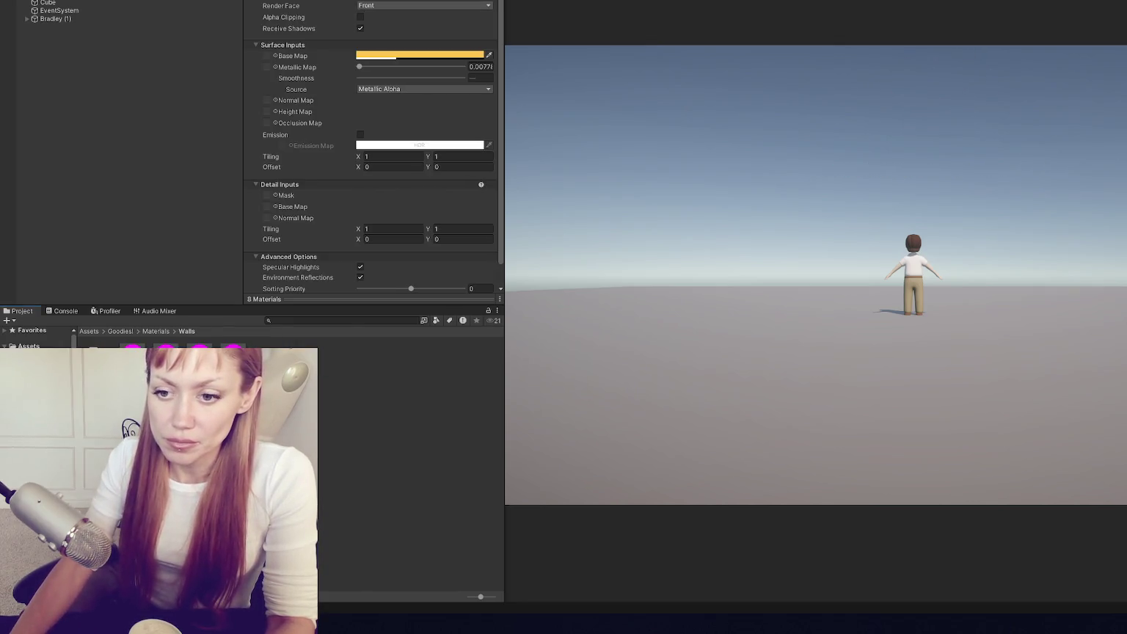
click(352, 8)
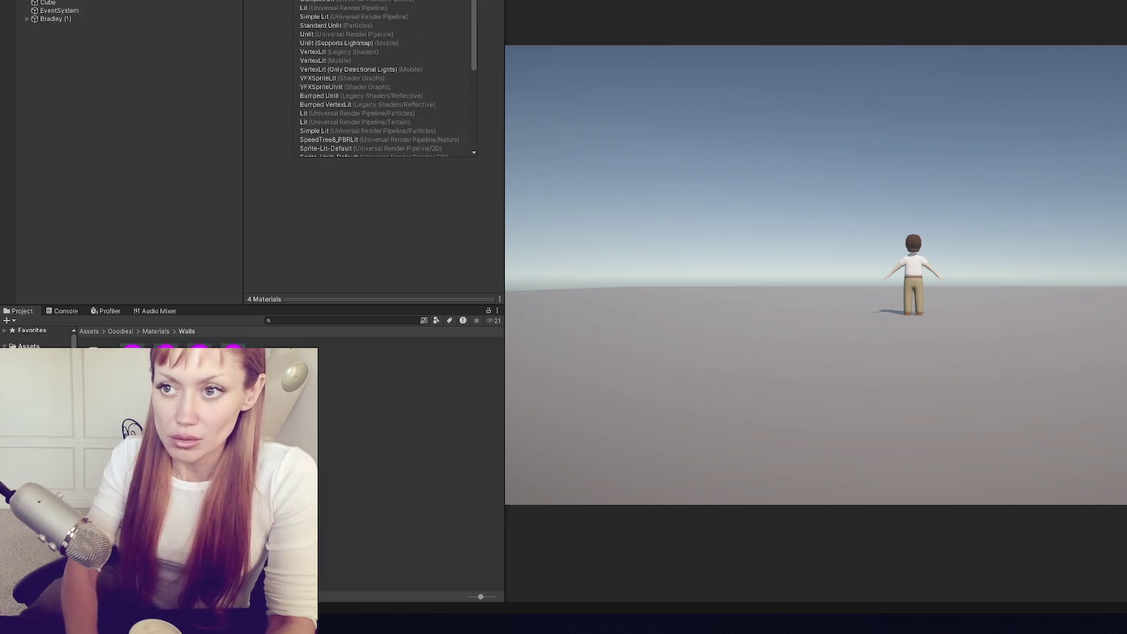
click(348, 8)
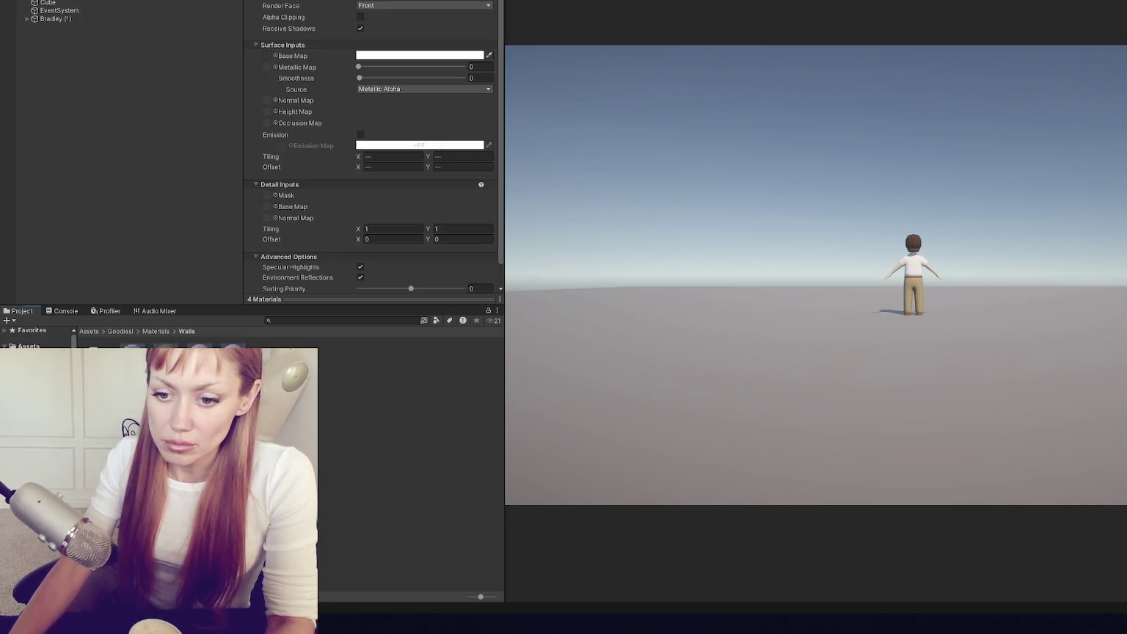
- Select the five Wood materials, starting from Black Wood, and apply the Lit shader
click(134, 361)
click(359, 6)
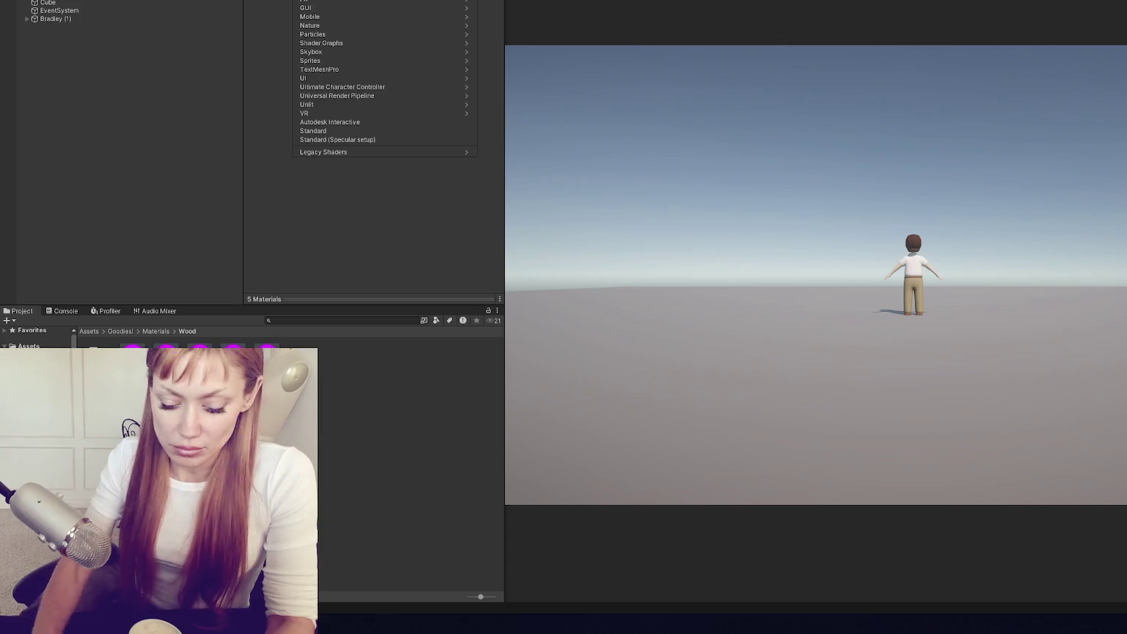
click(360, 7)
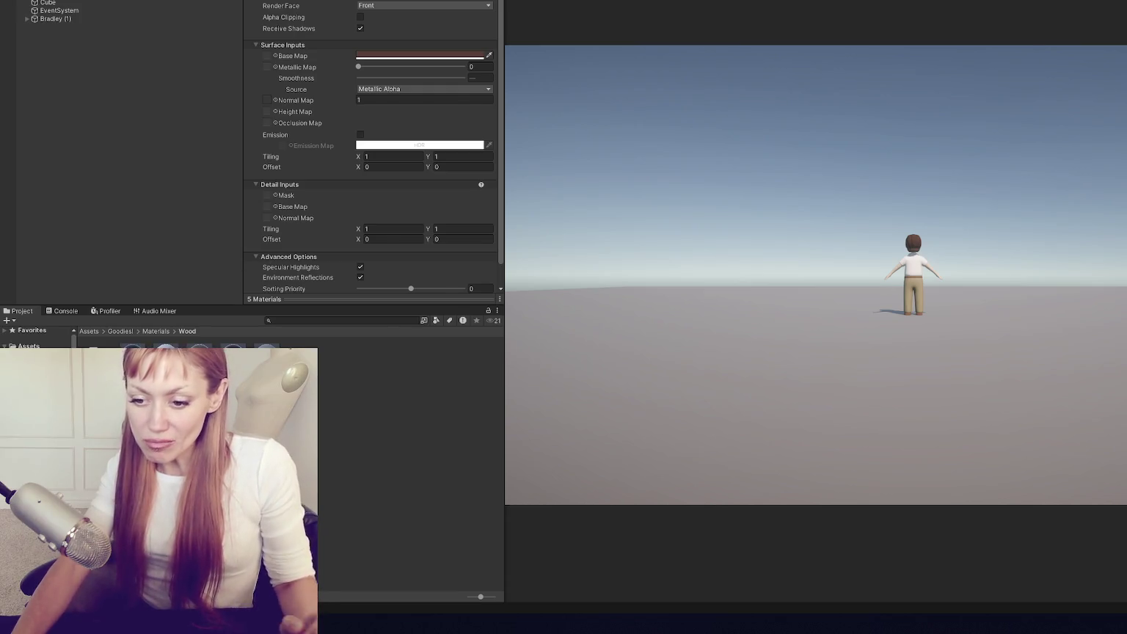
- Bring Talking.cs to the front and place the caret at the end of line 123
key(alt+Tab)
click(645, 242)
click(679, 232)
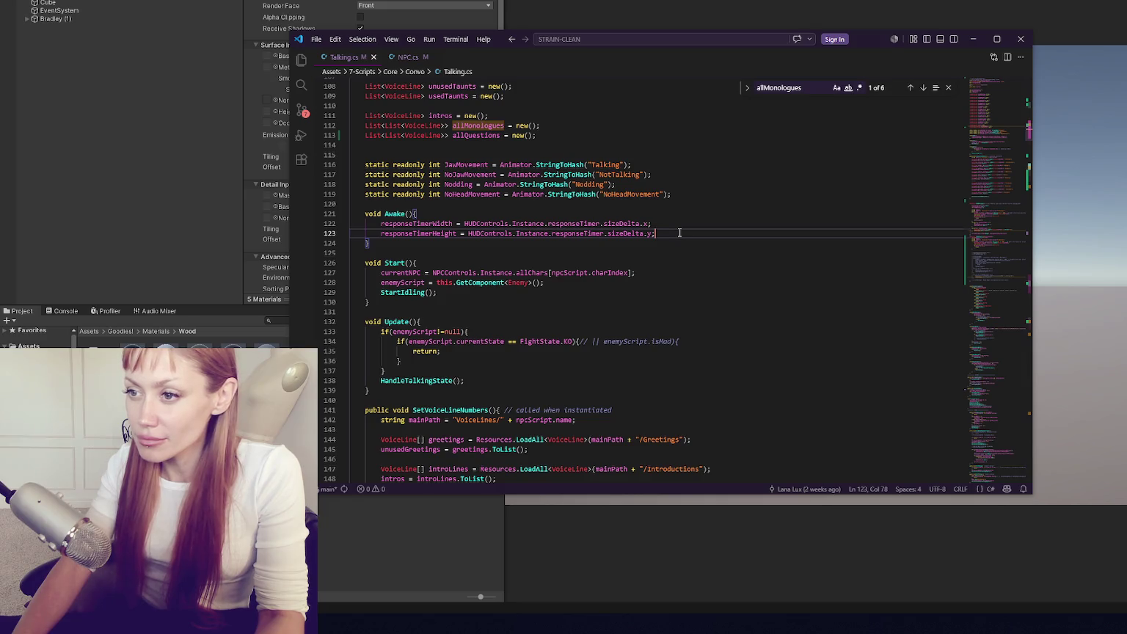
- Scroll down through Talking.cs and close the allMonologues Find widget
scroll(679, 233, down, 3)
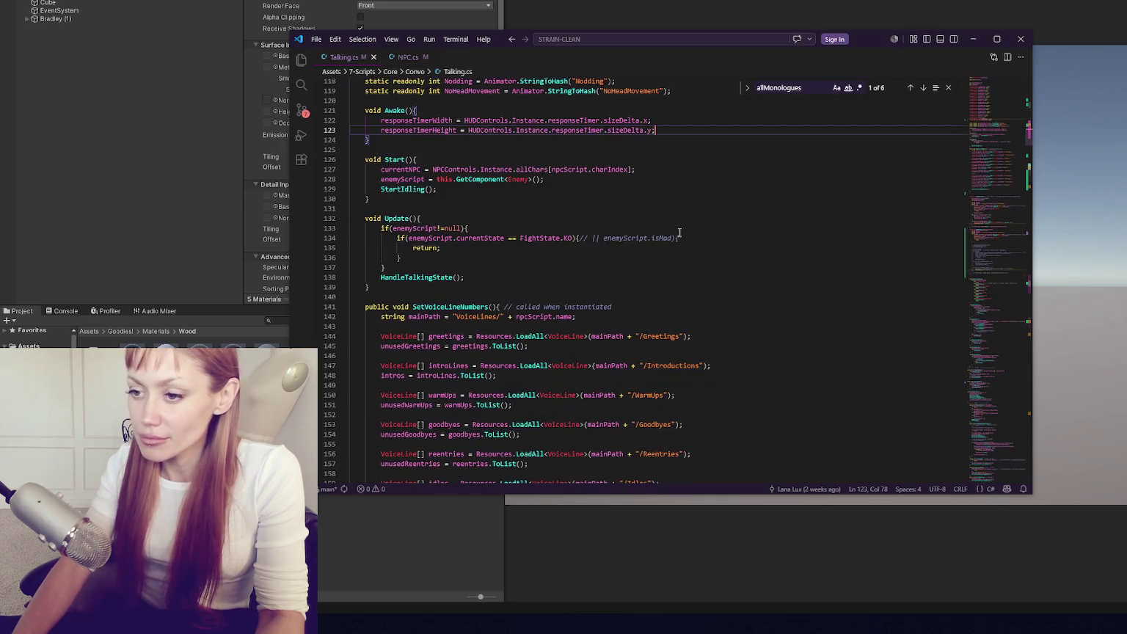
scroll(679, 233, down, 3)
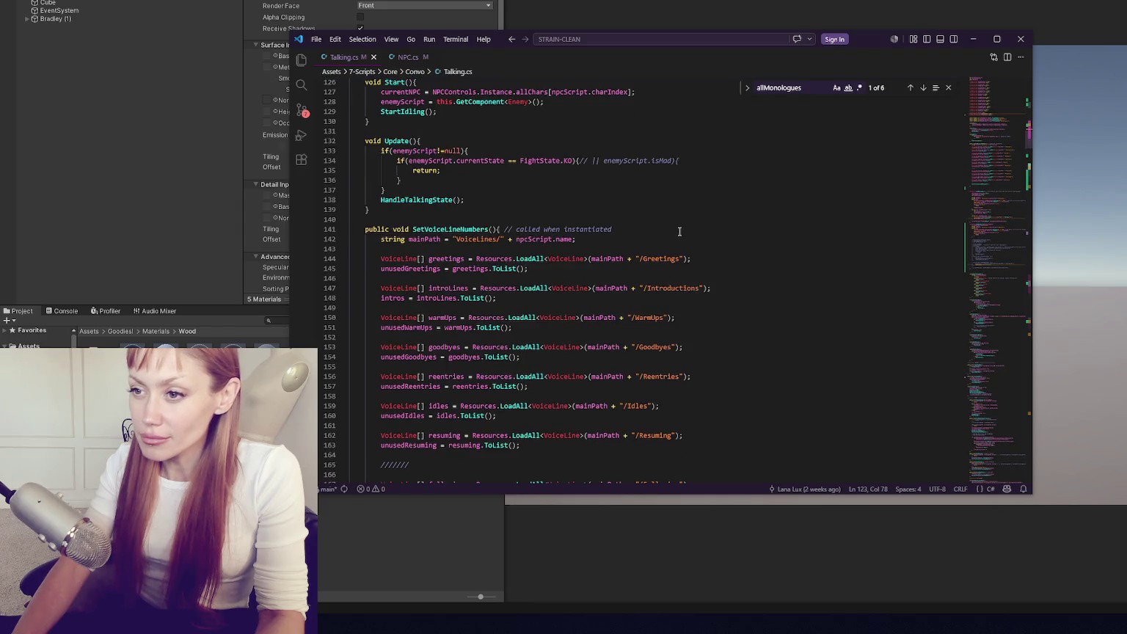
scroll(679, 232, down, 3)
click(945, 88)
- Place the caret at the end of line 180, then close VS Code to return to Unity
scroll(747, 185, down, 10)
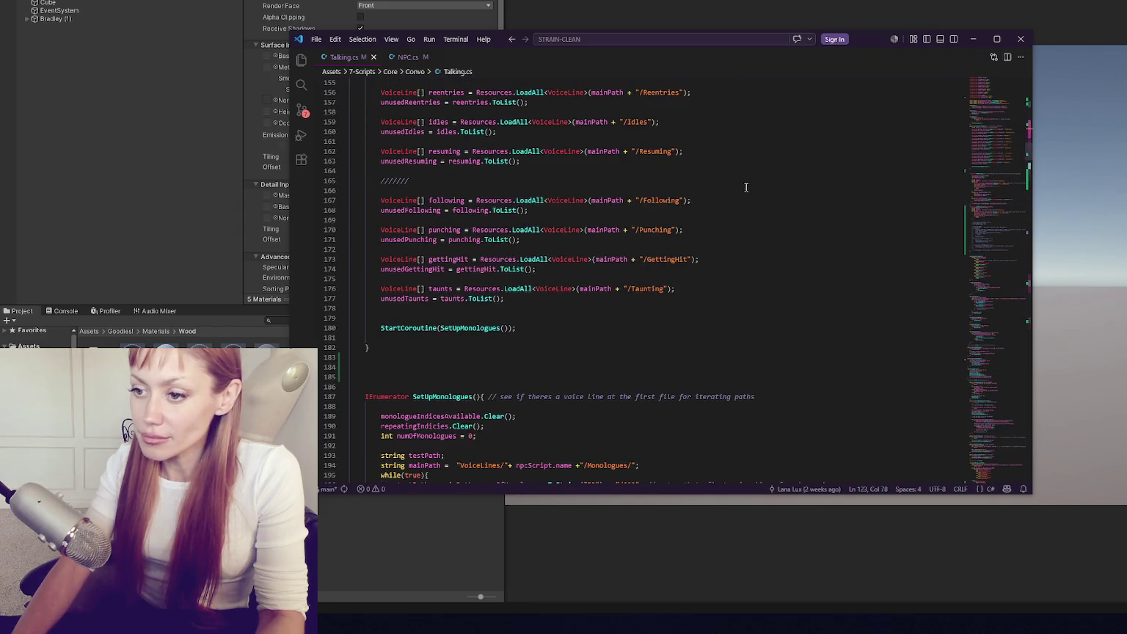
click(748, 185)
click(747, 176)
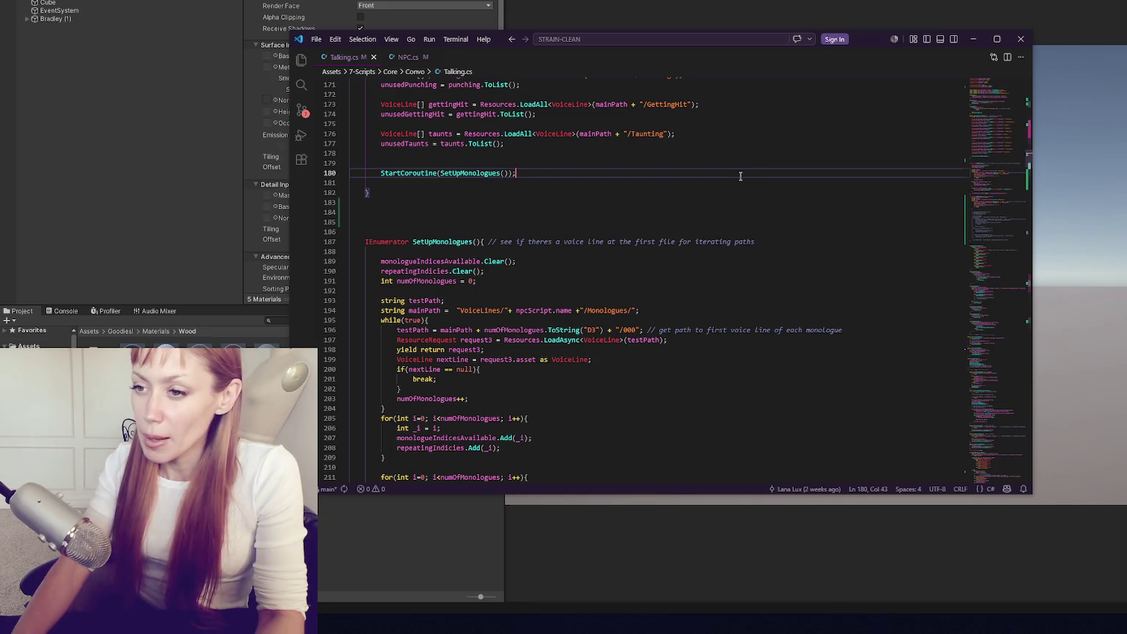
click(1016, 45)
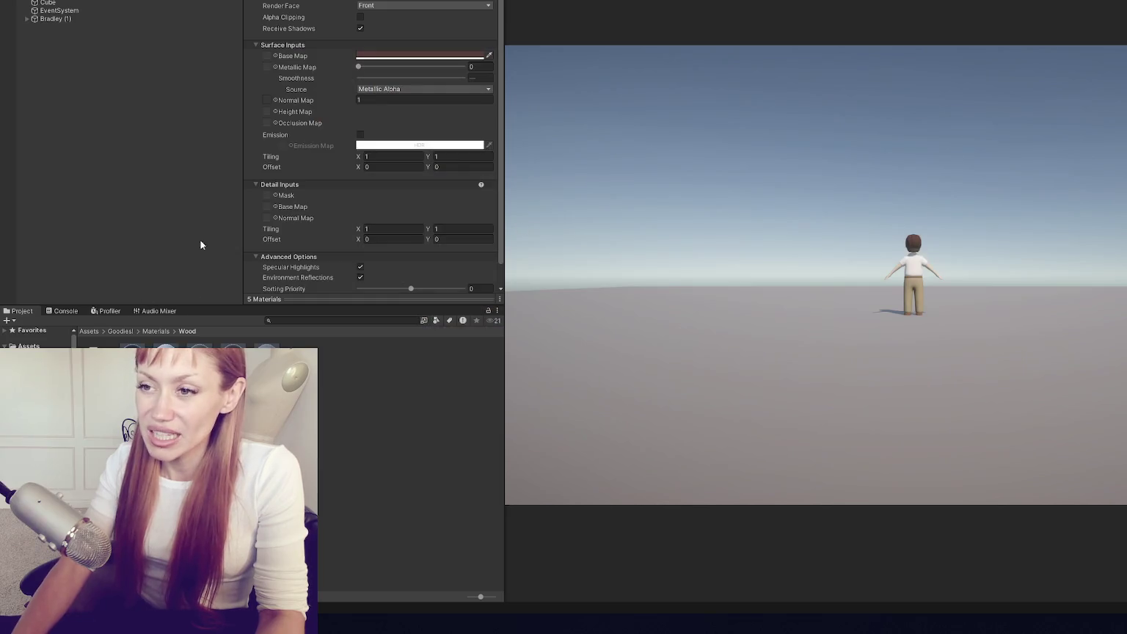
- Create an empty GameObject in the Hierarchy and name it CONTROLS
right_click(88, 103)
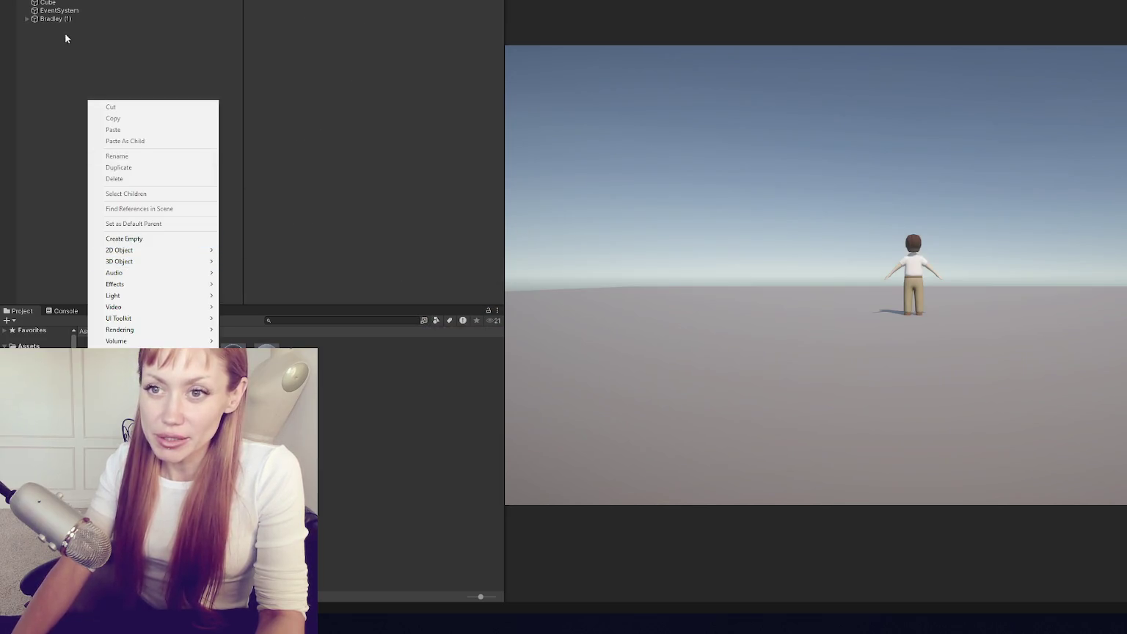
click(178, 236)
text(CONTROLS)
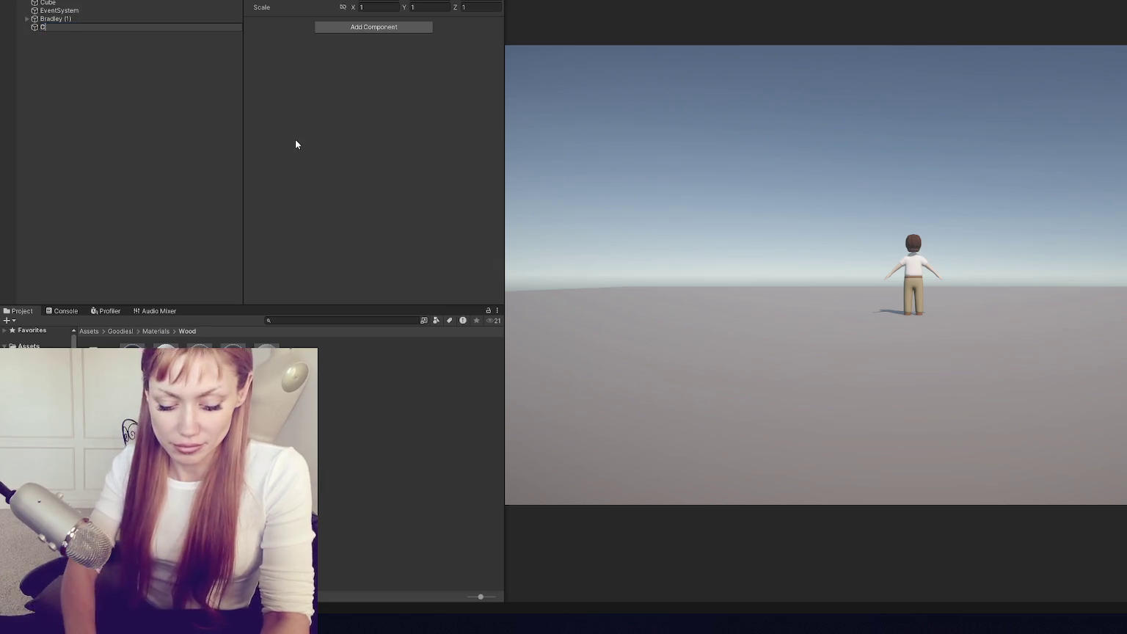
key(Return)
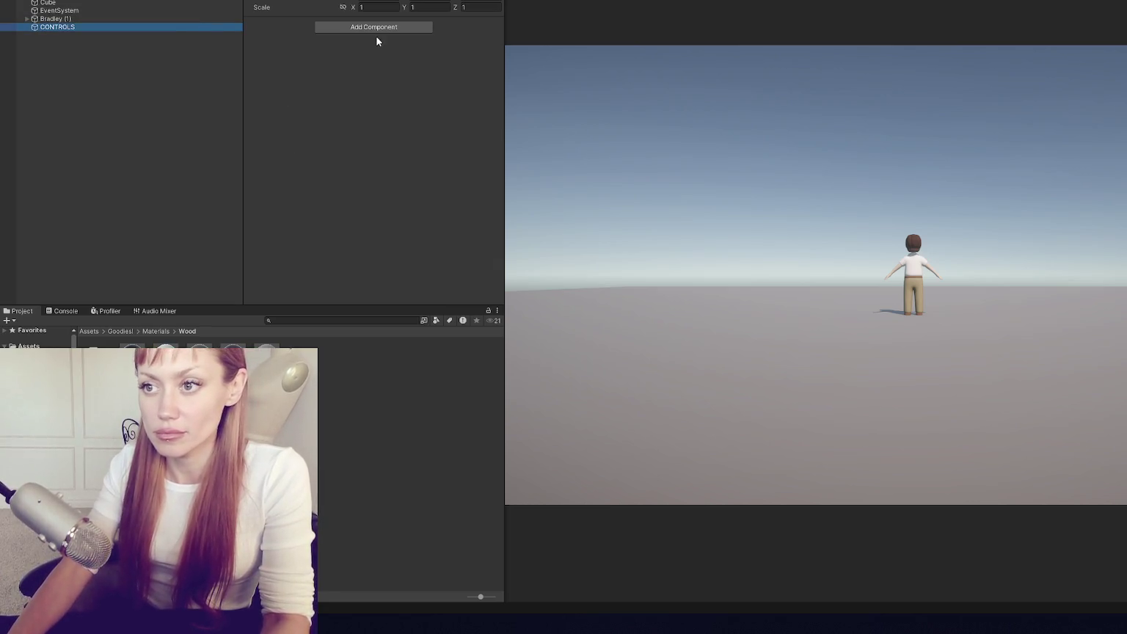
click(383, 28)
click(146, 29)
- Add a new MainControls script component to CONTROLS and open it for editing
click(358, 28)
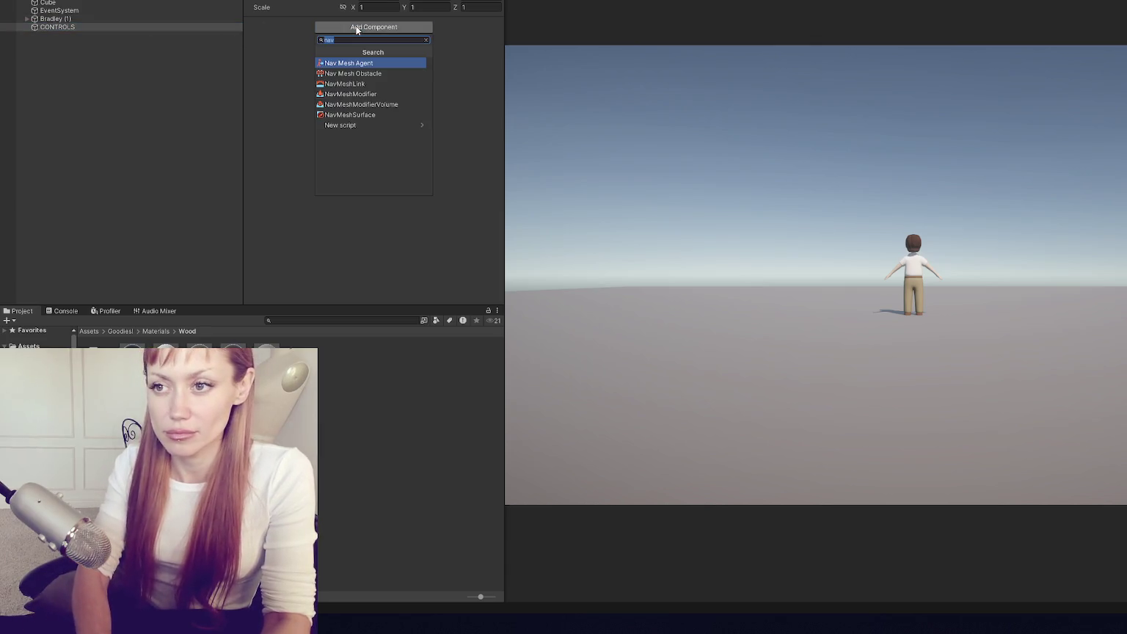
text(MainControls)
key(Return)
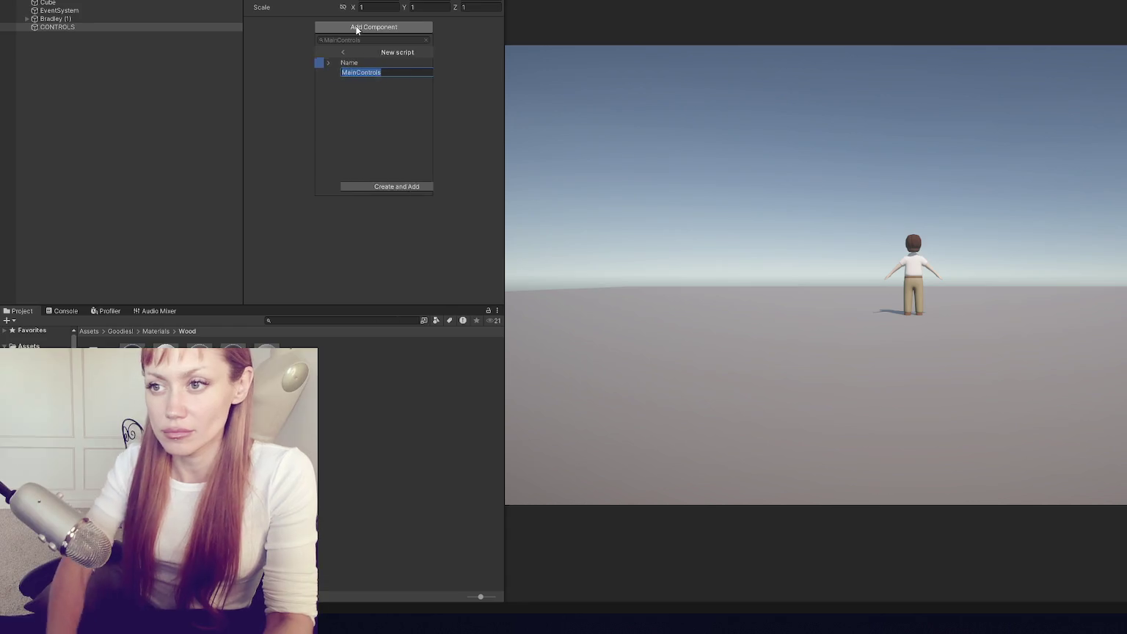
key(Return)
double_click(377, 37)
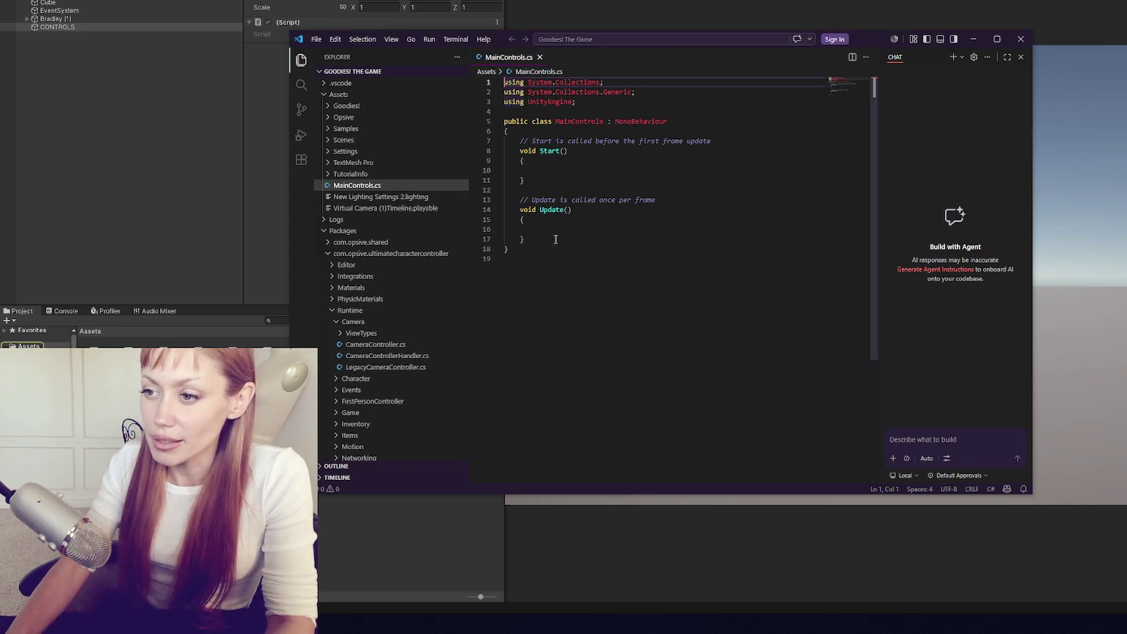
- Hide the Explorer and Chat panels and delete the default Start and Update methods
key(ctrl+b)
click(1020, 56)
drag(370, 239, 354, 145)
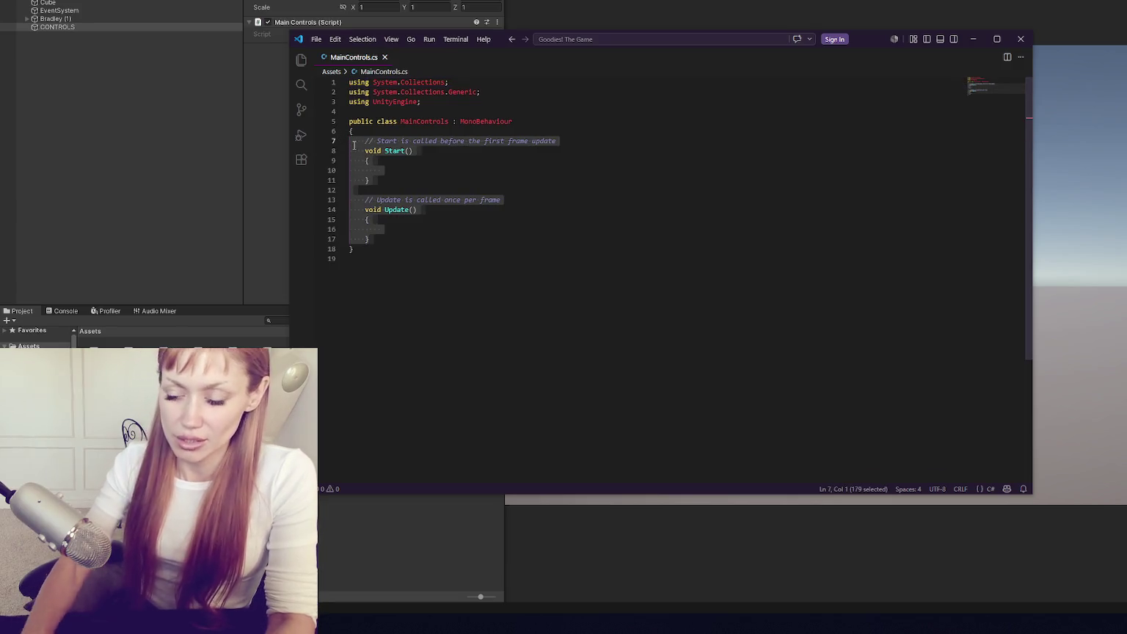
key(BackSpace)
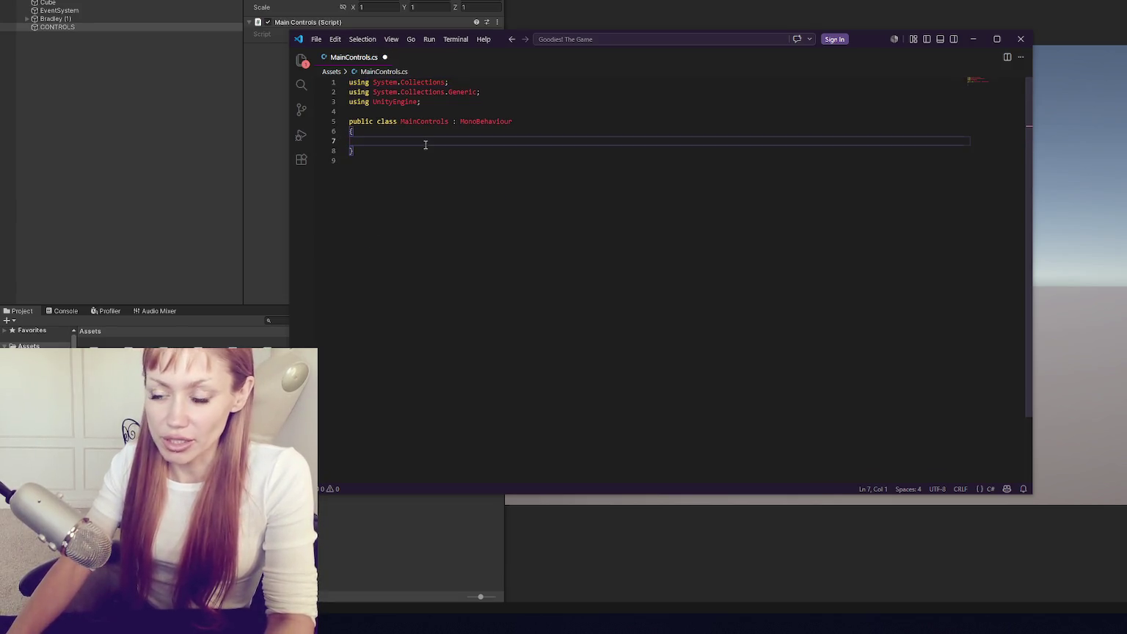
key(ctrl+shift+p)
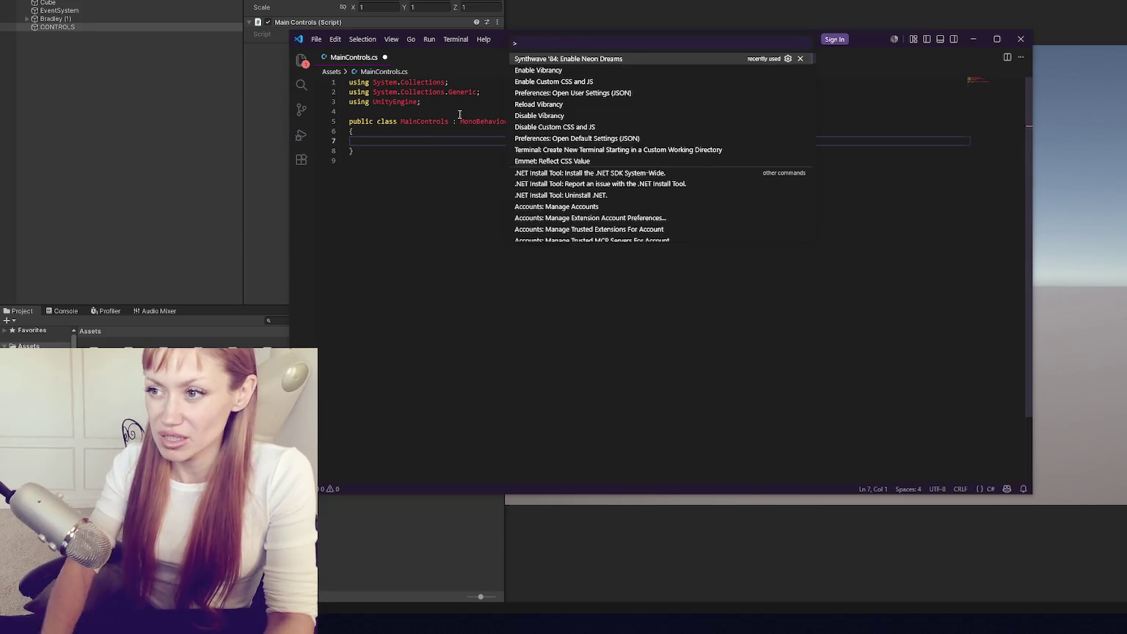
- Enable SynthWave '84 Neon Dreams and Vibrancy, restarting the editor after each
click(729, 63)
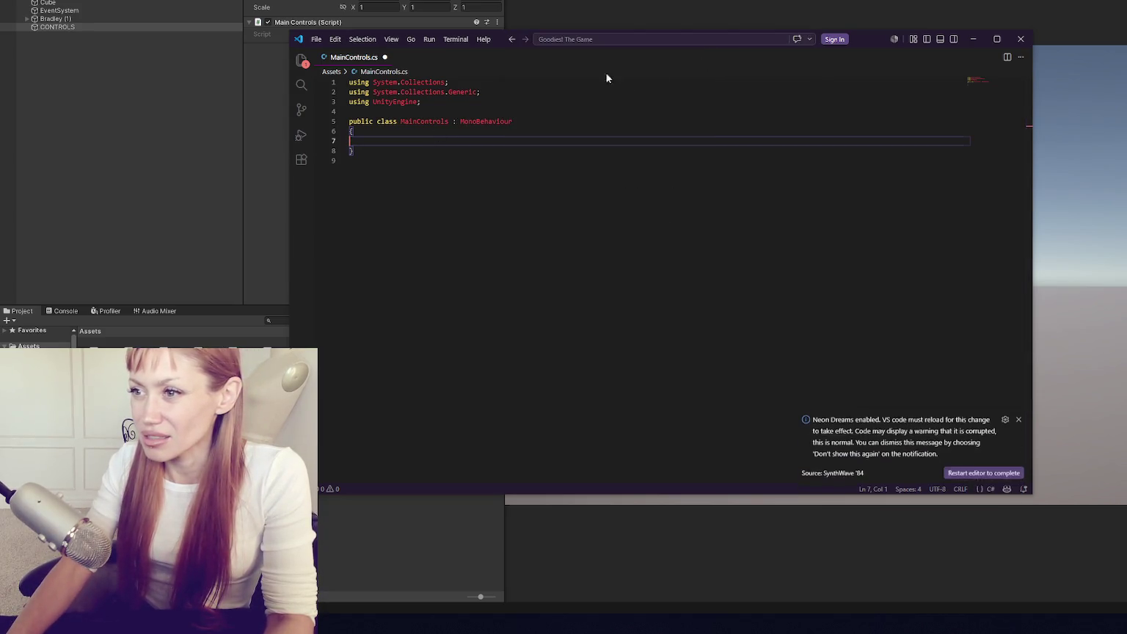
click(983, 473)
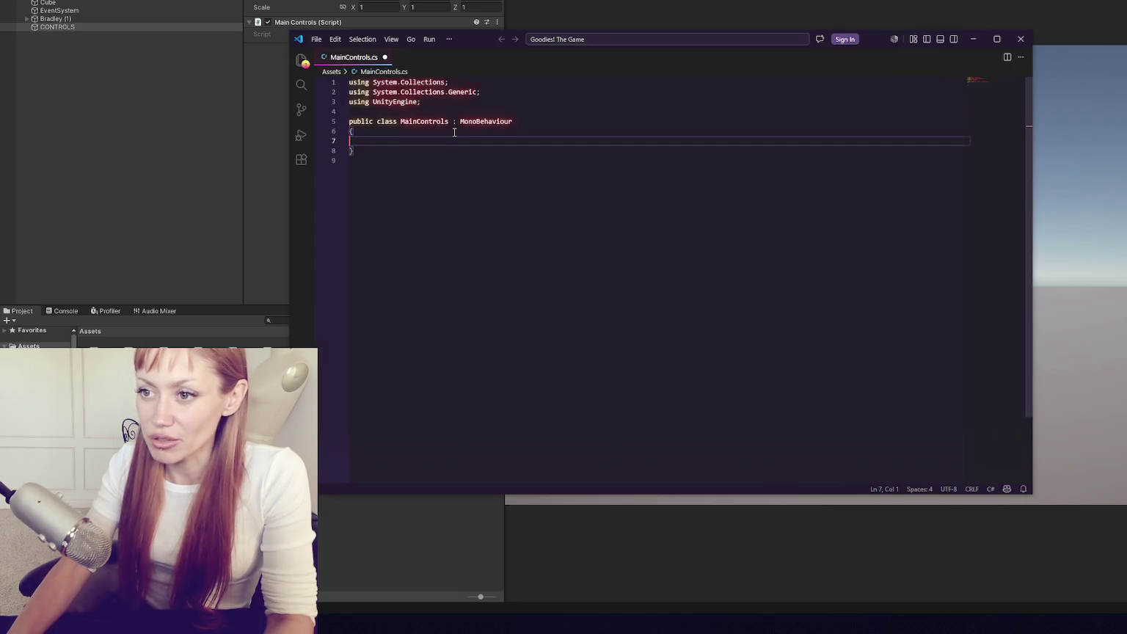
key(ctrl+shift+p)
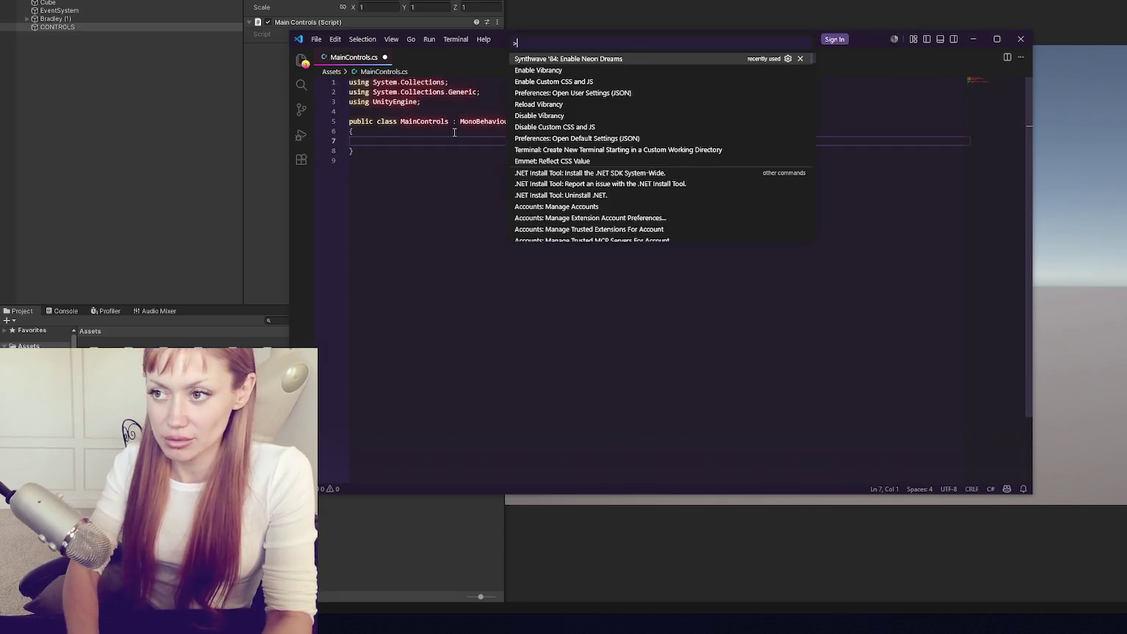
text(vi)
click(581, 63)
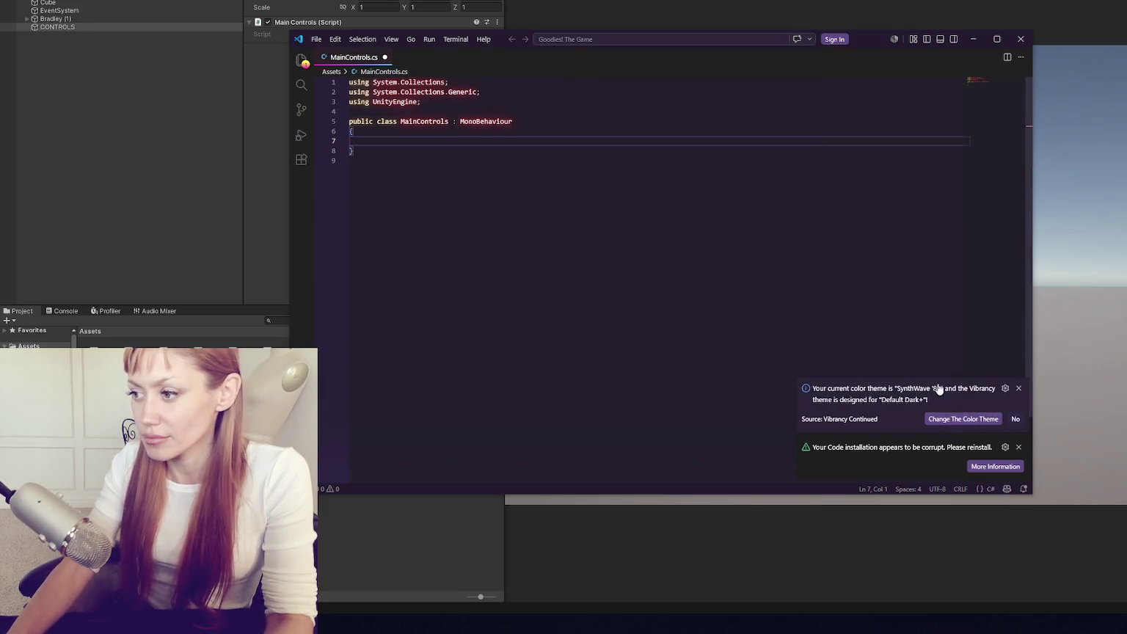
click(990, 420)
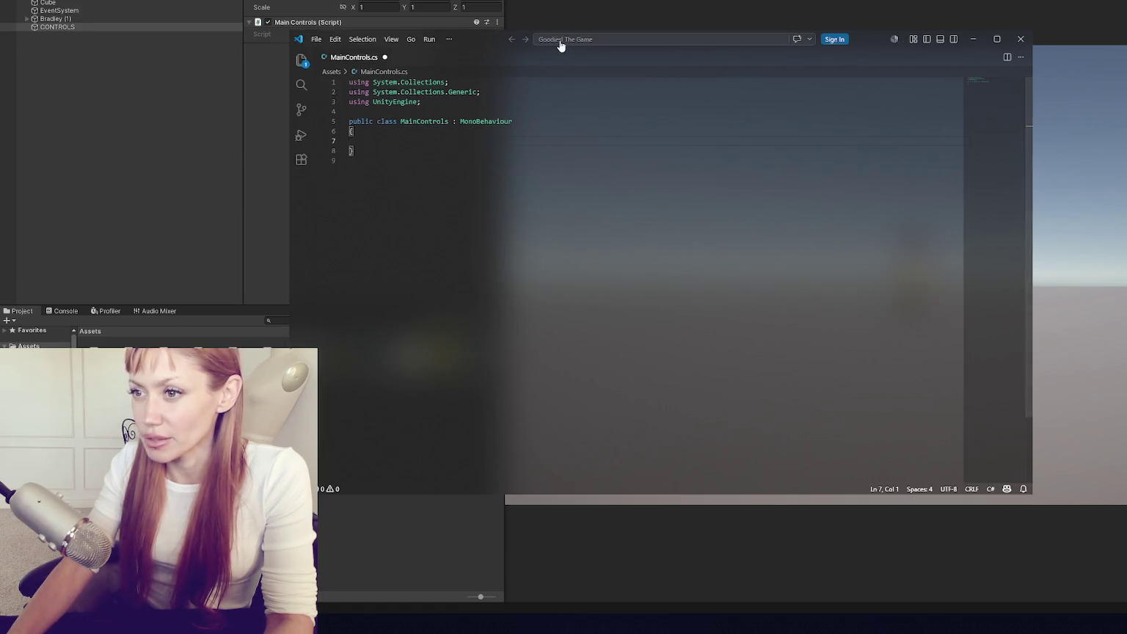
- Open BaseInput.cs from recent files, then EventSystem.cs via quick file search
click(559, 42)
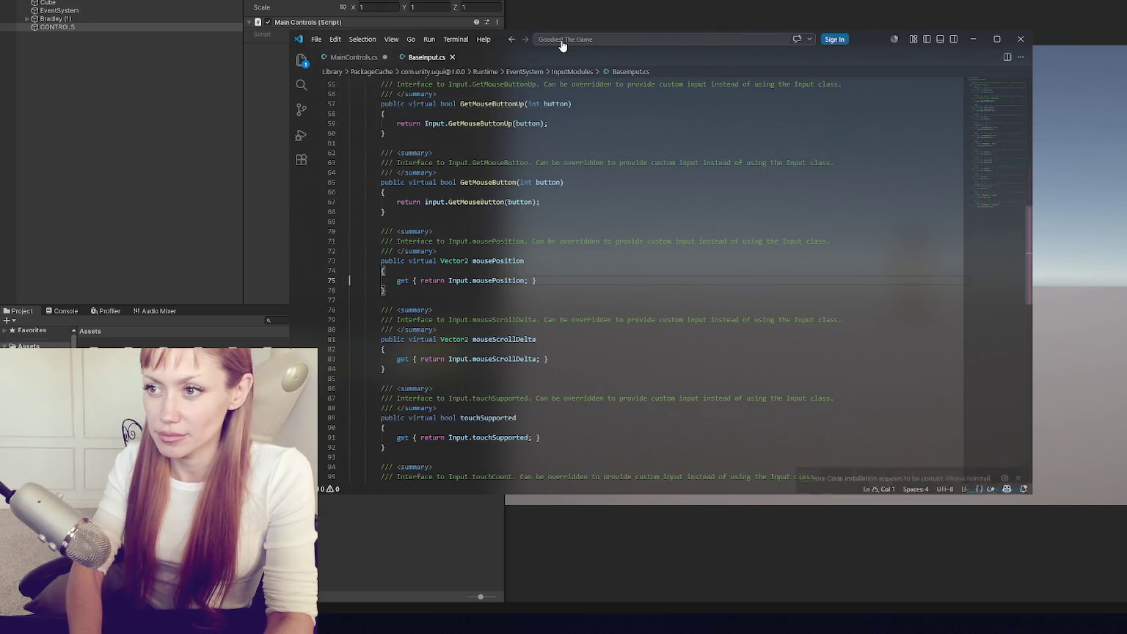
click(562, 42)
key(Return)
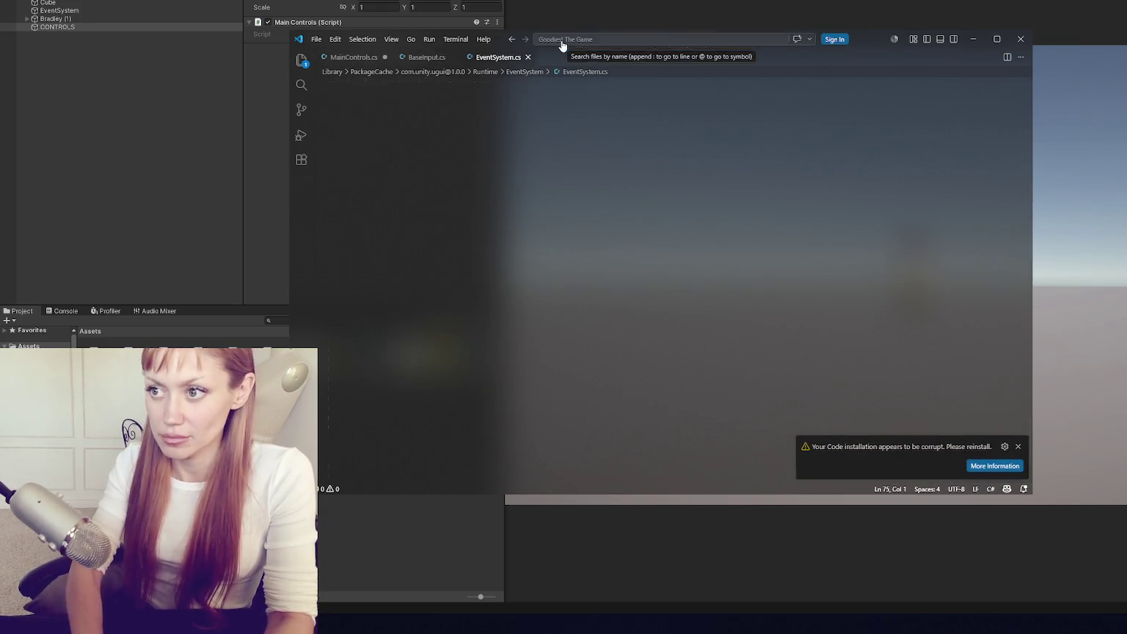
click(562, 42)
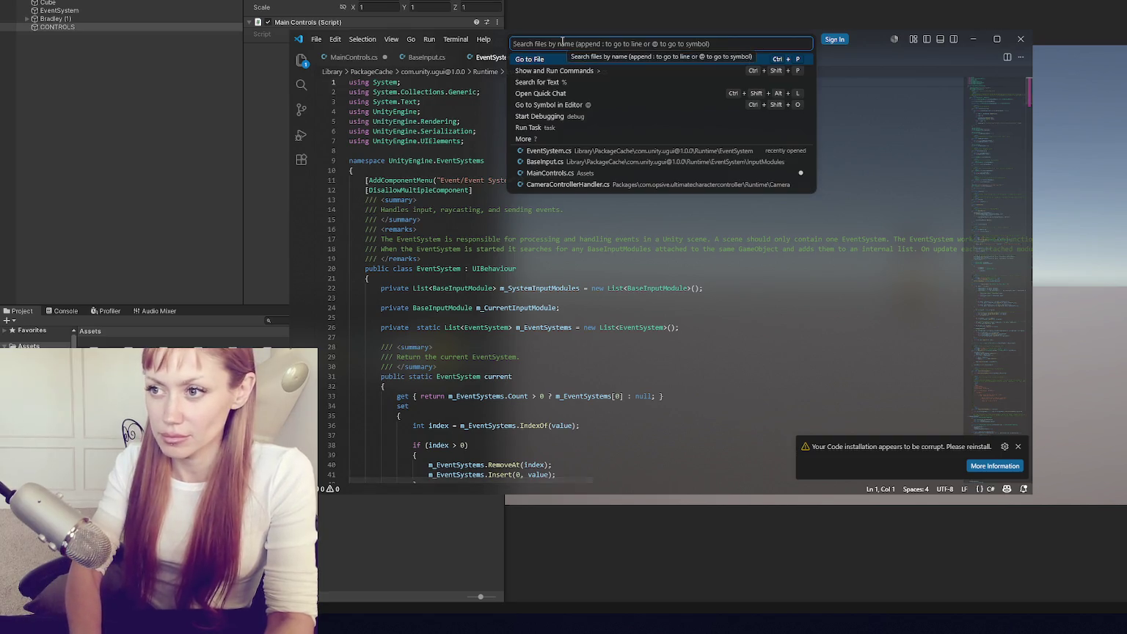
text(EventSystem)
key(Return)
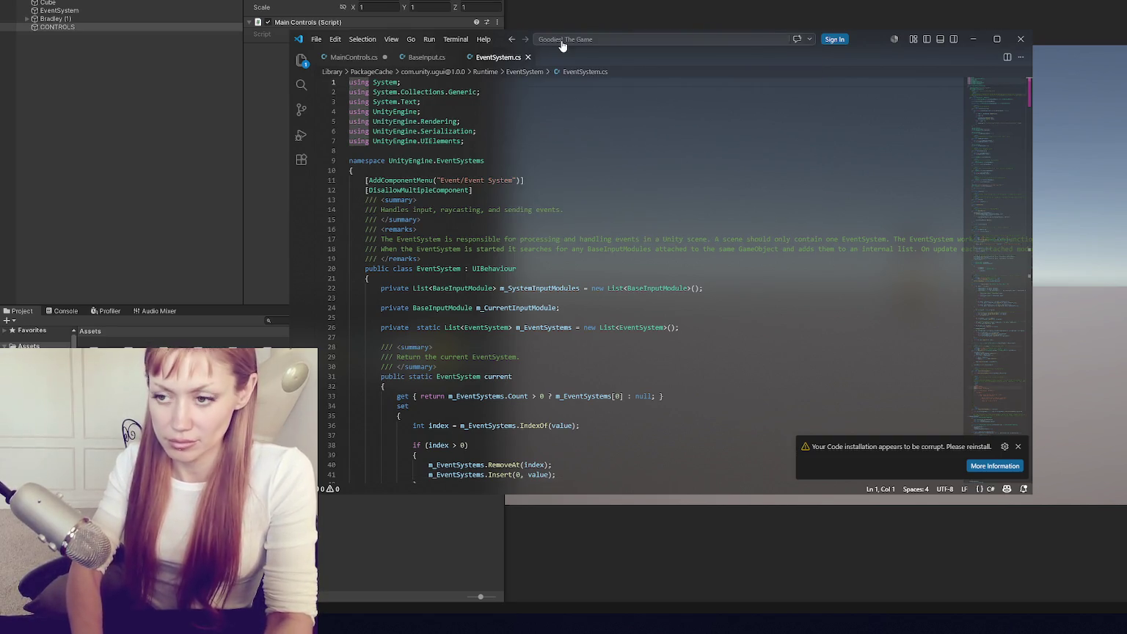
- Re-run Neon Dreams from the command palette and restart to apply the glow
key(ctrl+shift+p)
text(s)
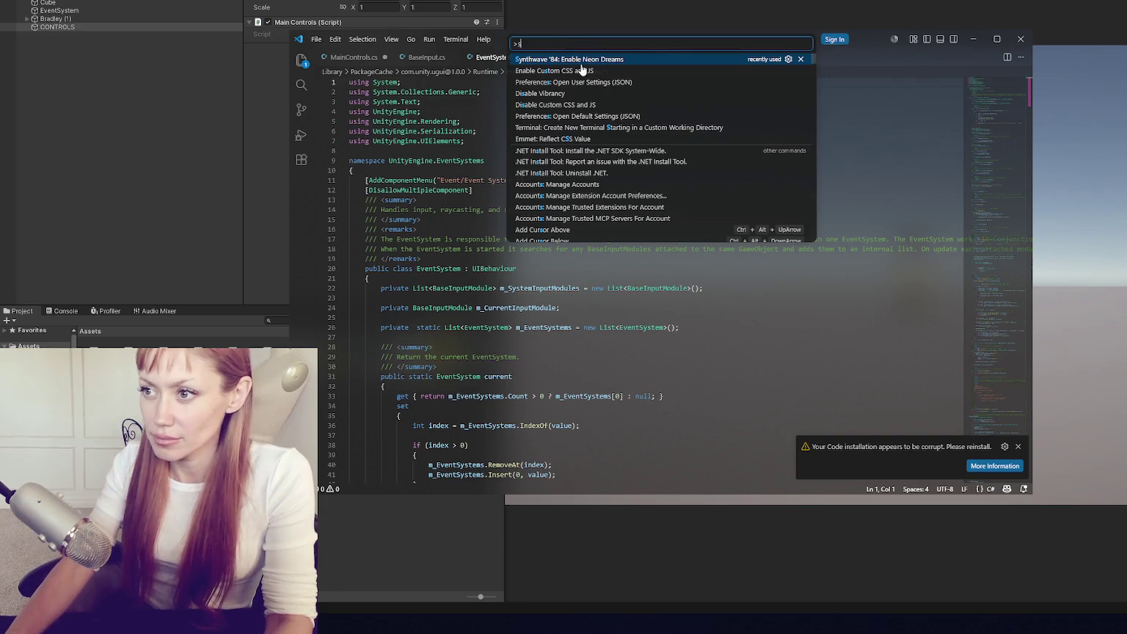
click(581, 59)
click(972, 416)
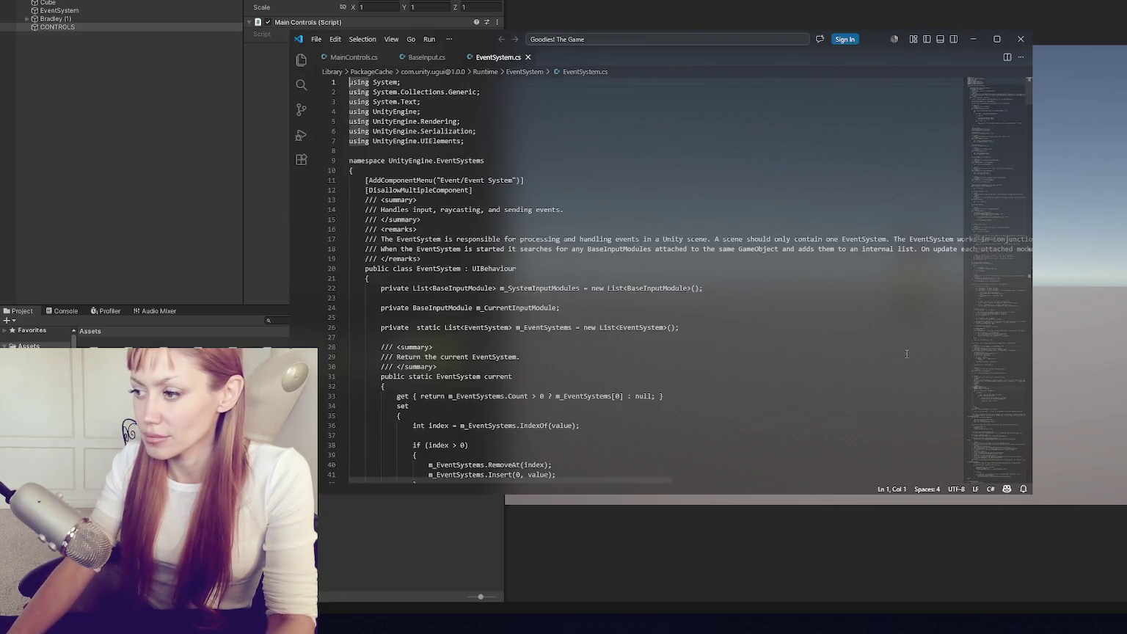
- Close EventSystem.cs, return to BaseInput.cs, and show the installed extensions list
click(425, 58)
click(497, 57)
click(527, 57)
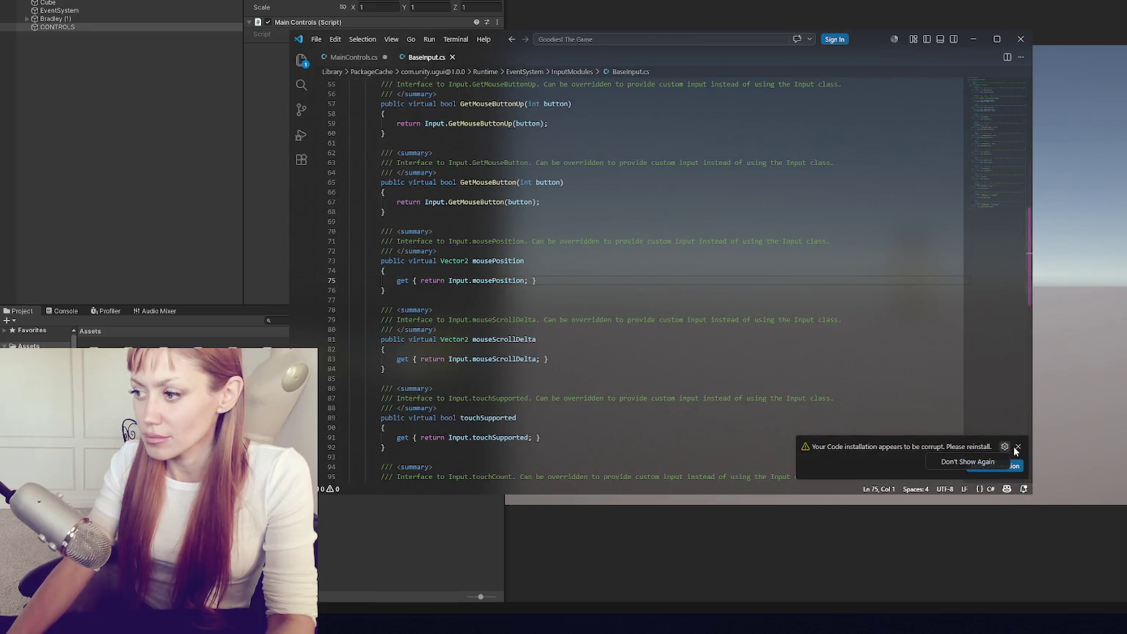
click(301, 160)
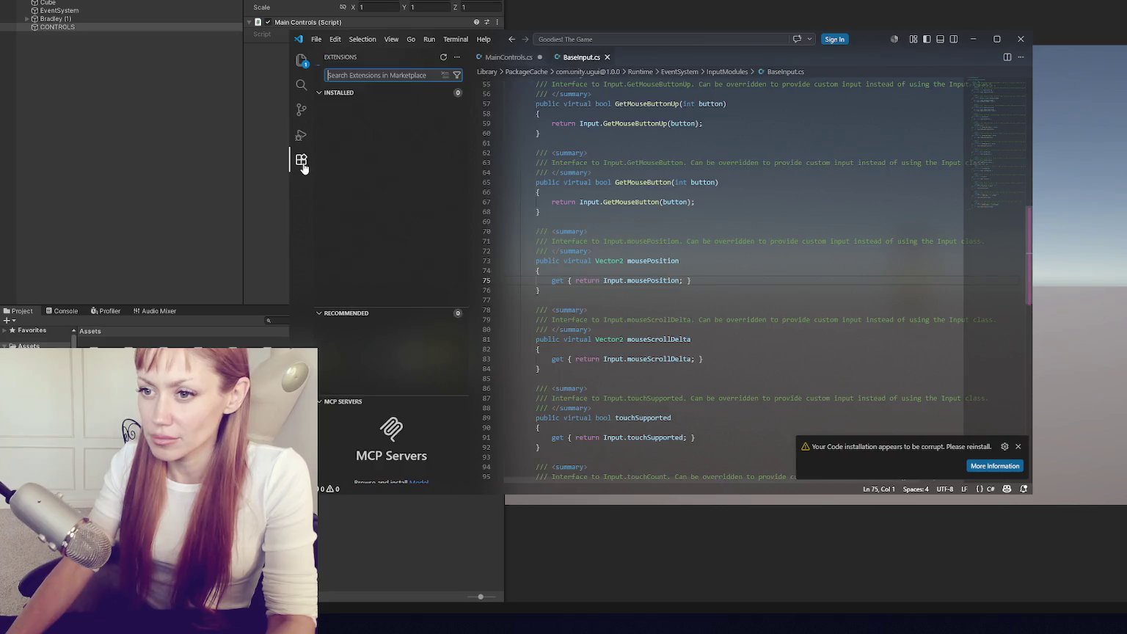
- Disable the SynthWave '84 and Vibrancy Continued extensions and restart extensions
click(375, 224)
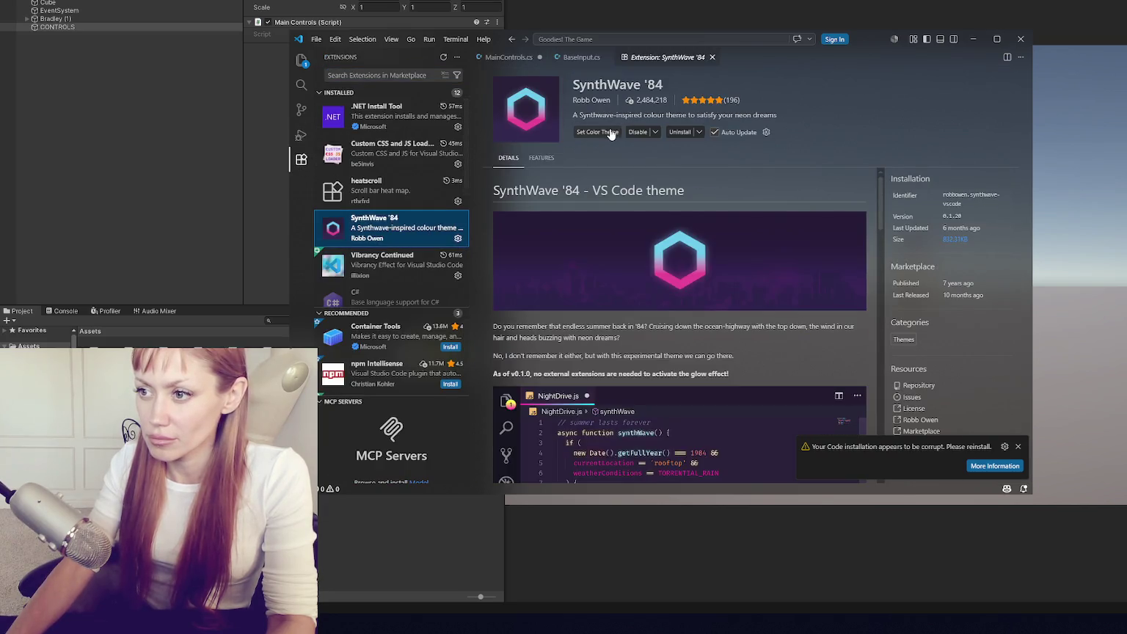
click(637, 132)
click(378, 270)
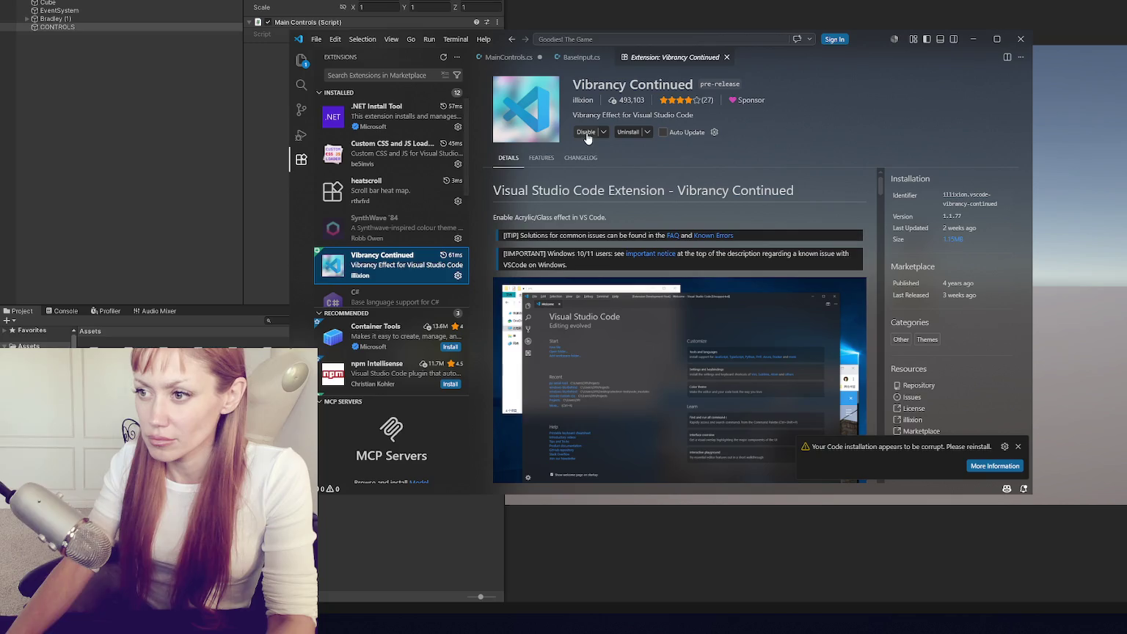
click(587, 132)
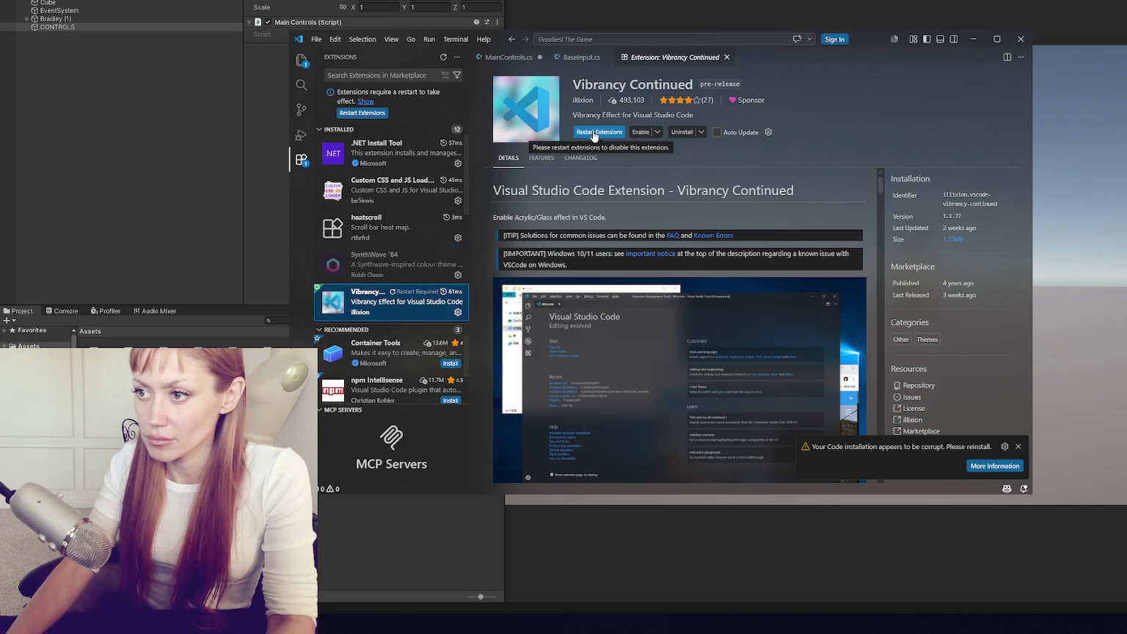
click(593, 133)
- Re-enable Vibrancy Continued and SynthWave '84, setting SynthWave '84 as the colour theme
click(581, 132)
click(411, 226)
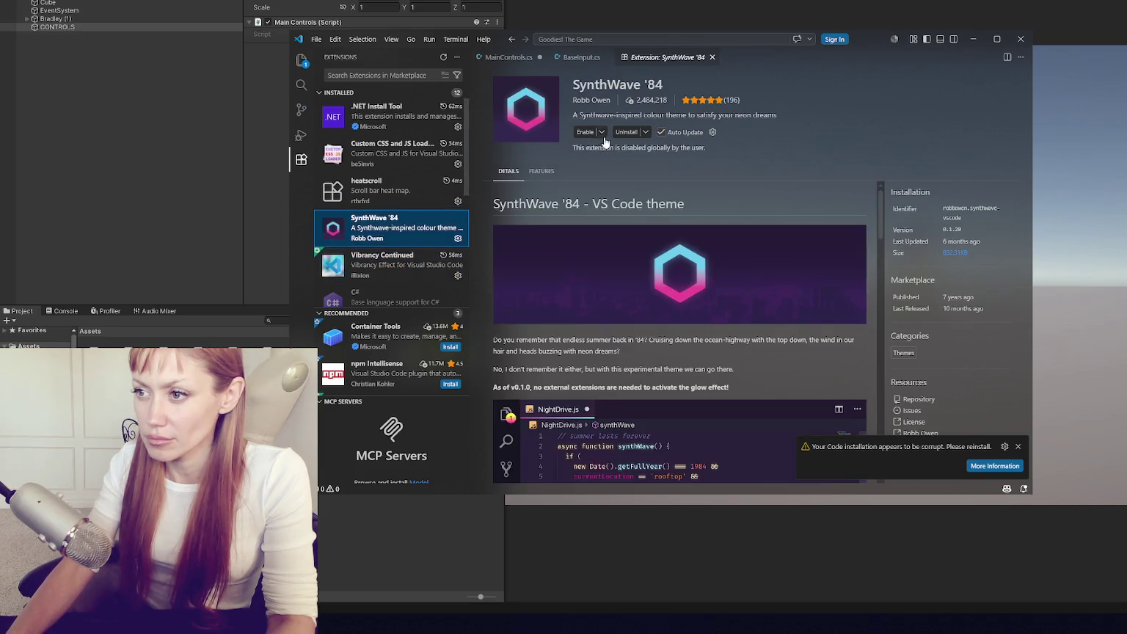
click(609, 133)
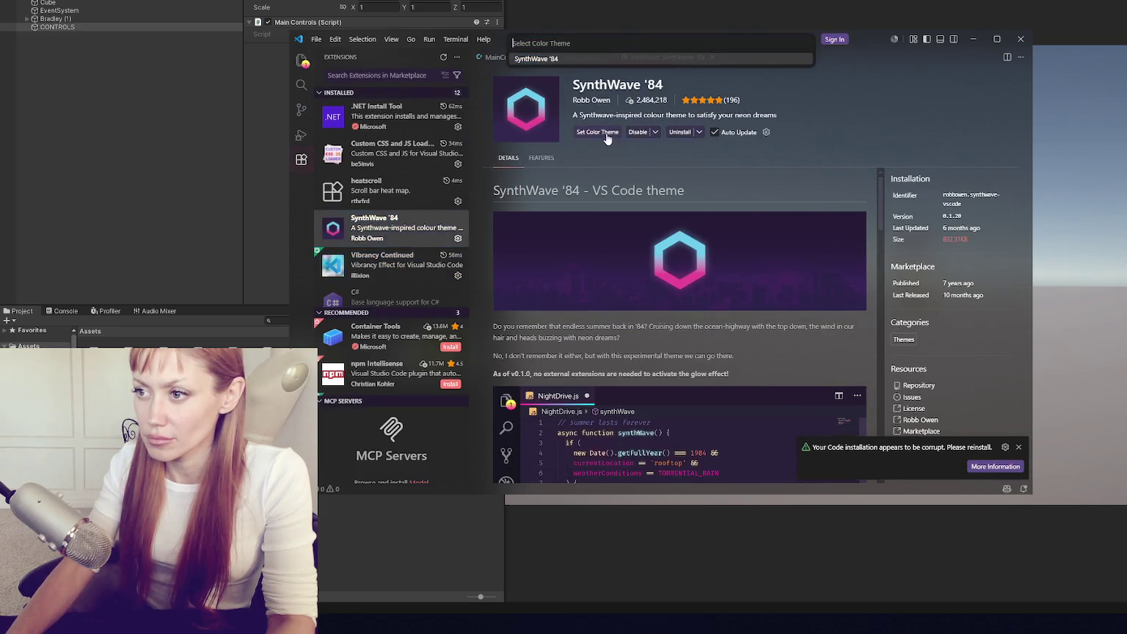
click(618, 65)
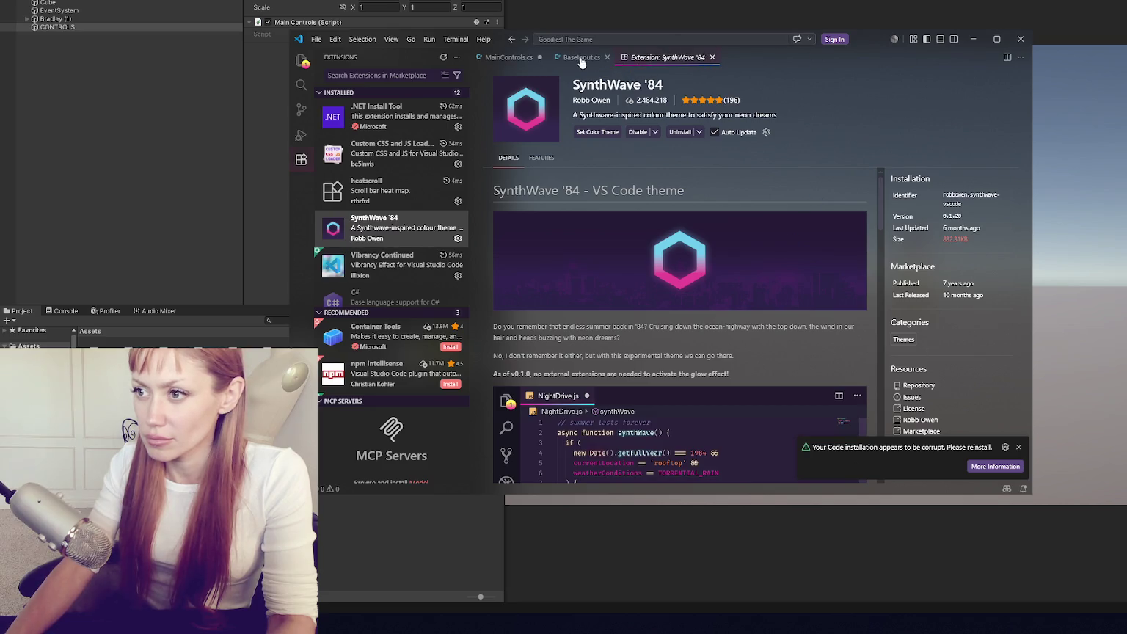
- Dismiss the corrupt installation warning, hide the sidebar, and close BaseInput.cs
click(580, 57)
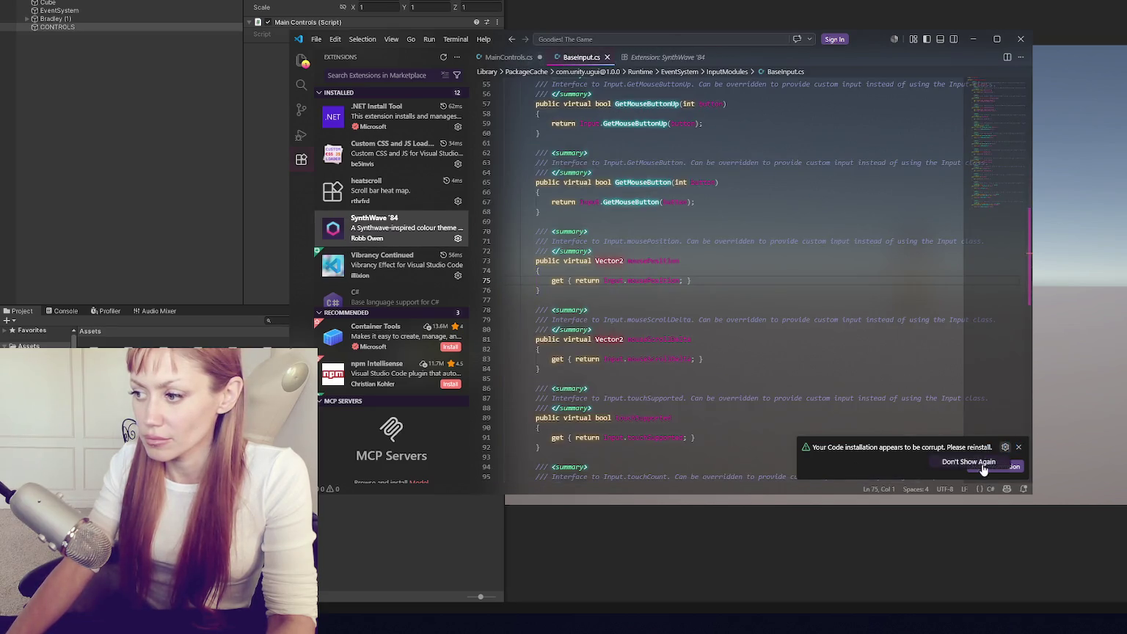
click(1018, 447)
key(ctrl+b)
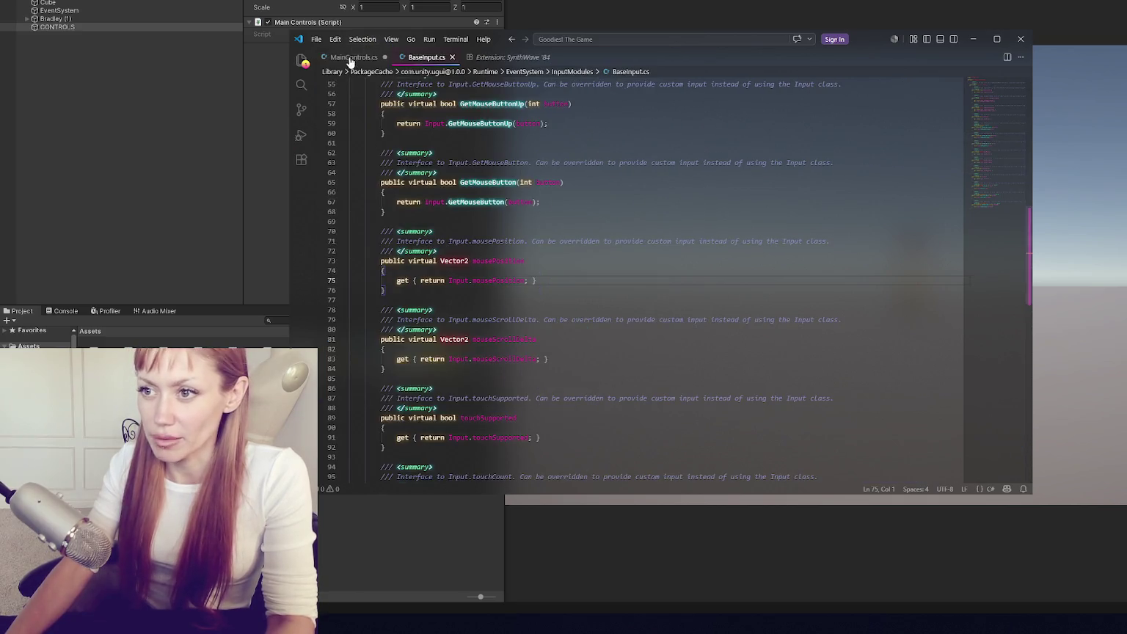
click(451, 57)
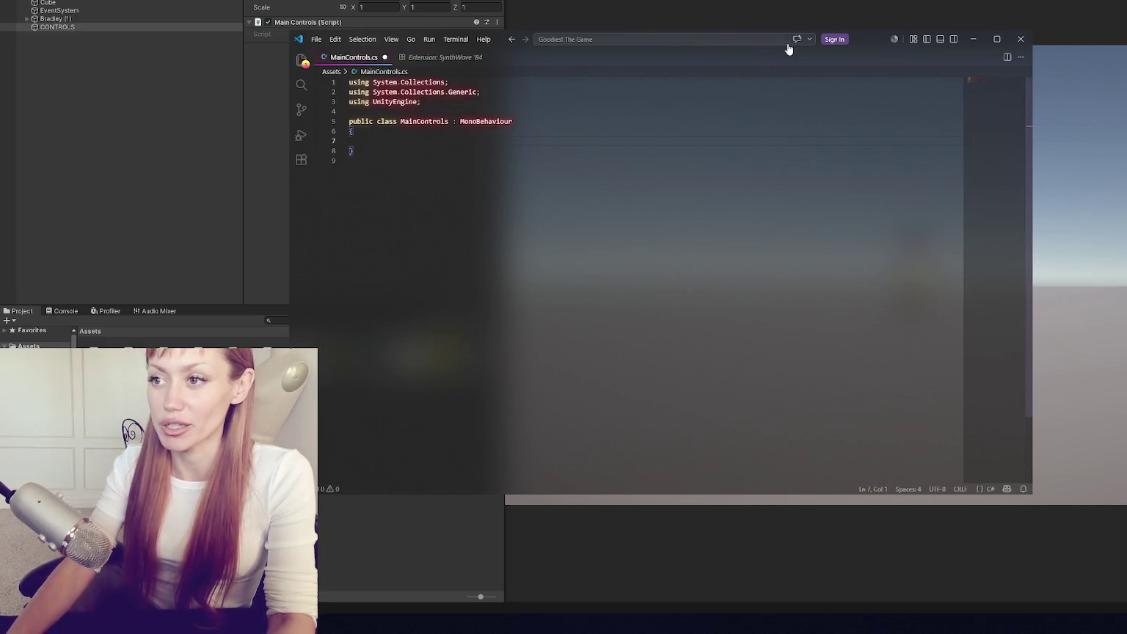
drag(873, 43, 930, 12)
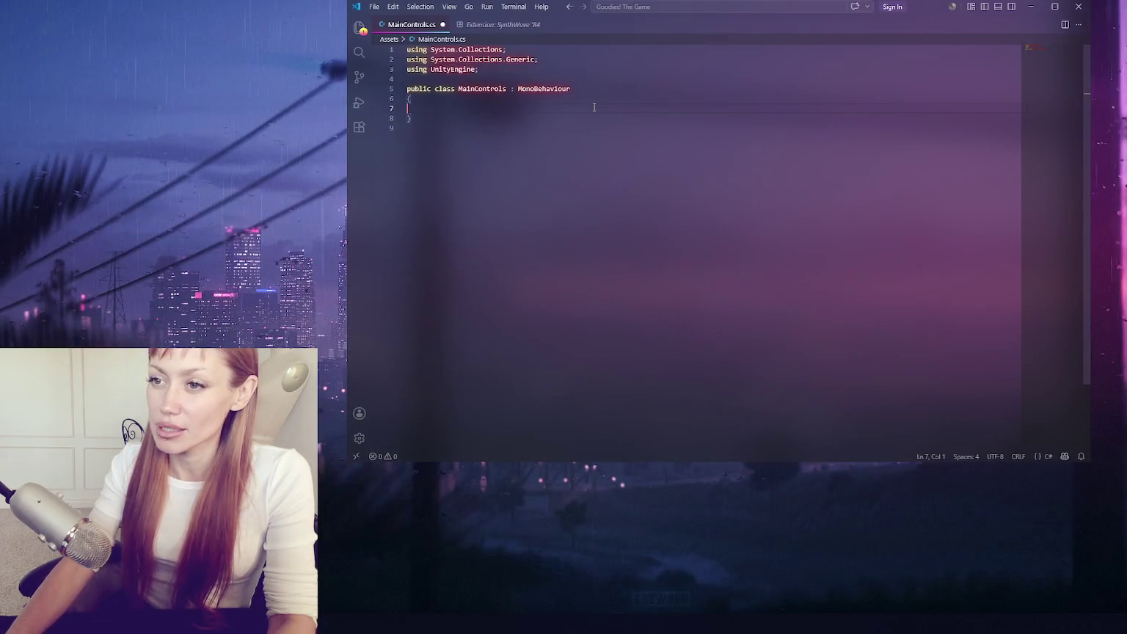
- Insert a blank line inside the empty MainControls class braces after line 7
click(594, 108)
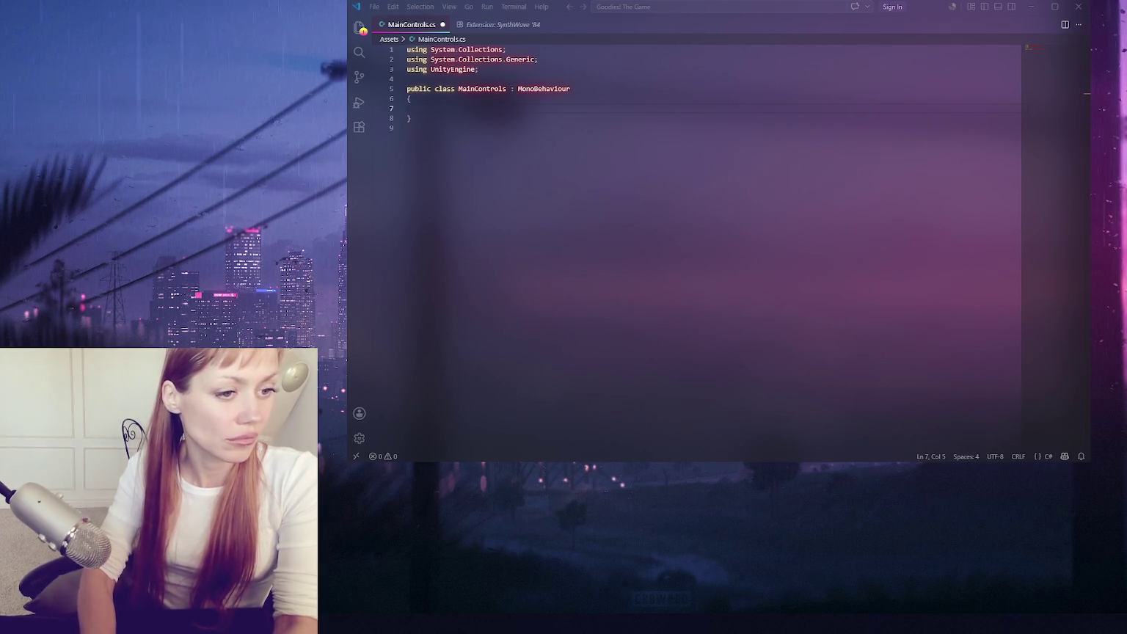
click(438, 106)
key(Return)
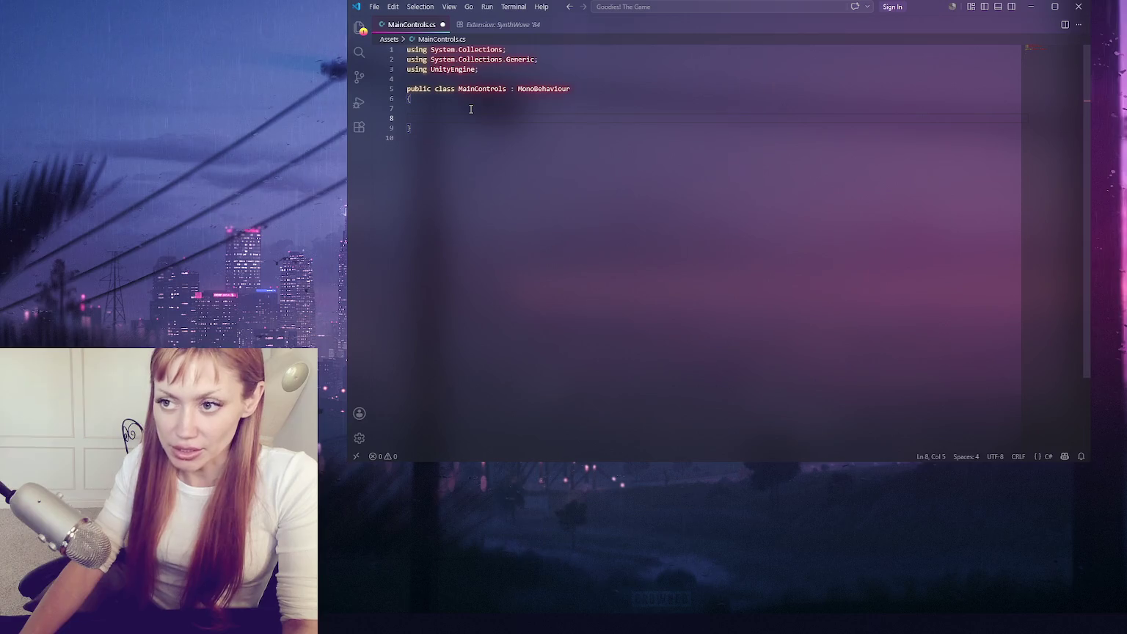
- Add an empty void Start() method with its braces to MainControls
text(Up)
key(BackSpace)
key(BackSpace)
text(void Start(){)
key(Return)
key(Down)
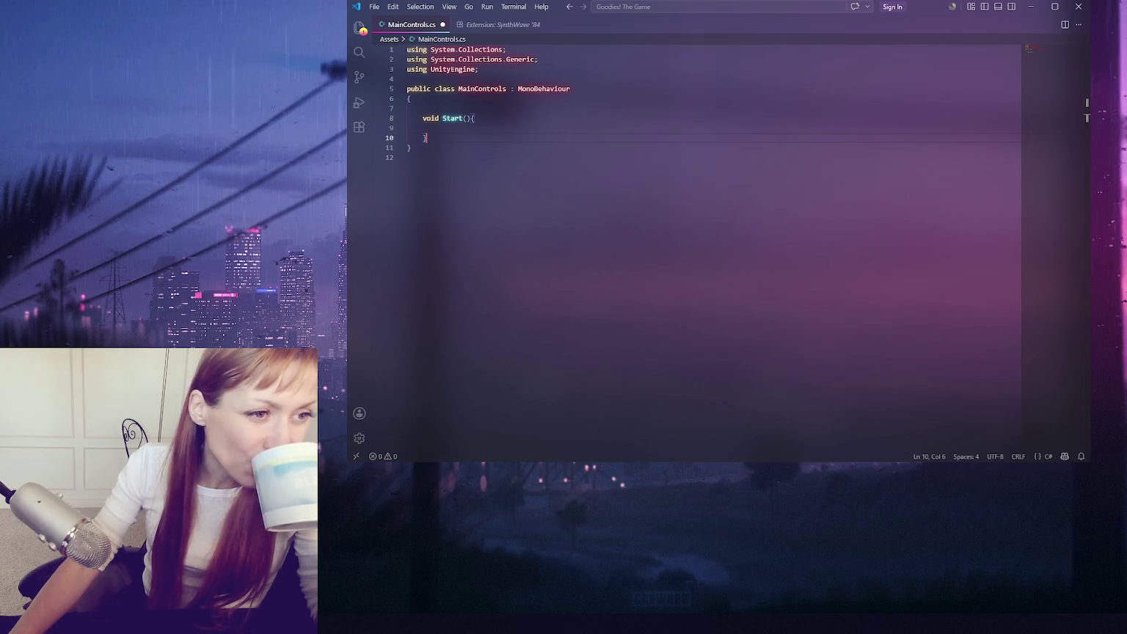
- Inside Start, declare enemy = Instantiate() and begin a GameObject prefab load line above it
click(500, 132)
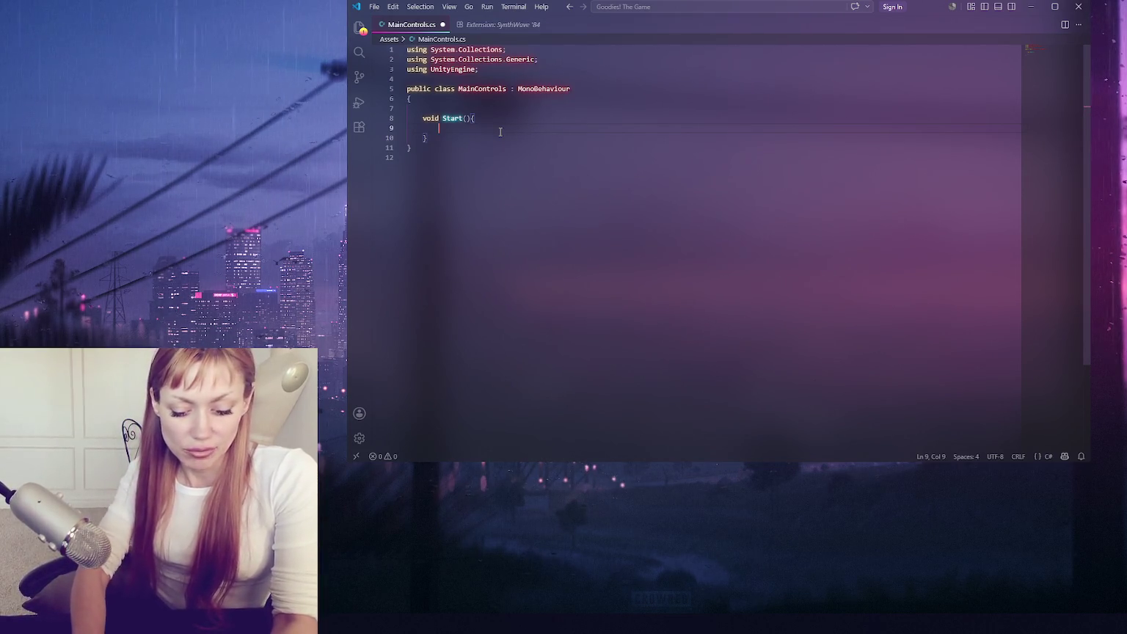
text(Ga)
text(meObject objectPoo)
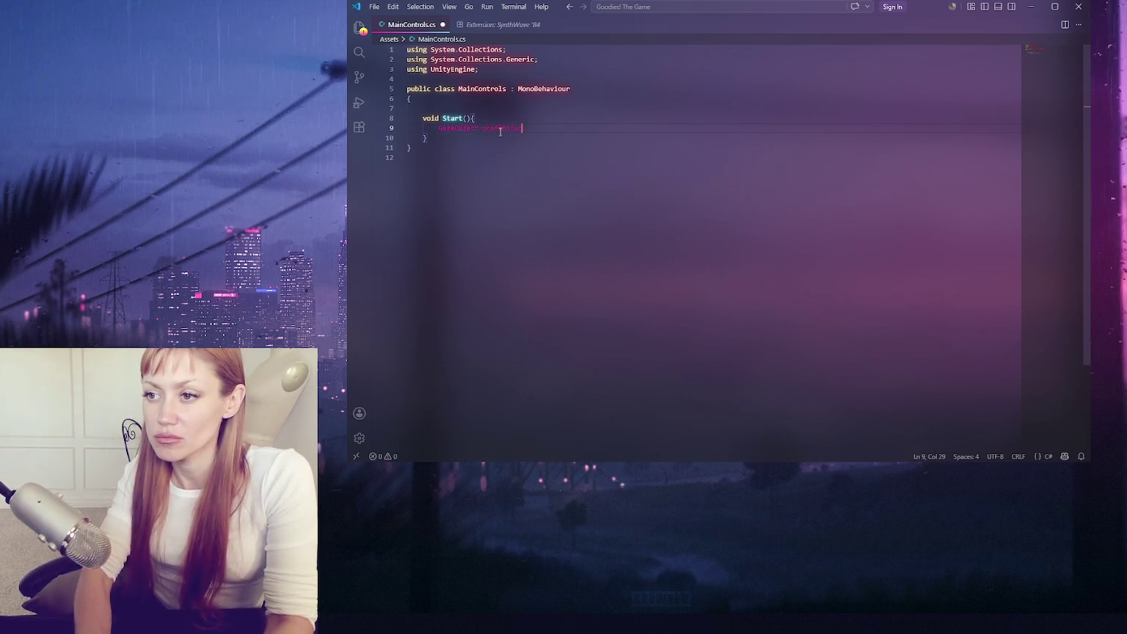
key(BackSpace)
key(BackSpace)
key(BackSpace)
key(BackSpace)
key(BackSpace)
text(enemy = Inst)
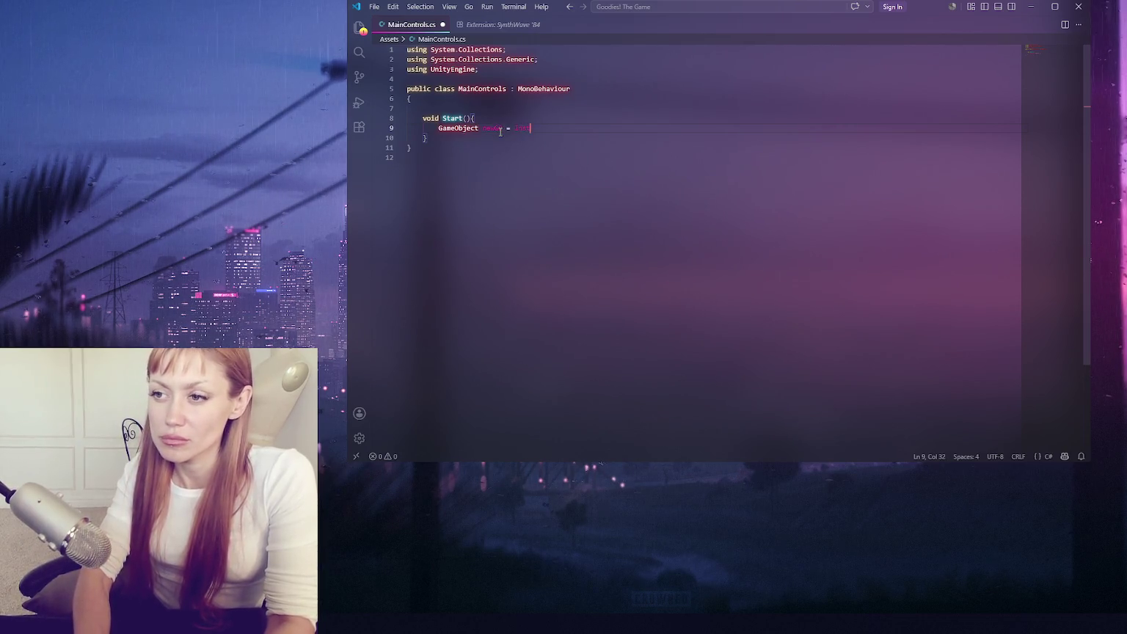
text(antiate();)
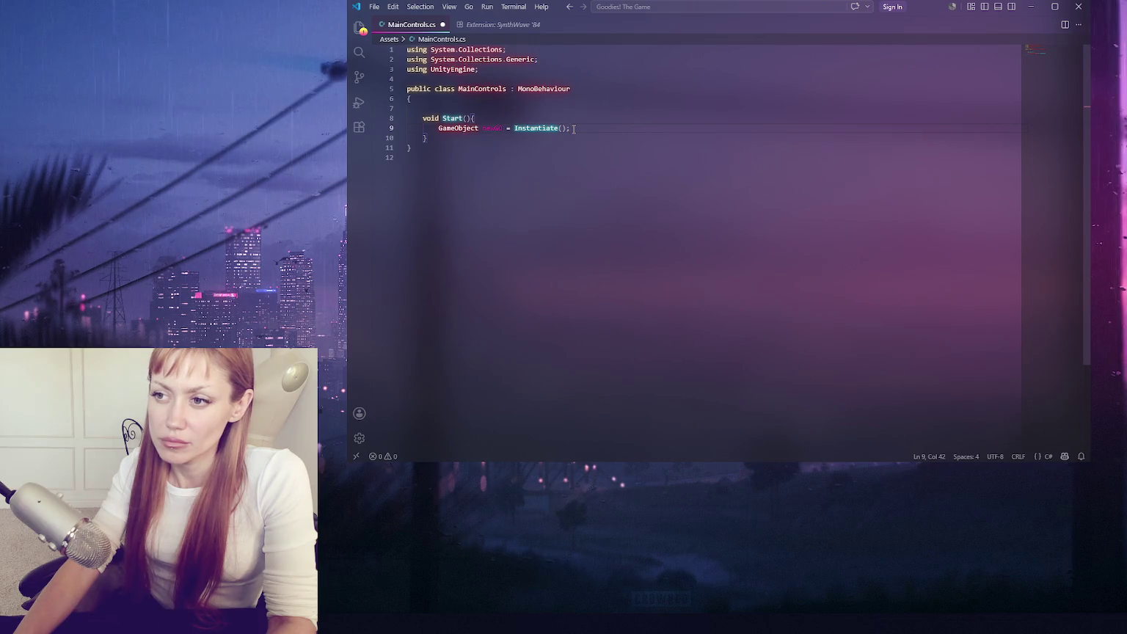
key(Return)
text(GameObject )
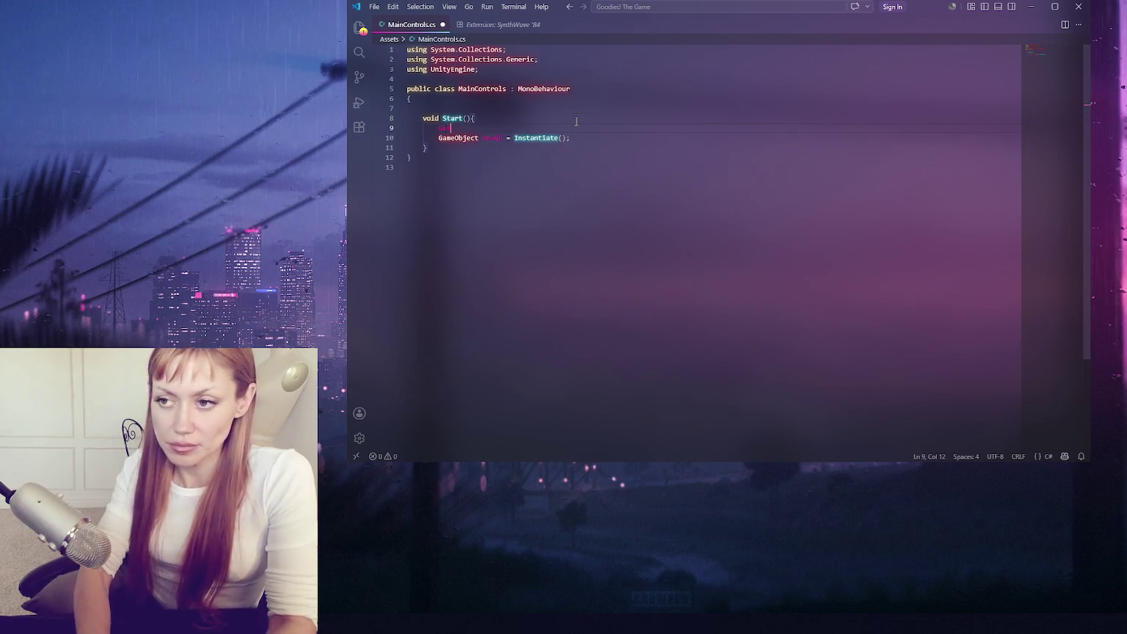
text(prefab = new)
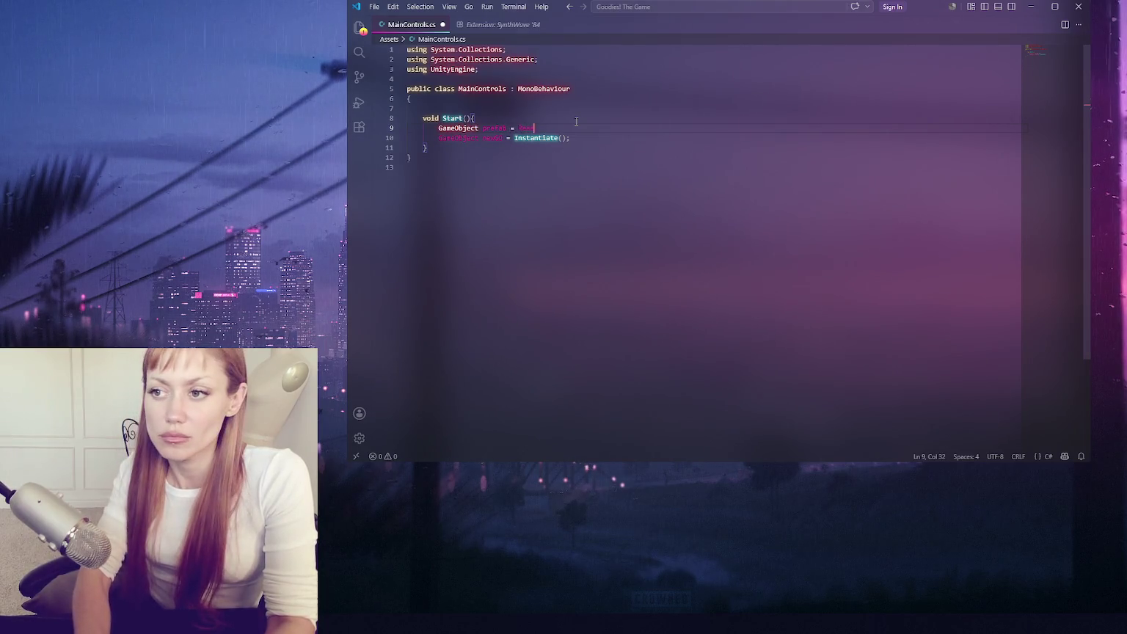
text(Load<GameObject)
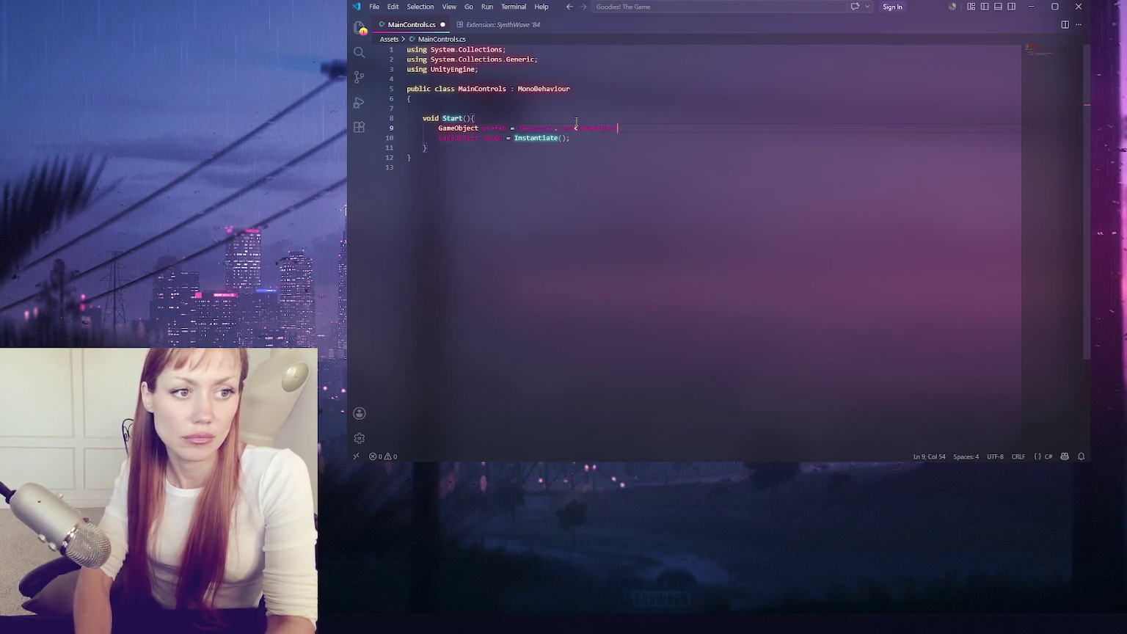
text(>(")
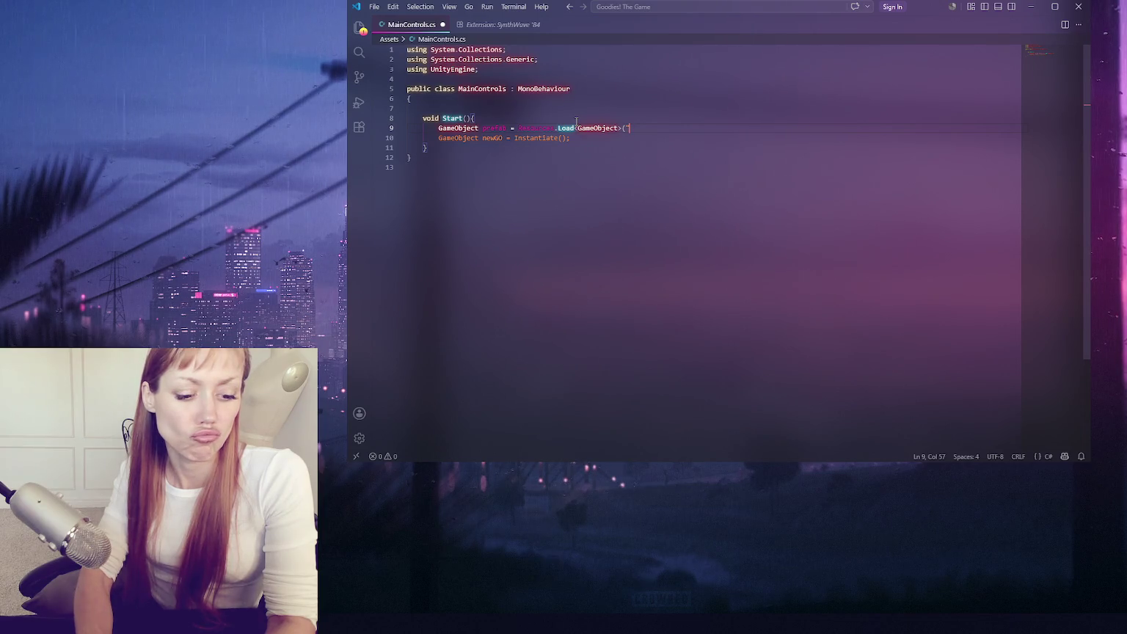
text(Furniture)
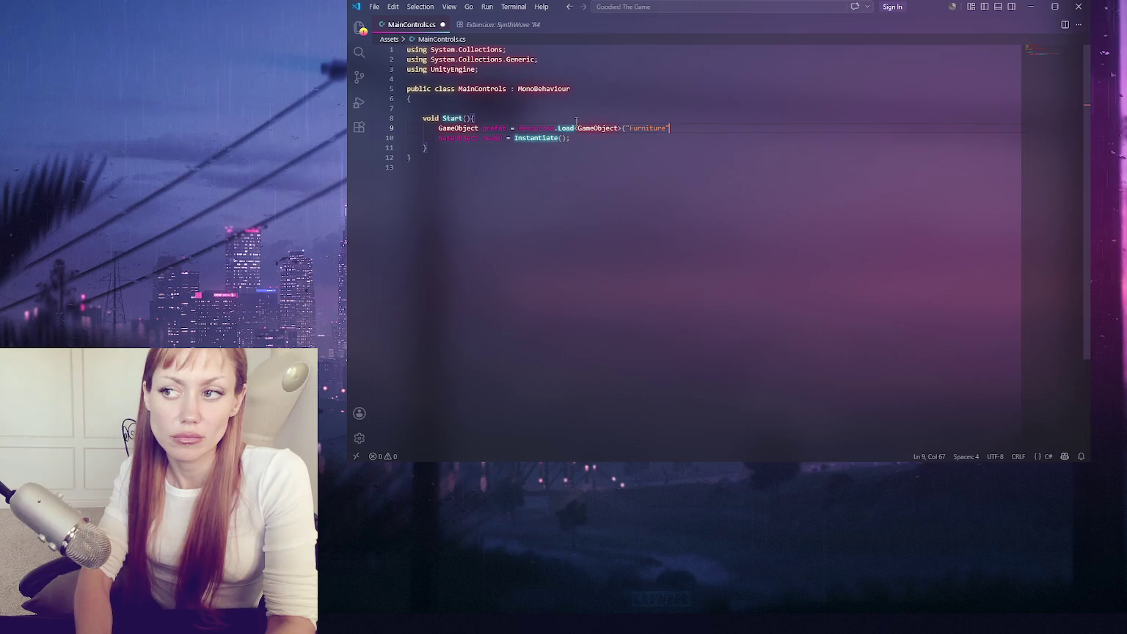
text(;)
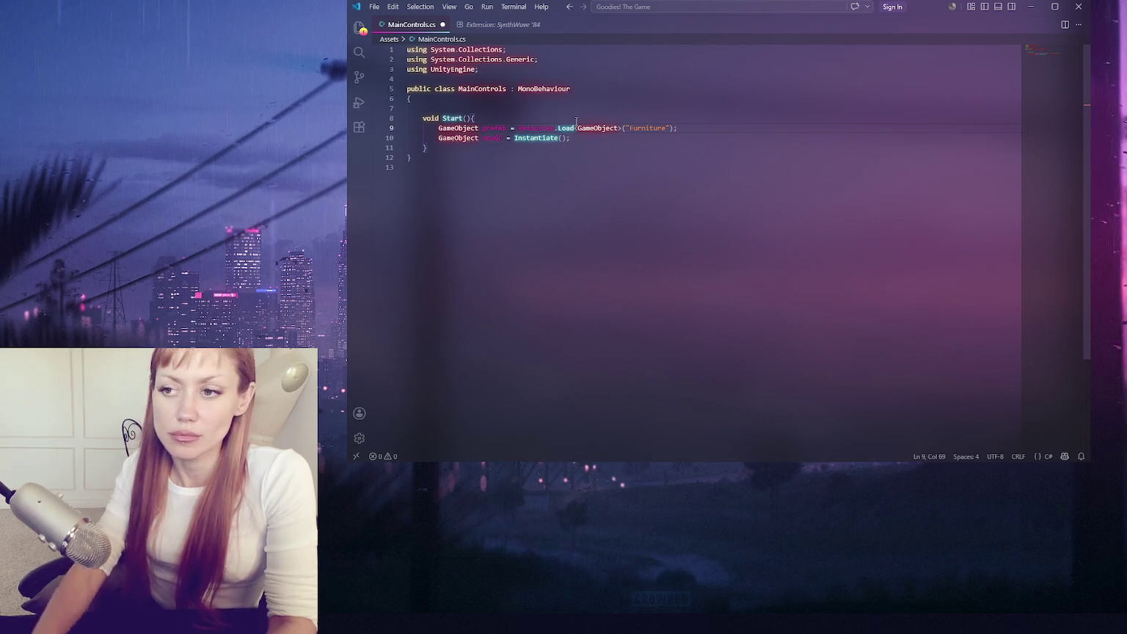
- Remove the newGO variable assignment so Instantiate is called directly beneath the Furniture load line
drag(439, 139, 514, 138)
key(BackSpace)
click(494, 139)
key(Left)
key(Left)
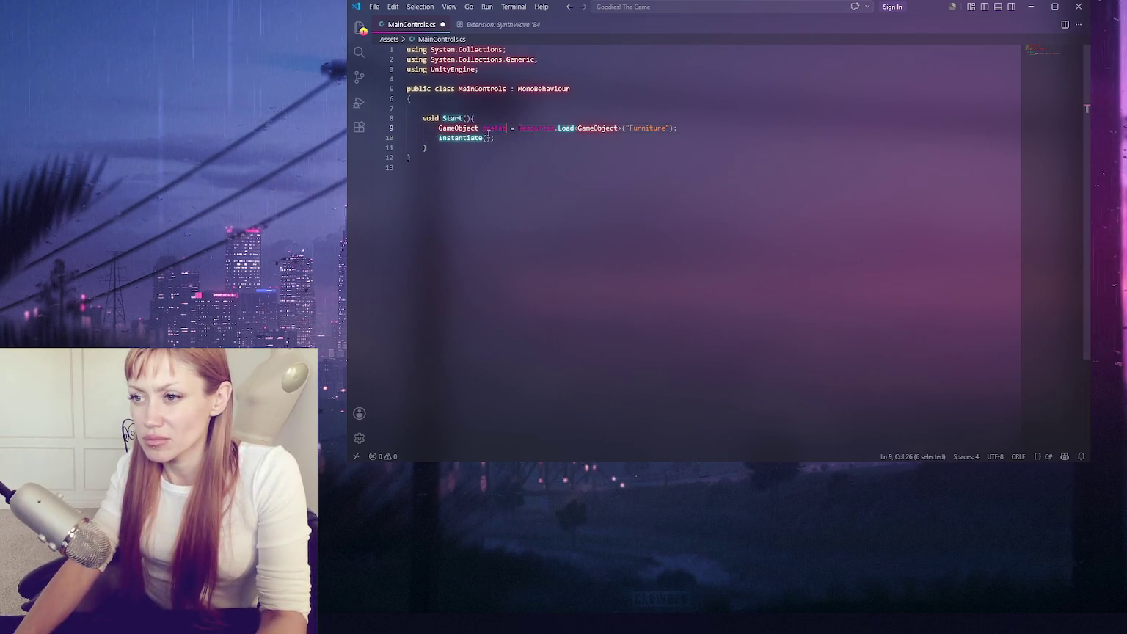
key(End)
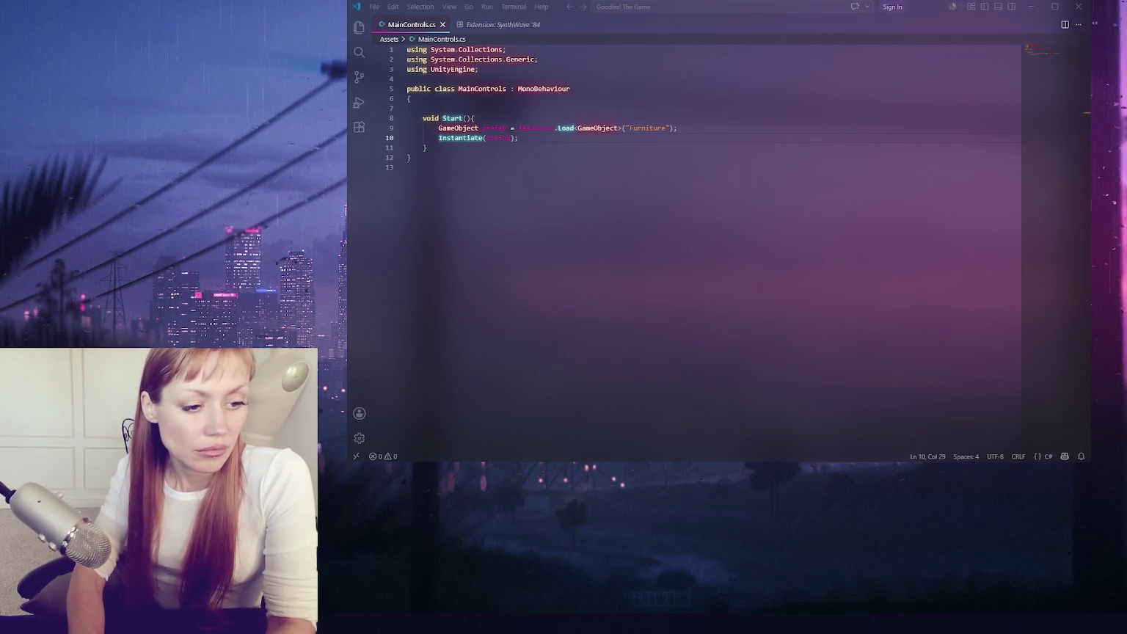
click(644, 128)
click(696, 129)
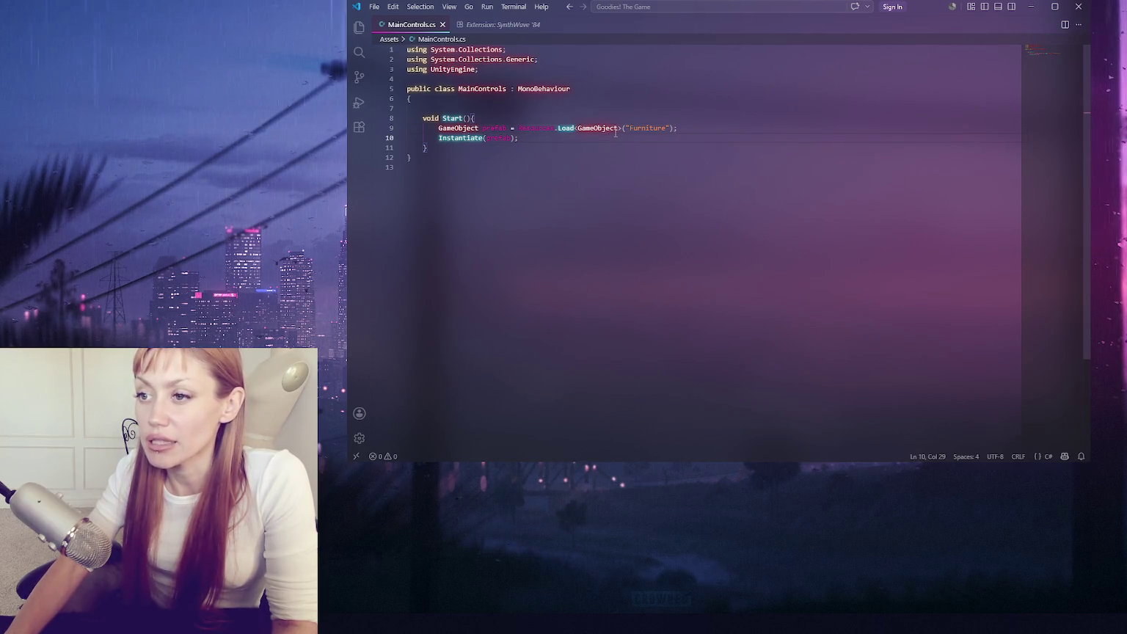
- Begin a List<GameObject> field on a new line at the top of the class
click(626, 103)
key(Return)
text(List<GameObject> f)
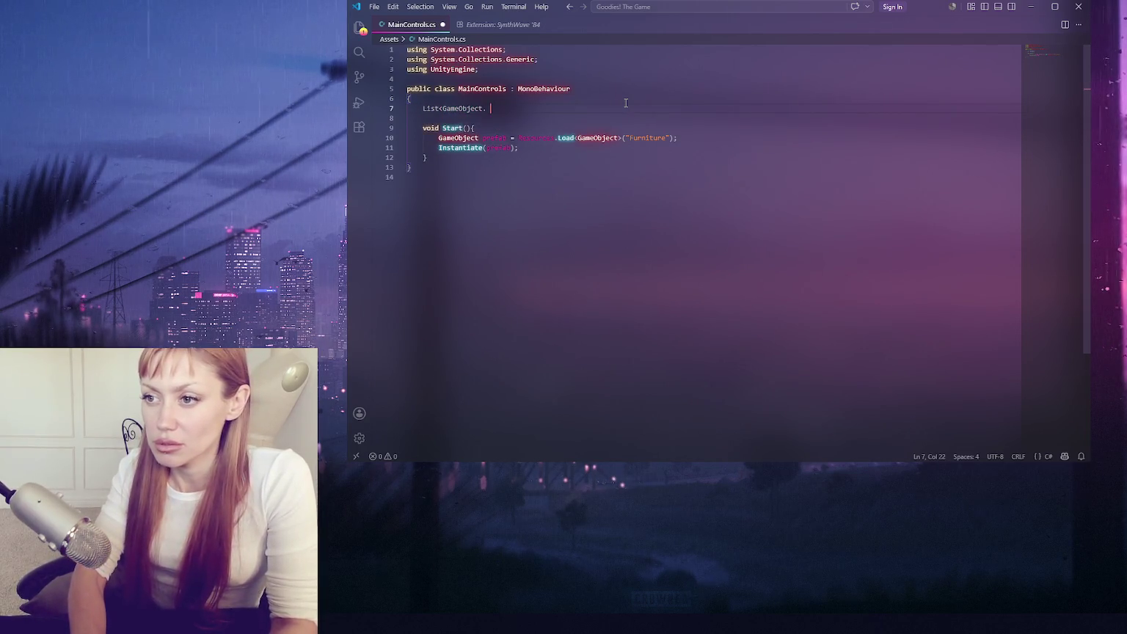
- Complete the field as List<GameObject> furniture = new();
key(BackSpace)
key(BackSpace)
key(BackSpace)
text(furniture)
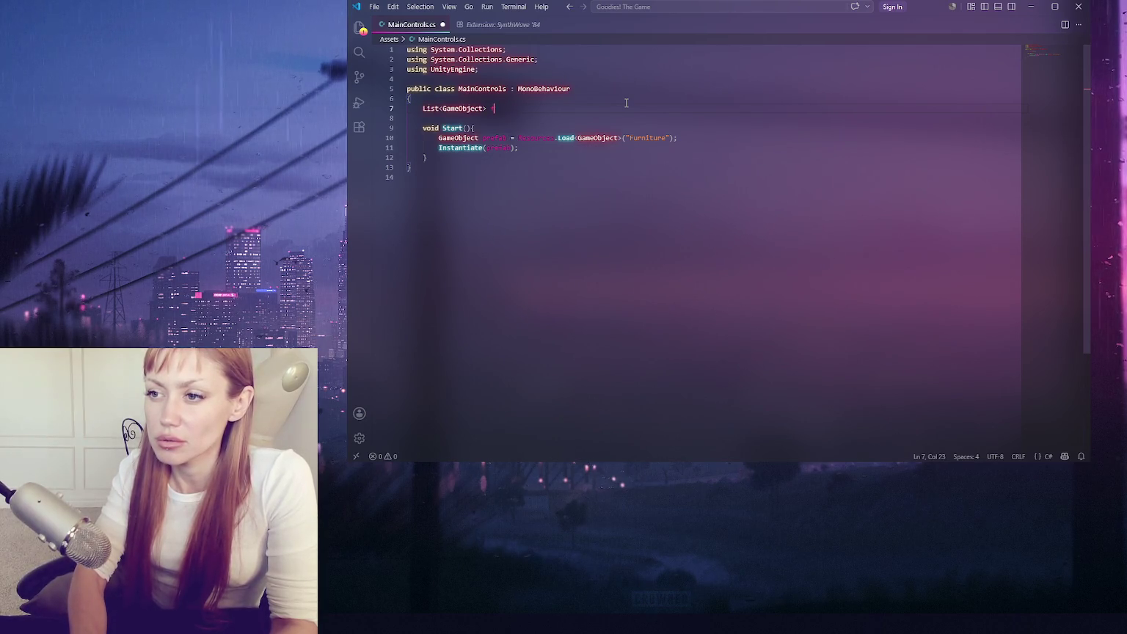
text( = new();)
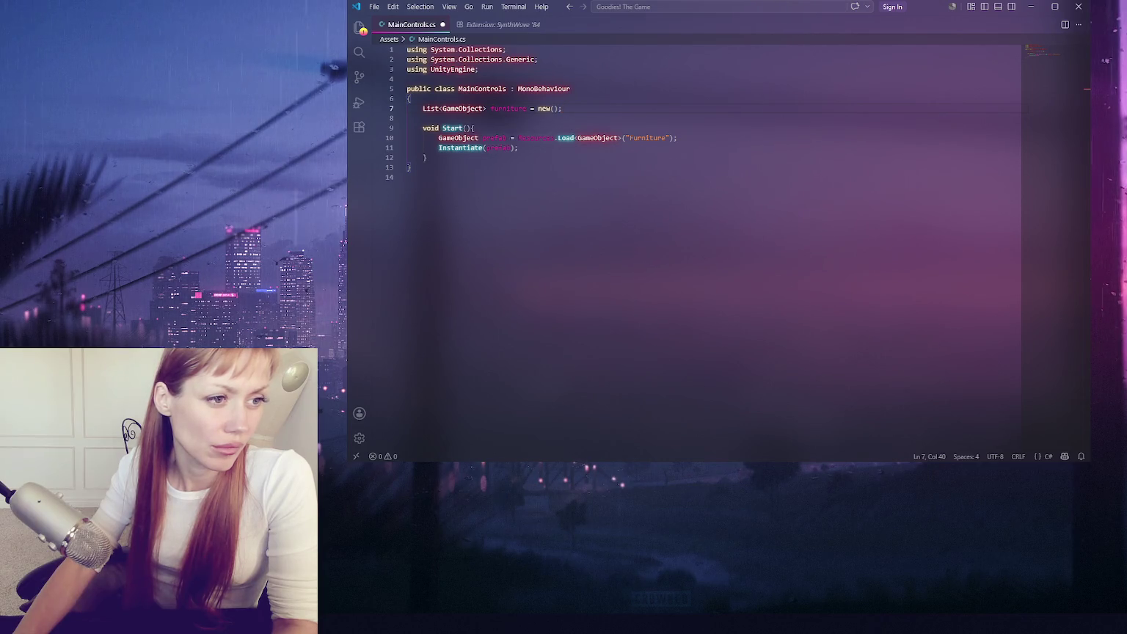
- Copy the furniture list declaration into Start and indent it
drag(563, 109, 579, 101)
click(572, 145)
key(Return)
key(Return)
text(List<GameObject> furniture = new();)
click(424, 178)
key(Tab)
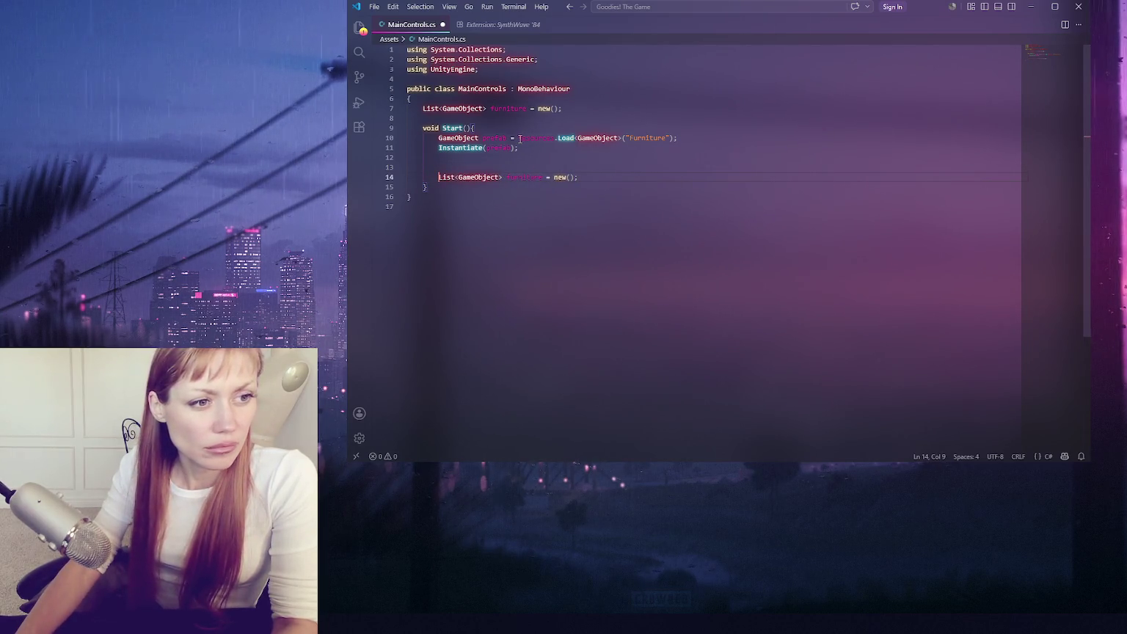
- Change Start's list line to new List<GameObject>(Resources.LoadAll<GameObject>("Furniture"))
drag(554, 177, 579, 177)
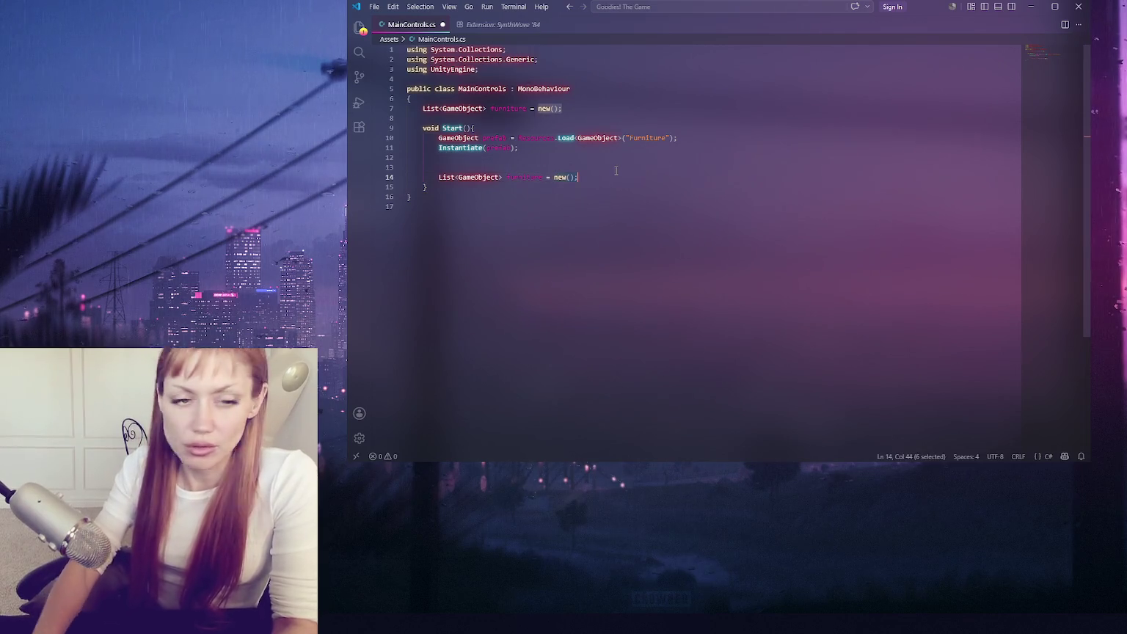
key(BackSpace)
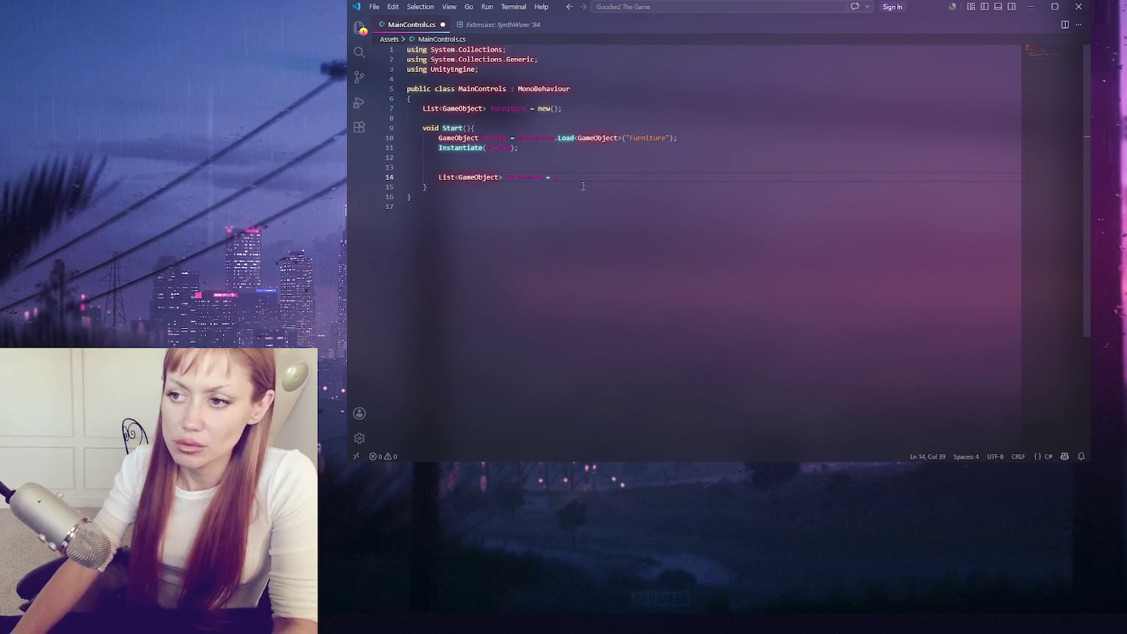
text(new()
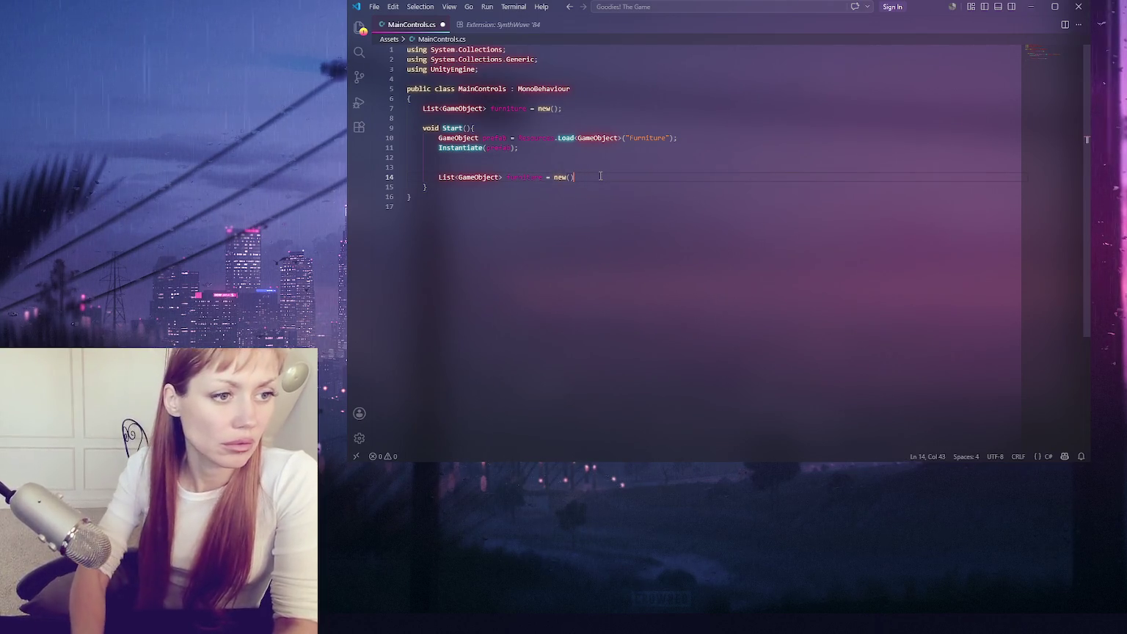
key(BackSpace)
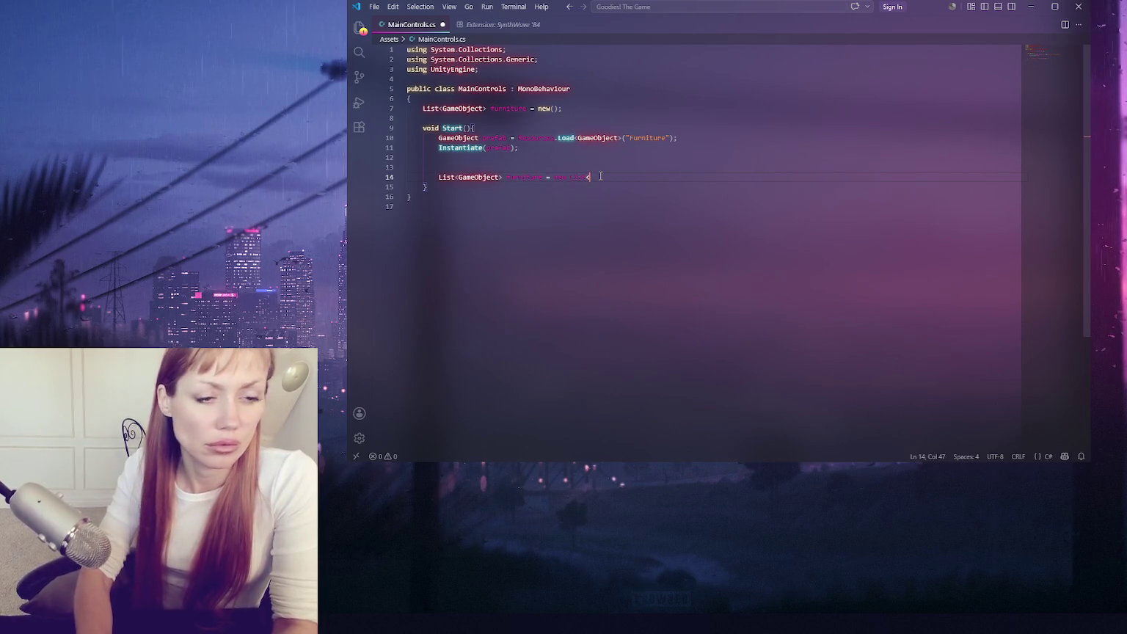
text(GameObj)
text(ect>(fu)
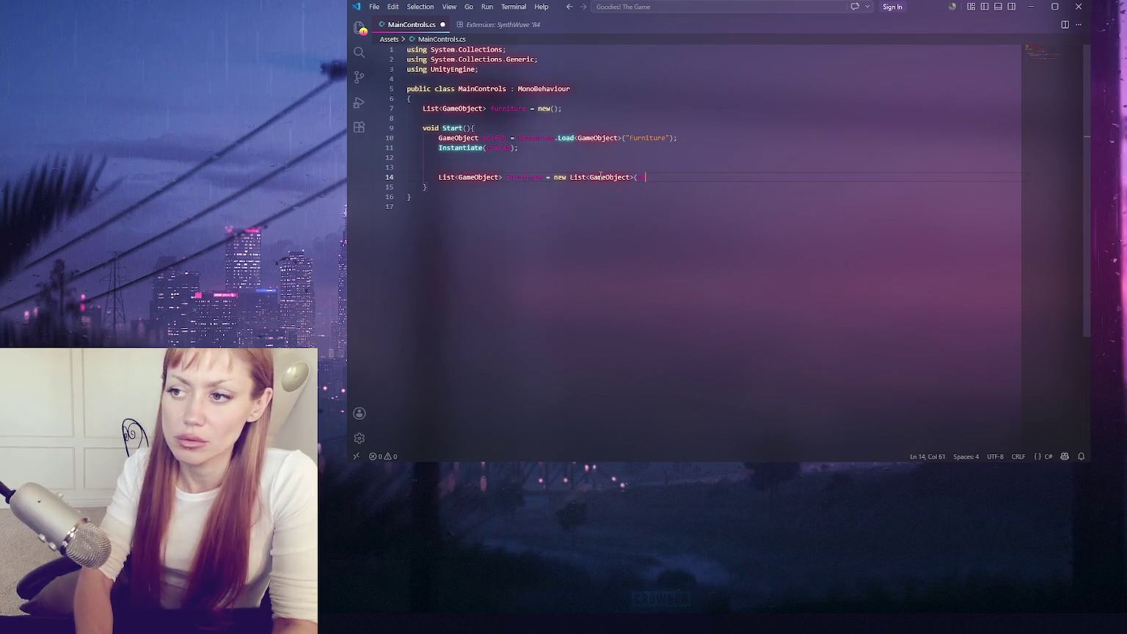
text(r)
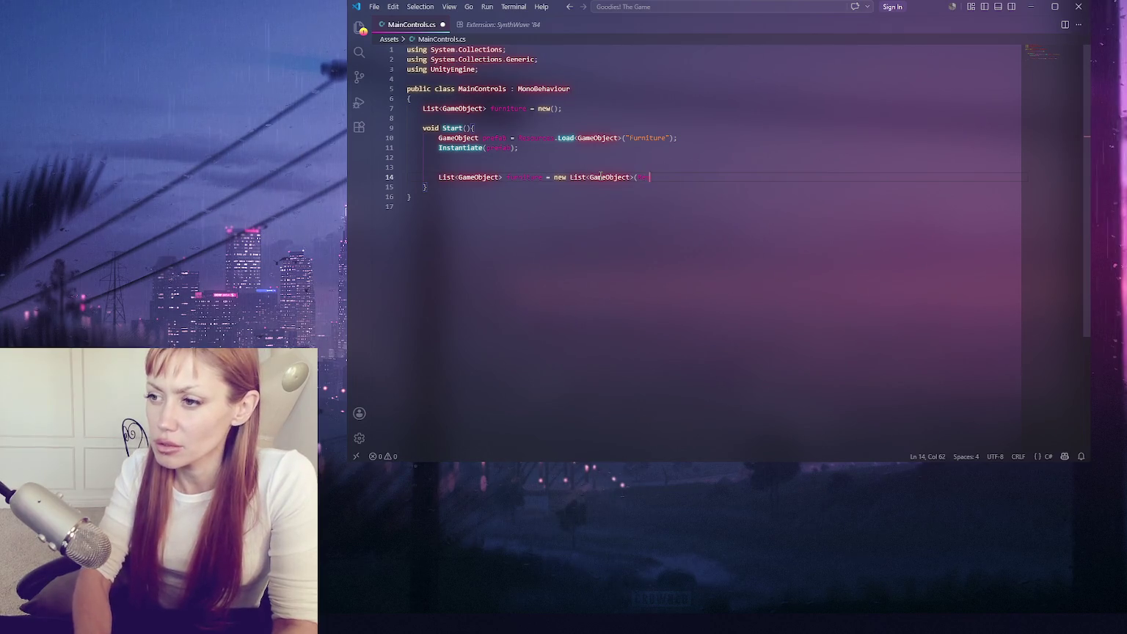
text(ce.Loa)
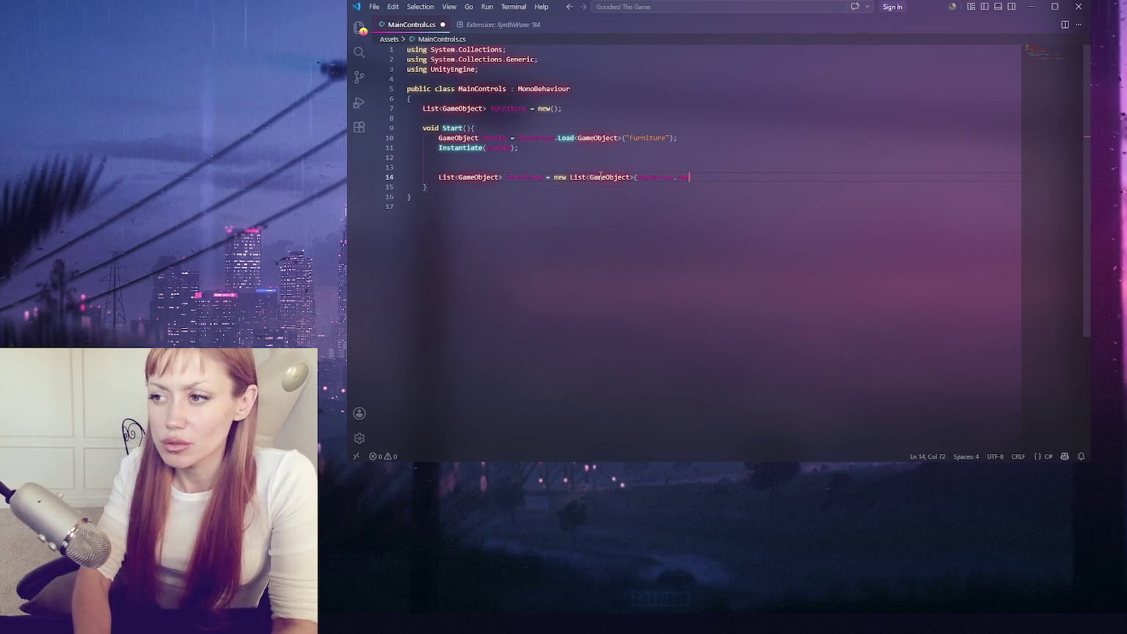
text(d)
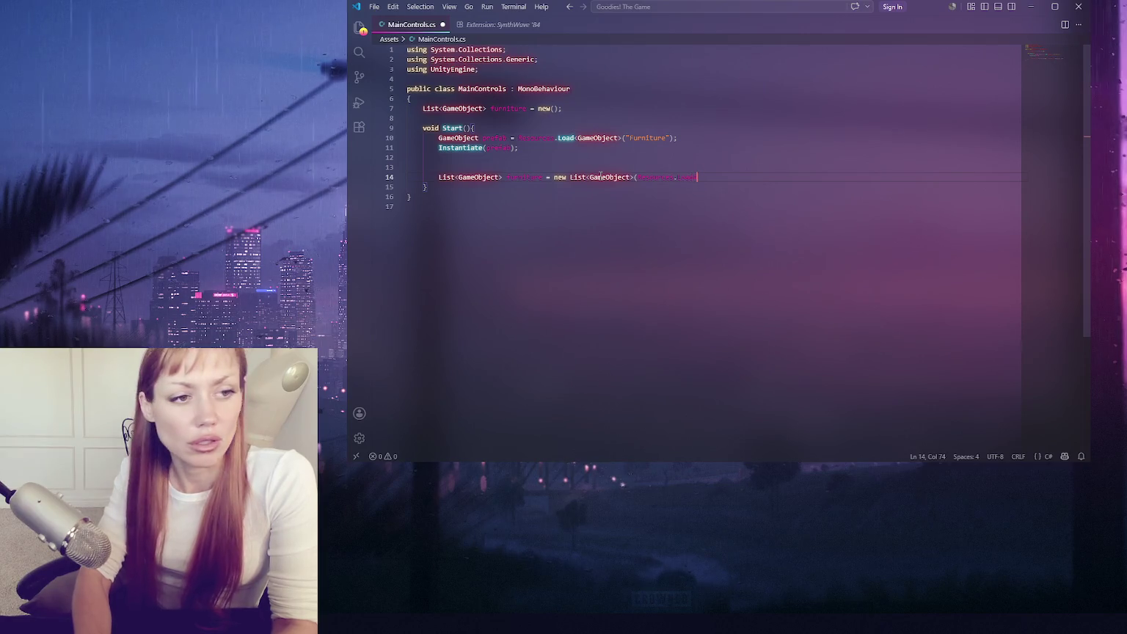
text(<GameObject>)
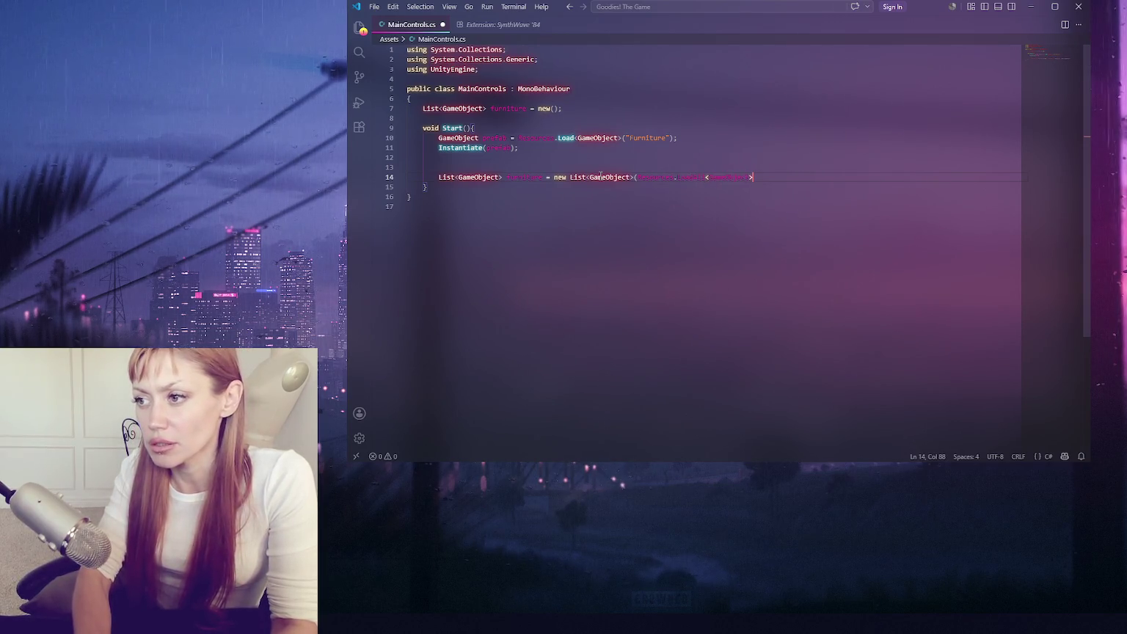
text((")
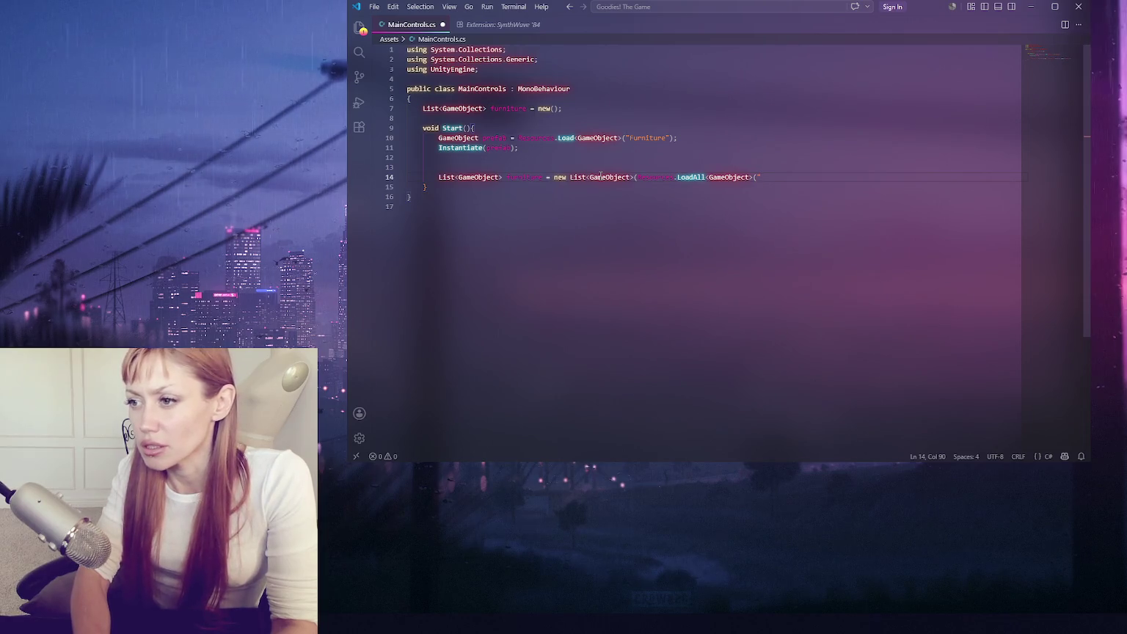
key(BackSpace)
key(BackSpace)
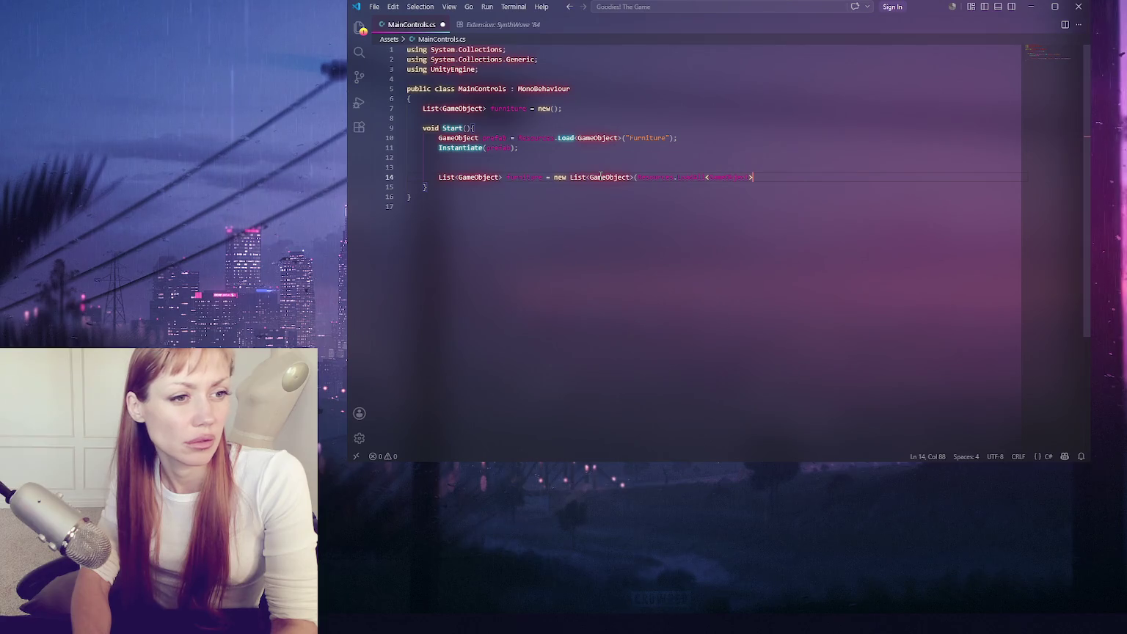
text(("Furniture"))
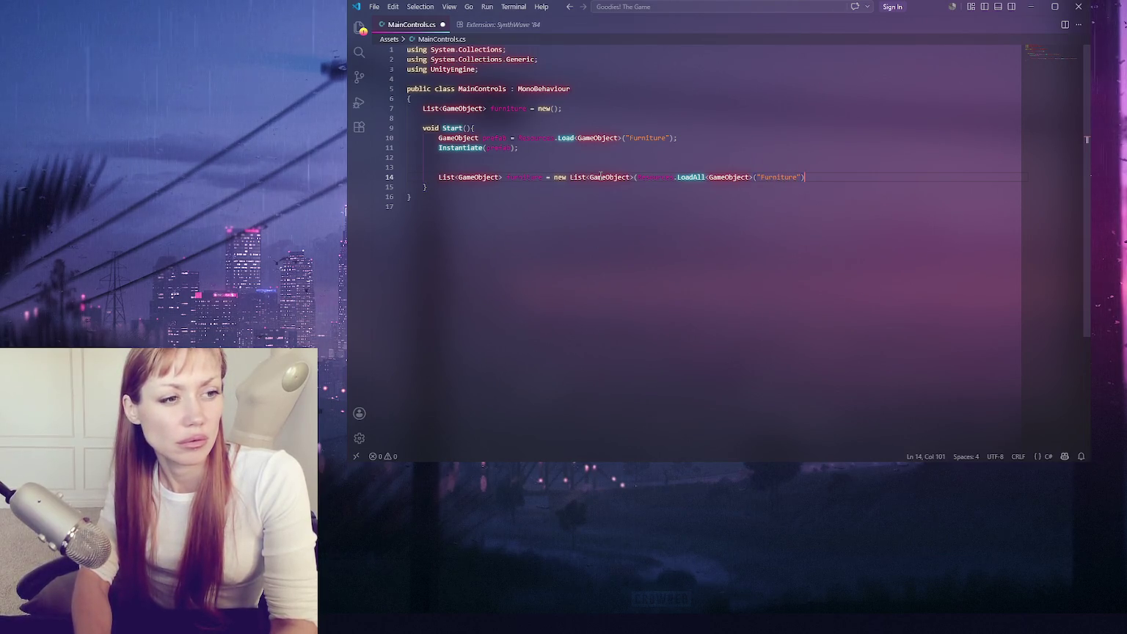
text();)
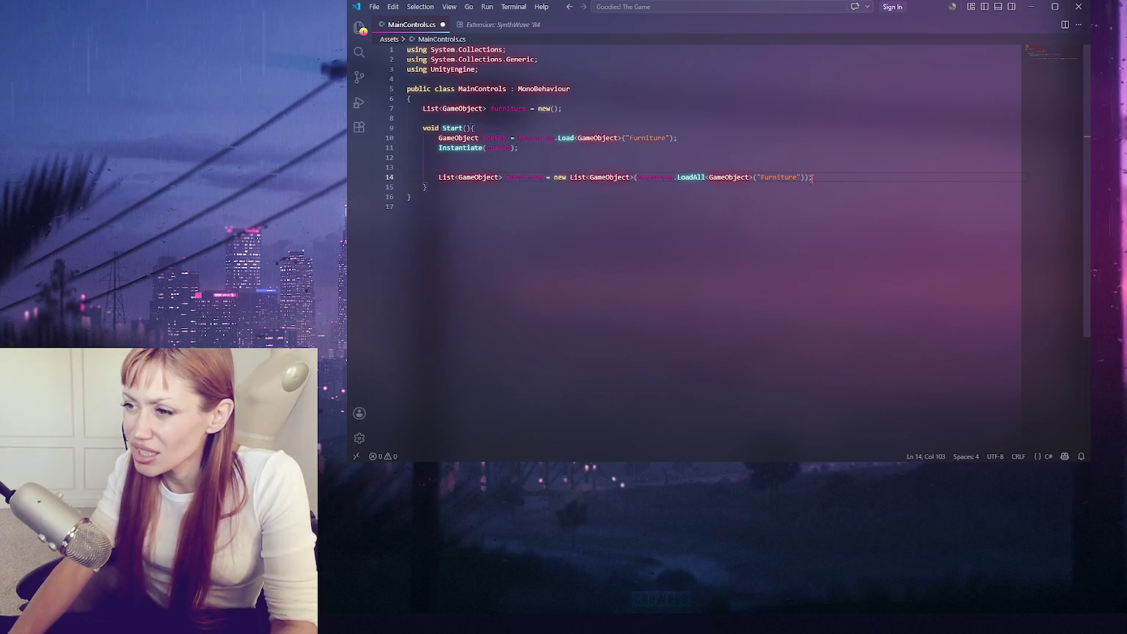
drag(572, 148, 572, 130)
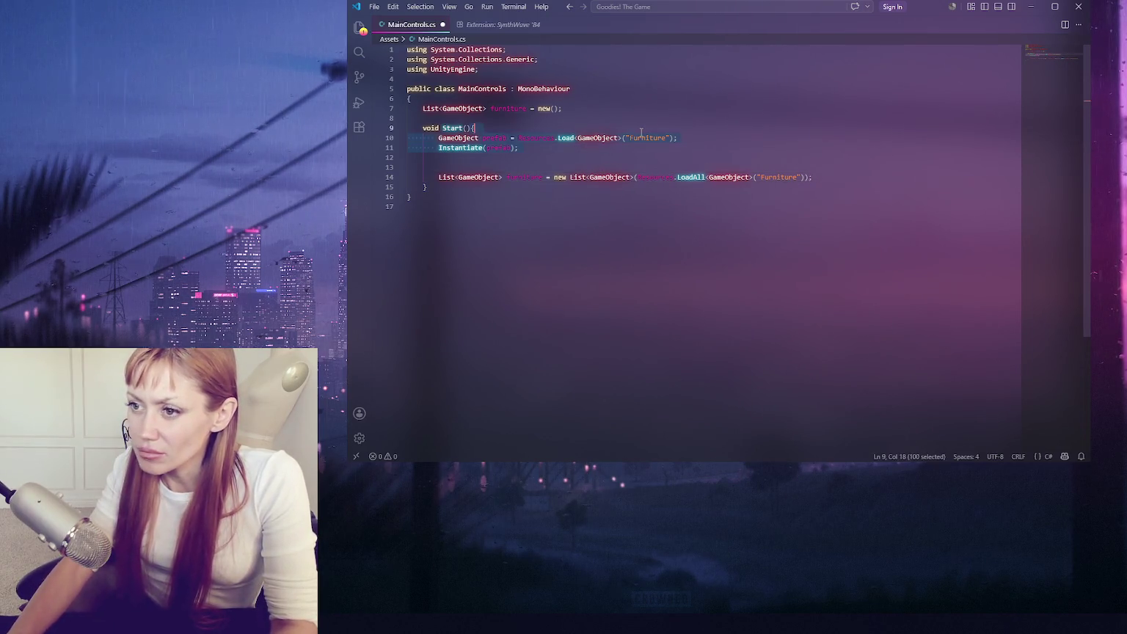
- Delete the old single-prefab lines and drop the List<GameObject> type from line 12, then save
key(BackSpace)
click(572, 139)
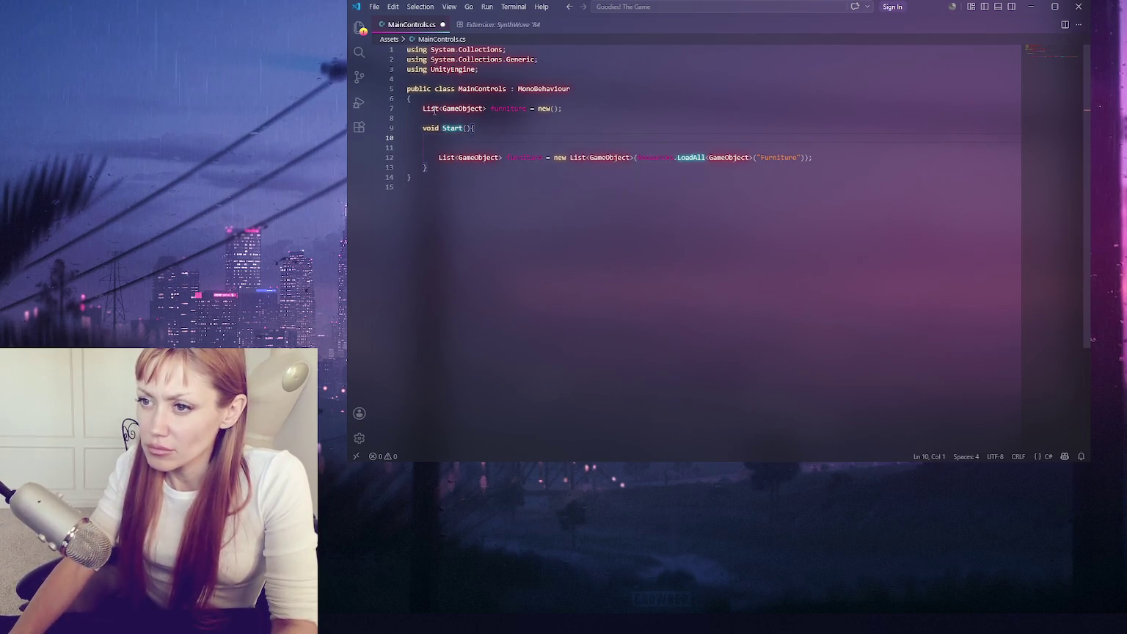
text(public)
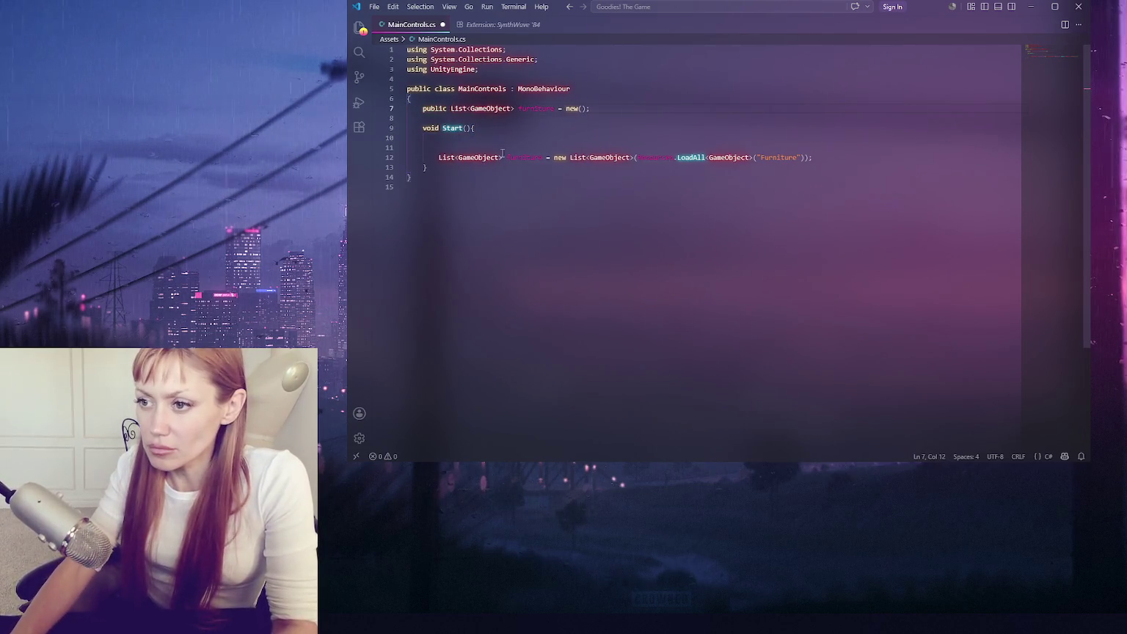
drag(437, 157, 506, 157)
key(BackSpace)
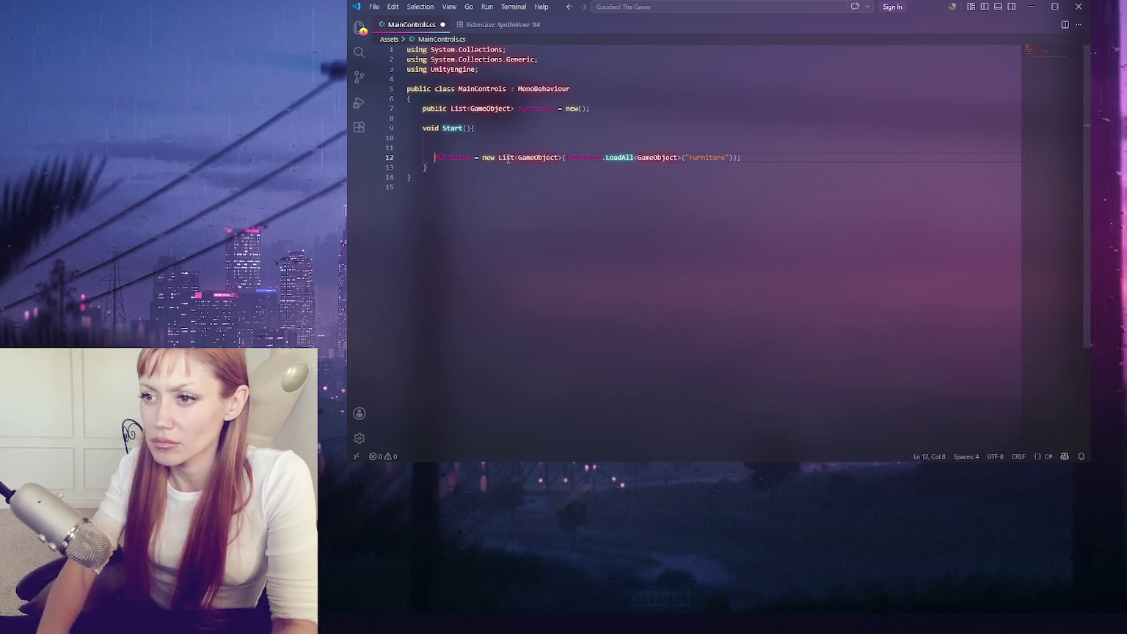
key(ctrl+s)
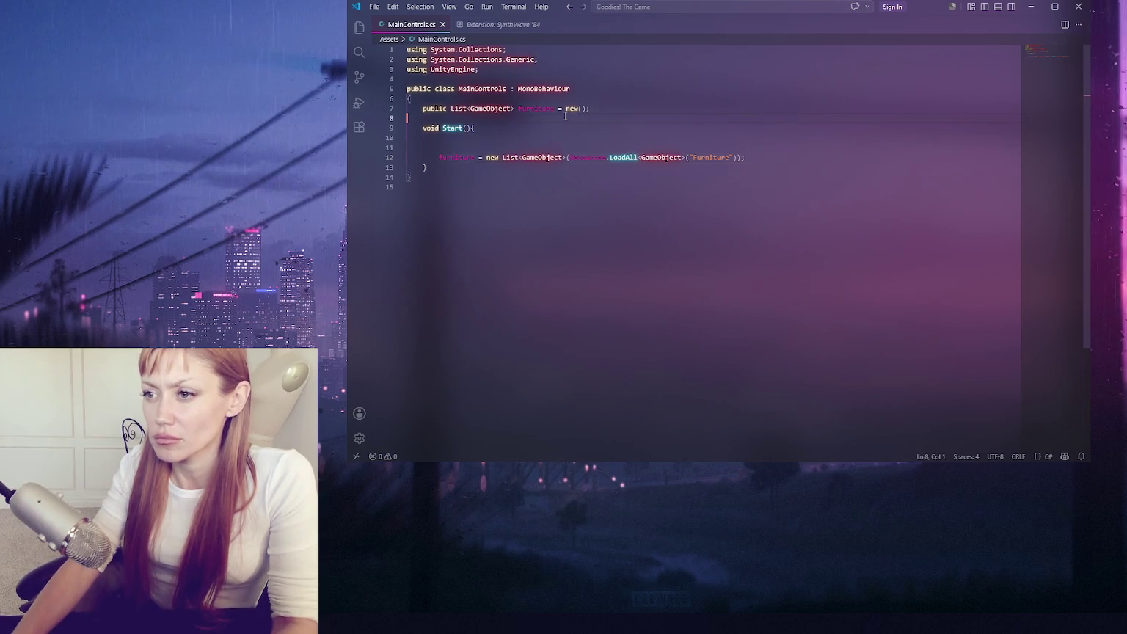
- Comment out the furniture field on line 7 and add a new line after LoadAll
click(568, 109)
key(ctrl+slash)
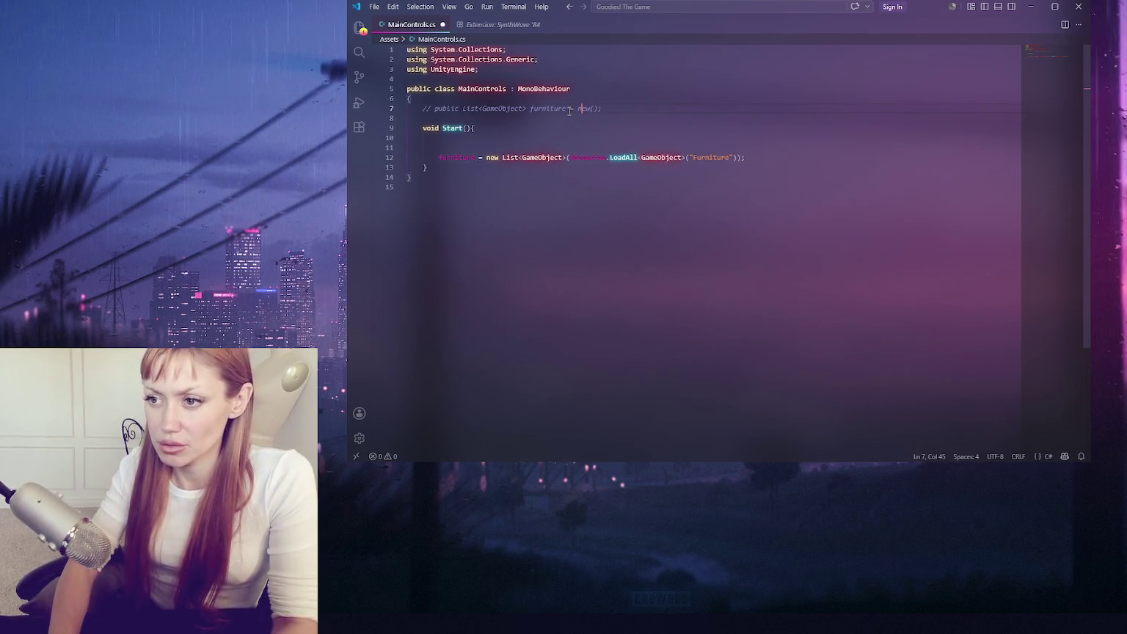
click(792, 158)
key(Return)
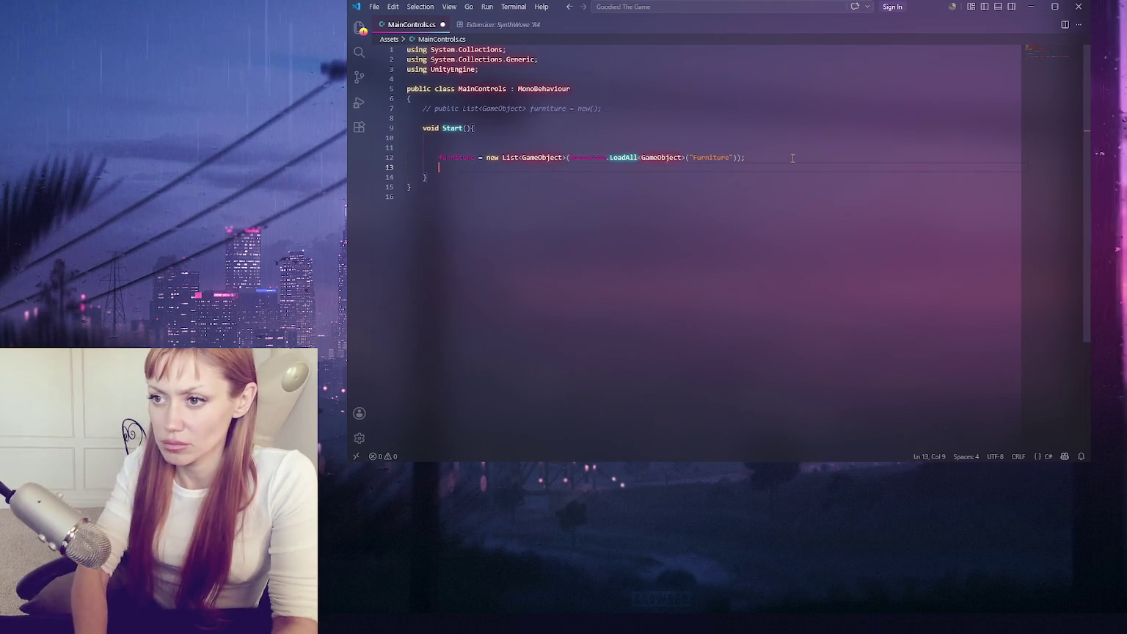
text(furniture[0)
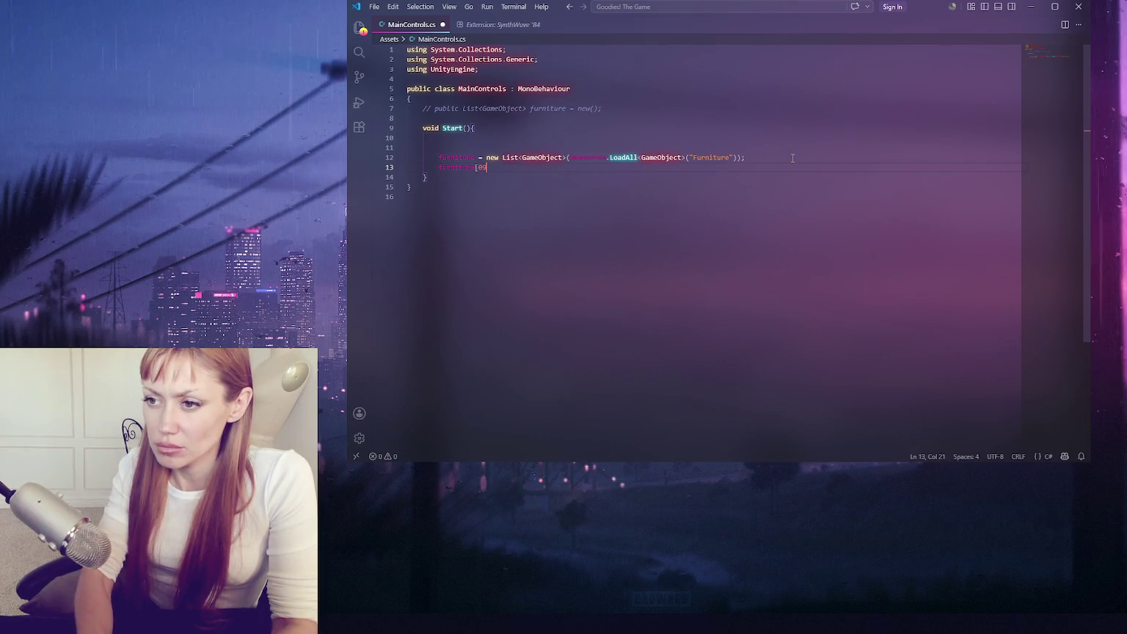
text();)
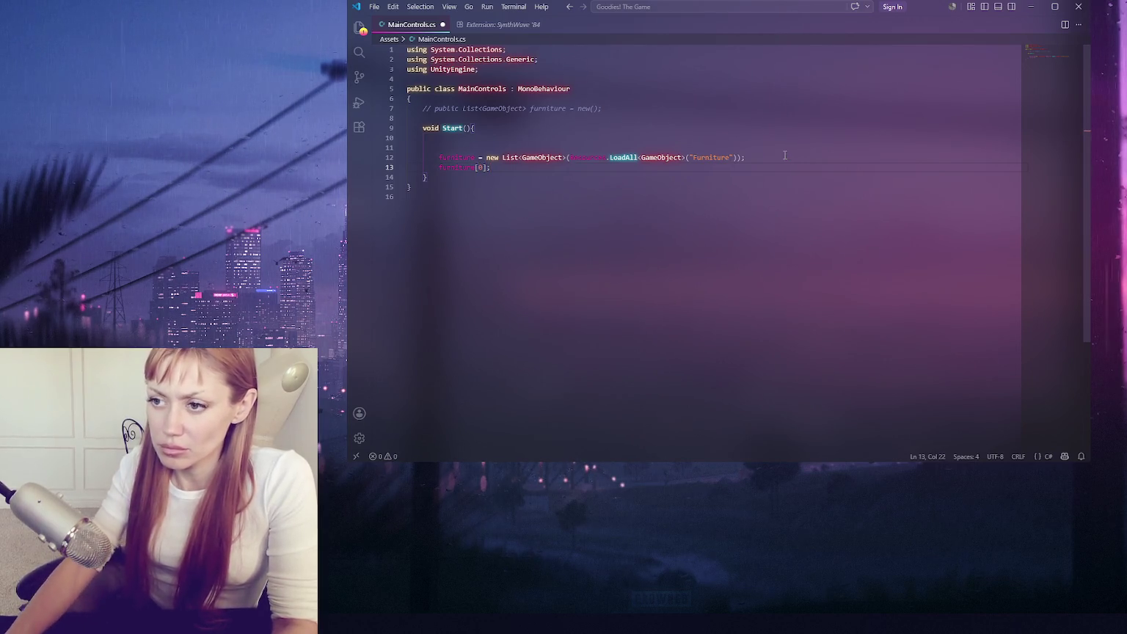
- Add Instantiate(furniture[0]); to Start, save, and return to Unity
click(439, 167)
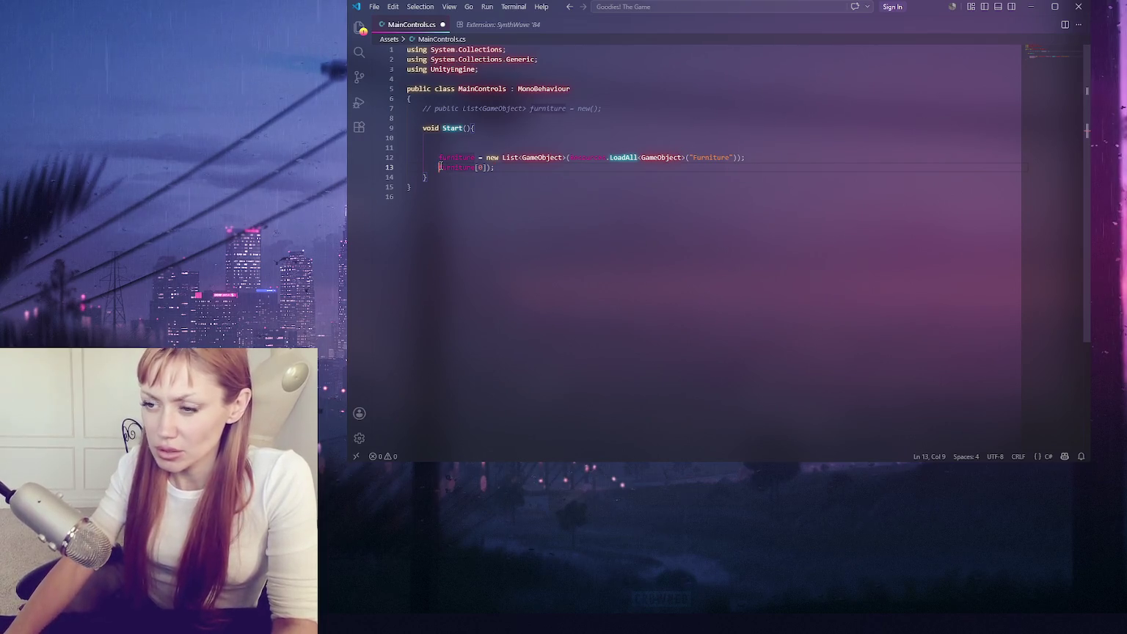
text(Instantiate()
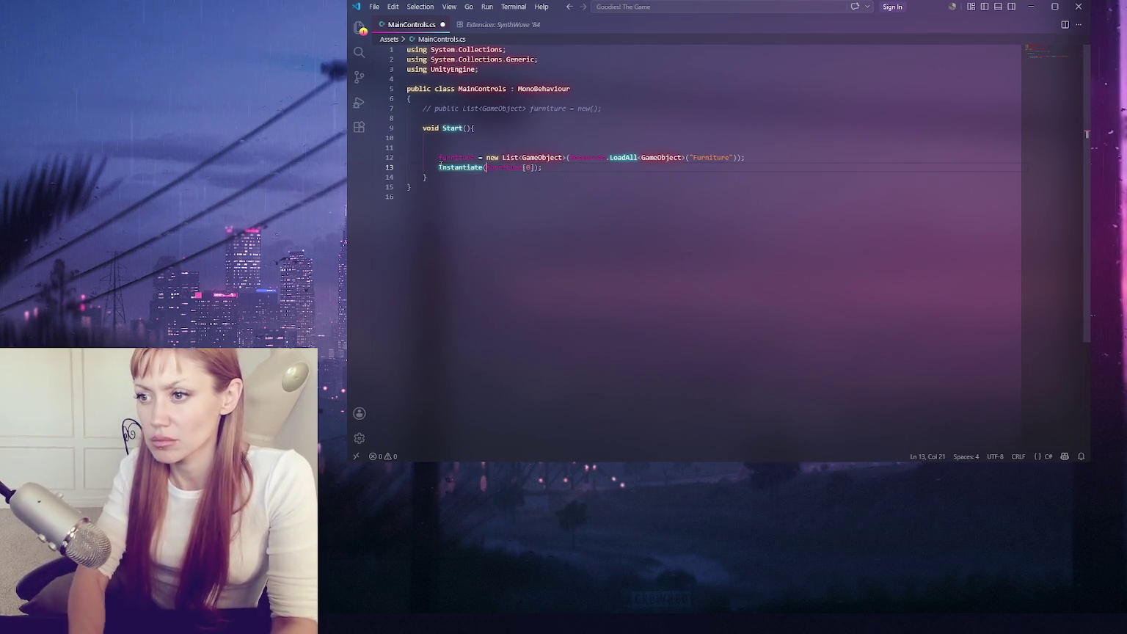
key(ctrl+s)
click(548, 274)
key(alt+Tab)
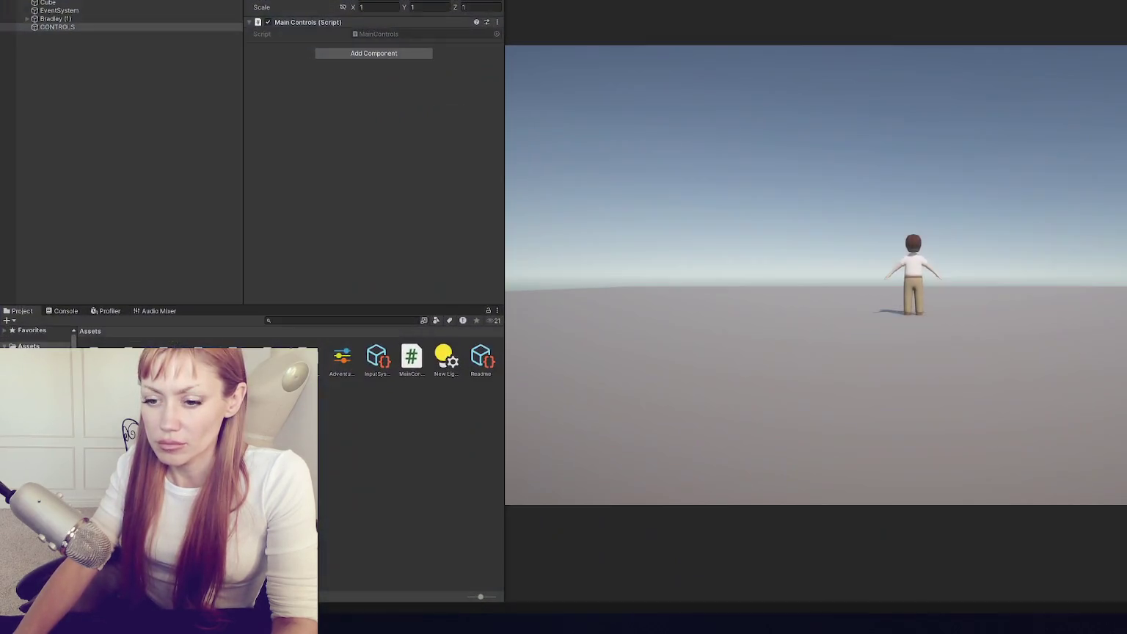
- Open the CS0103 Console error in Visual Studio Code at the furniture reference
click(228, 212)
click(65, 310)
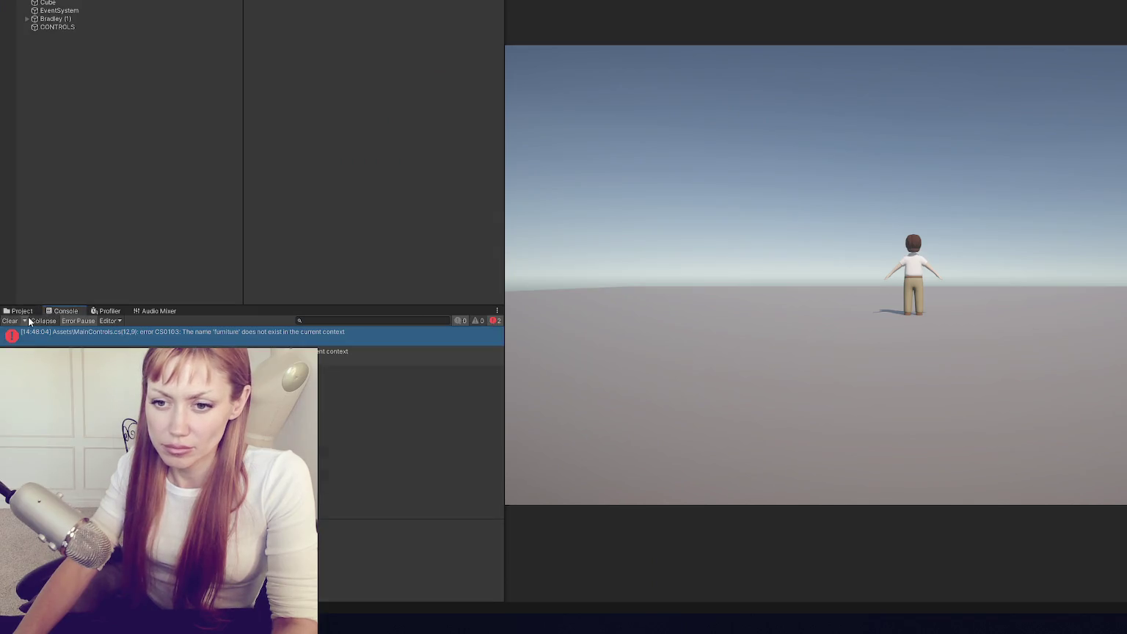
double_click(81, 330)
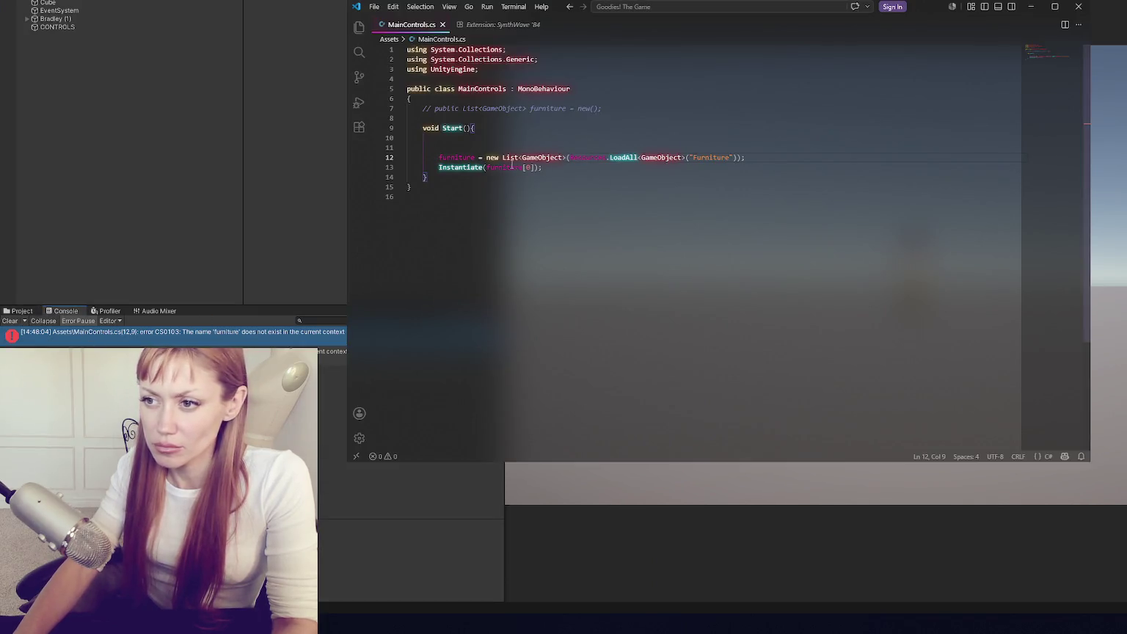
click(463, 157)
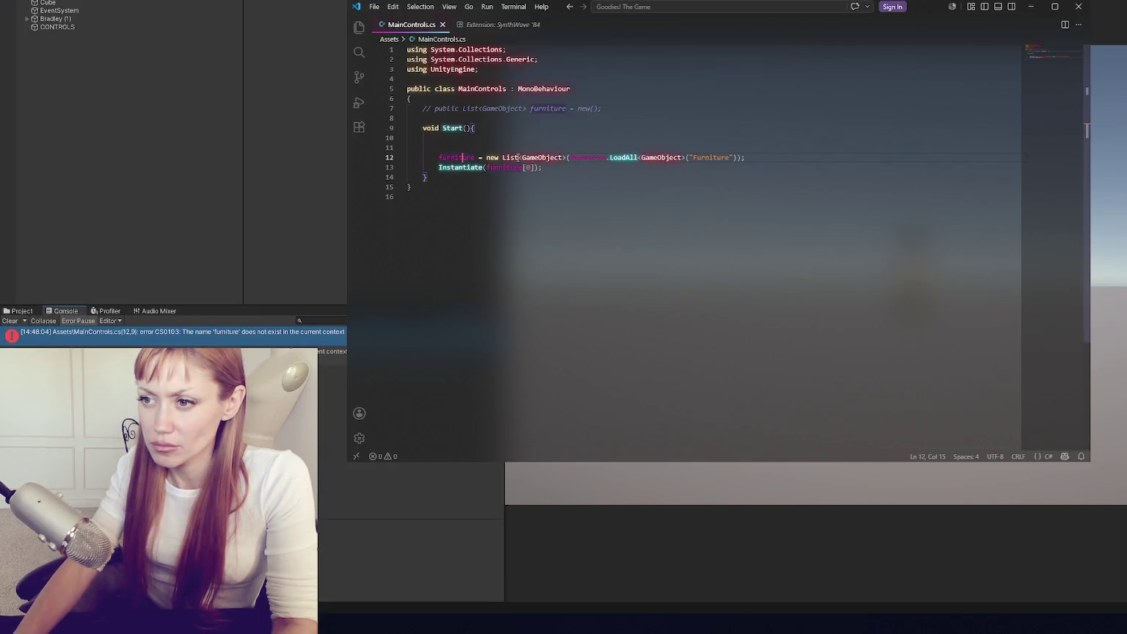
- Copy List<GameObject> from line 7 before furniture on line 12, then return to the Project view
drag(463, 109, 523, 108)
key(ctrl+c)
click(440, 157)
key(ctrl+v)
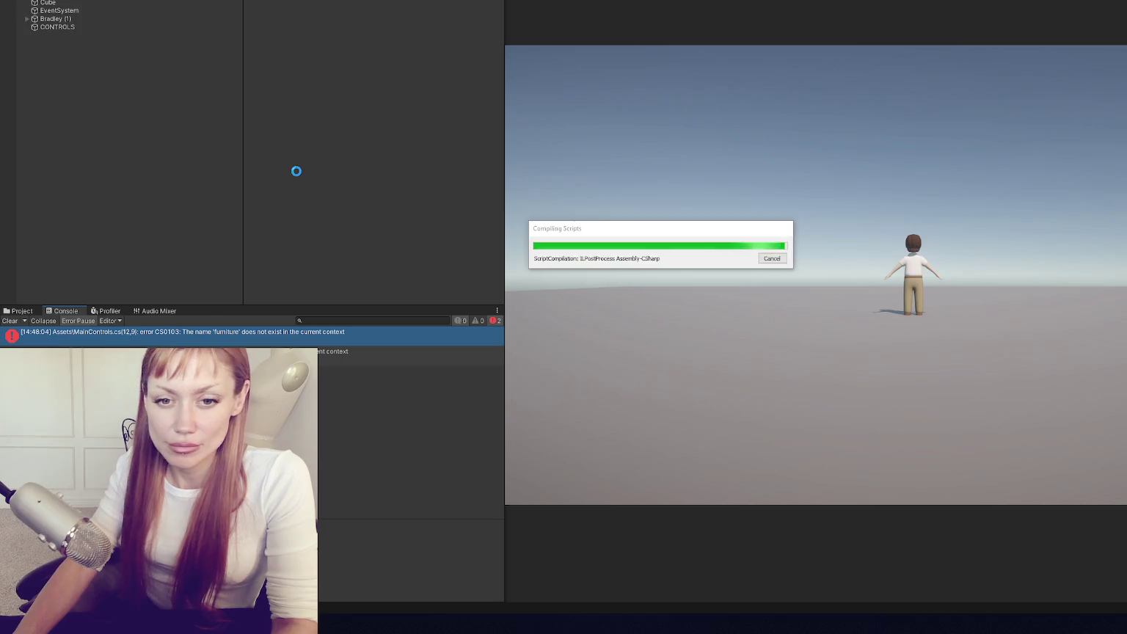
click(22, 310)
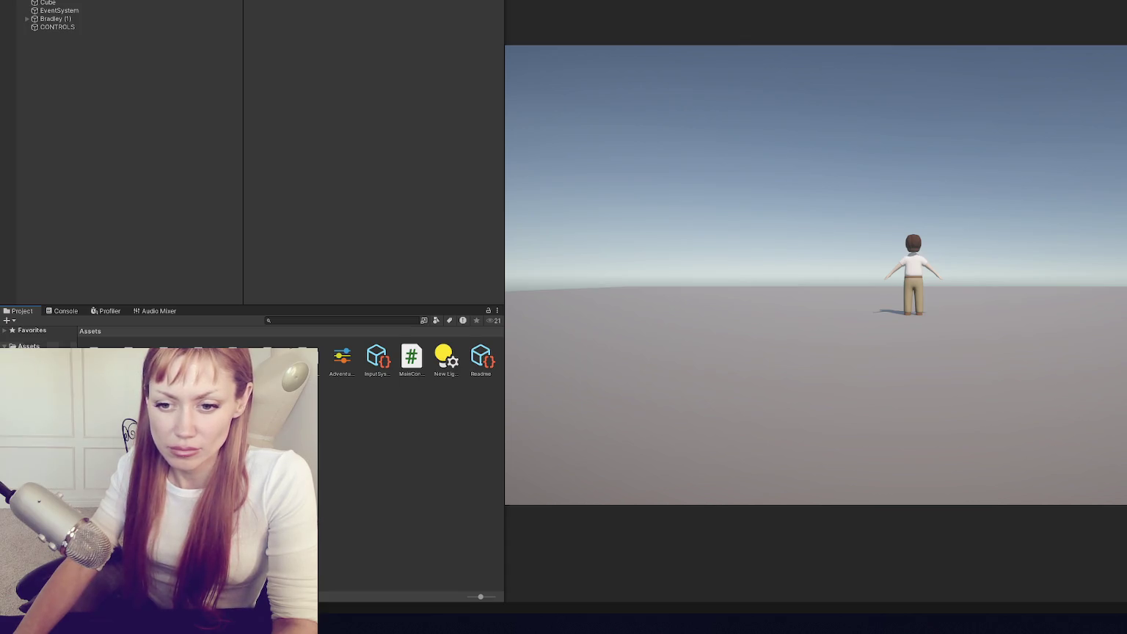
- Create a Resources folder under Assets and open it
click(33, 477)
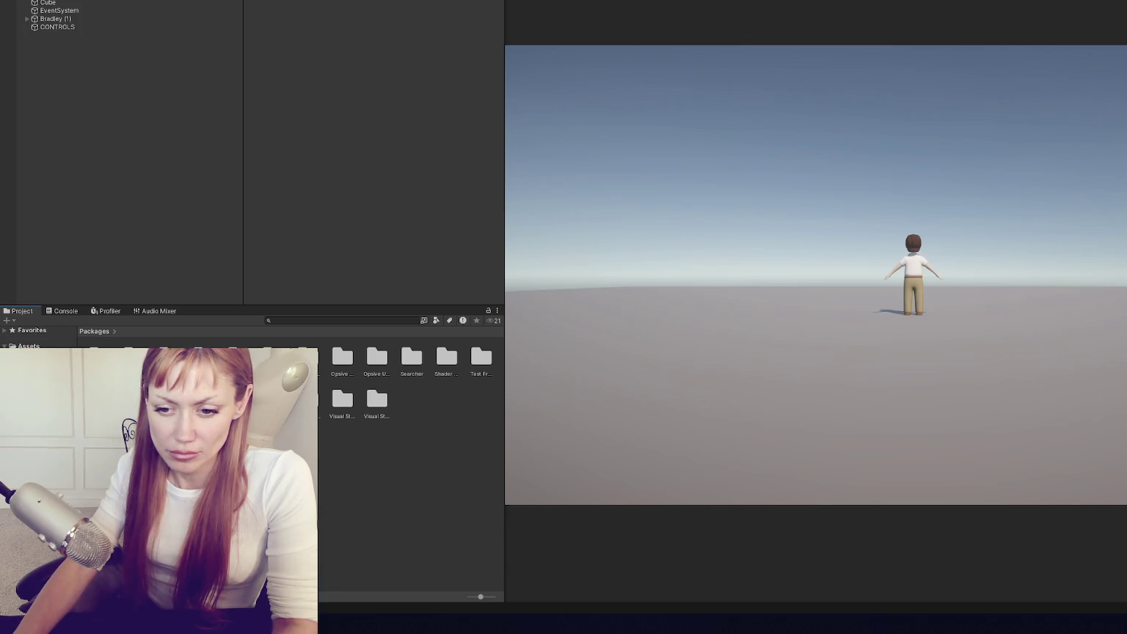
click(29, 346)
right_click(209, 154)
click(315, 137)
right_click(391, 443)
mouse_move(440, 147)
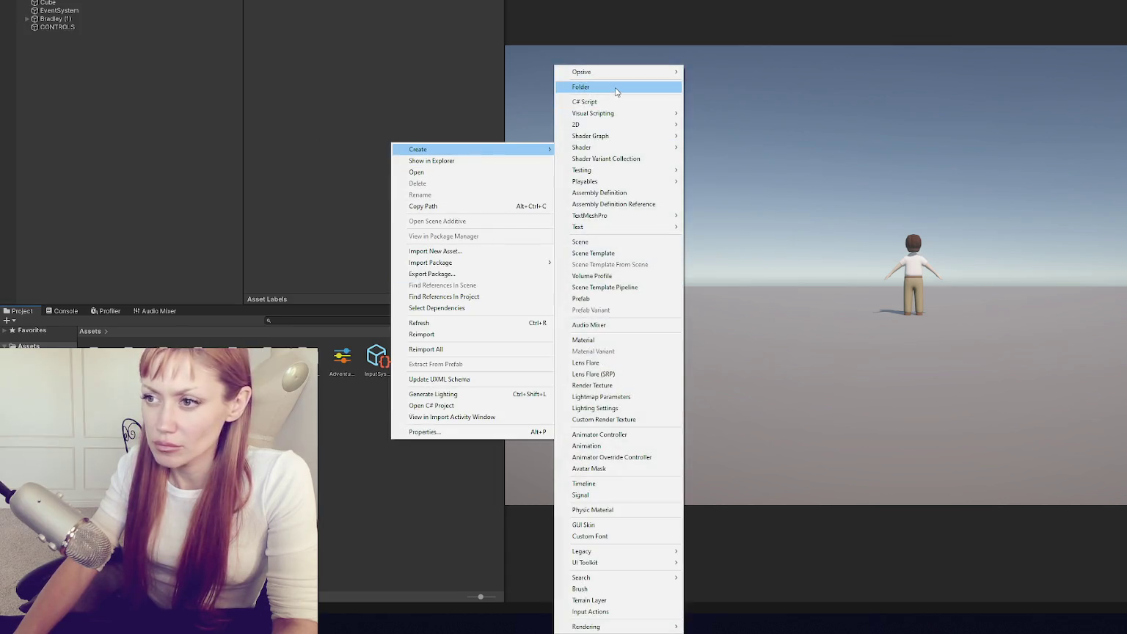
click(615, 85)
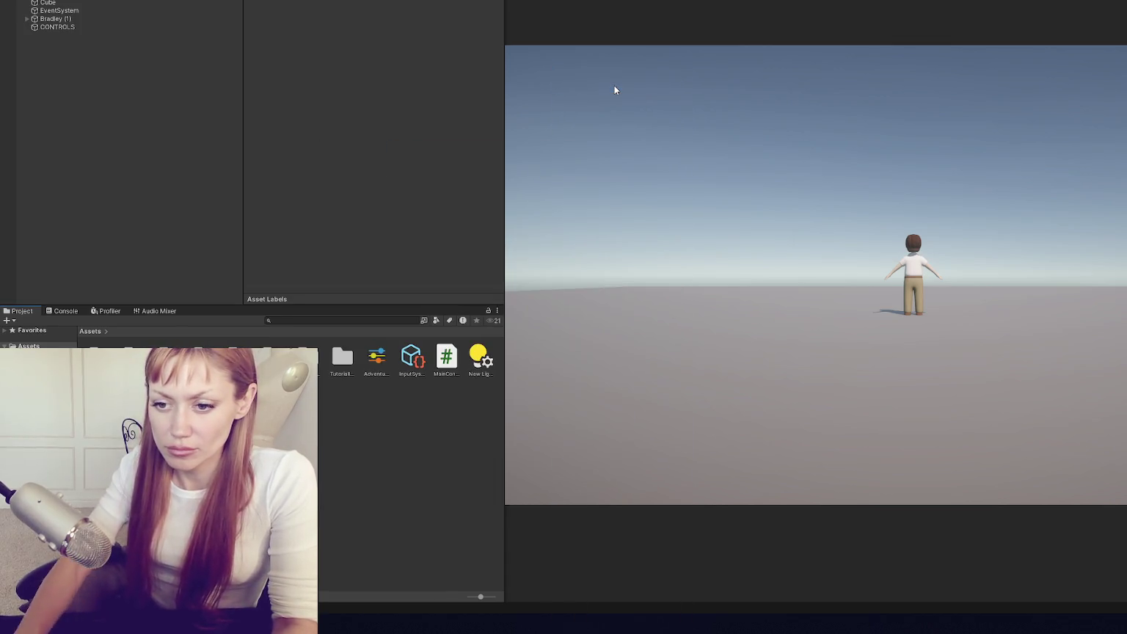
double_click(94, 358)
- Use the right-click Create menu inside the Resources folder
right_click(282, 97)
click(345, 335)
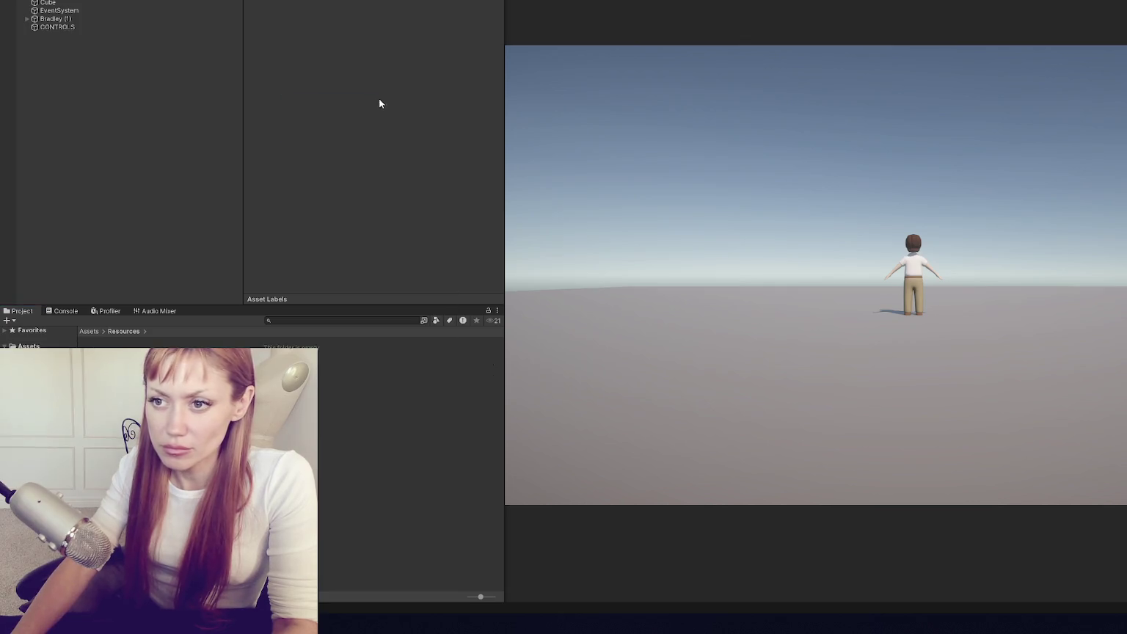
right_click(335, 104)
mouse_move(422, 111)
click(571, 86)
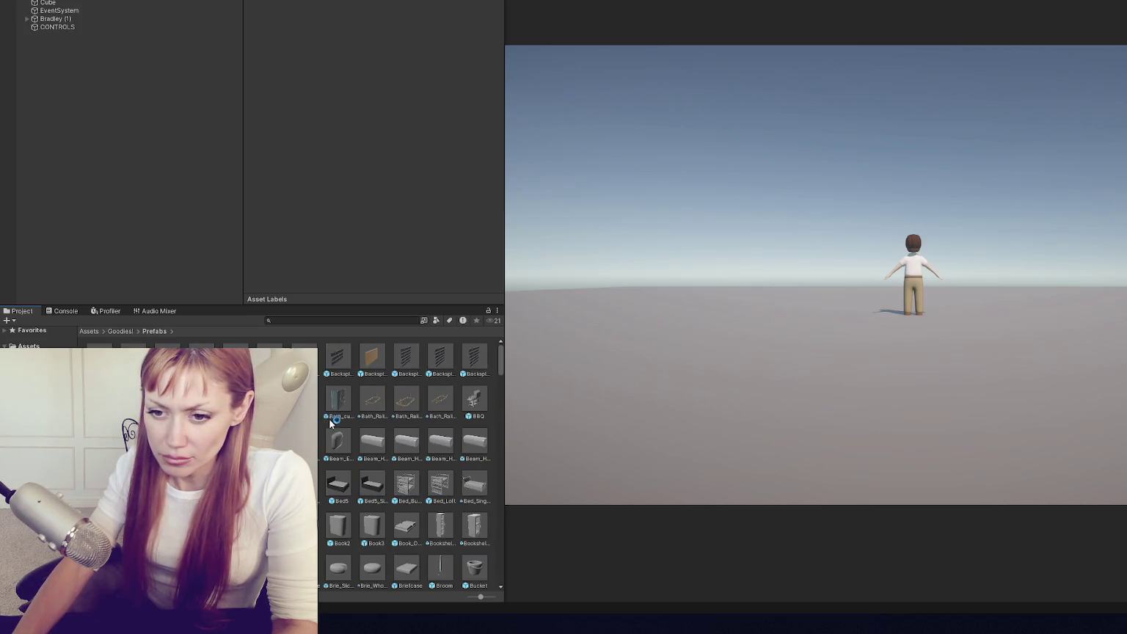
- Browse the furniture prefabs, select Couch_B_2_seater, then open the Resources folder
scroll(331, 424, down, 5)
scroll(338, 424, down, 4)
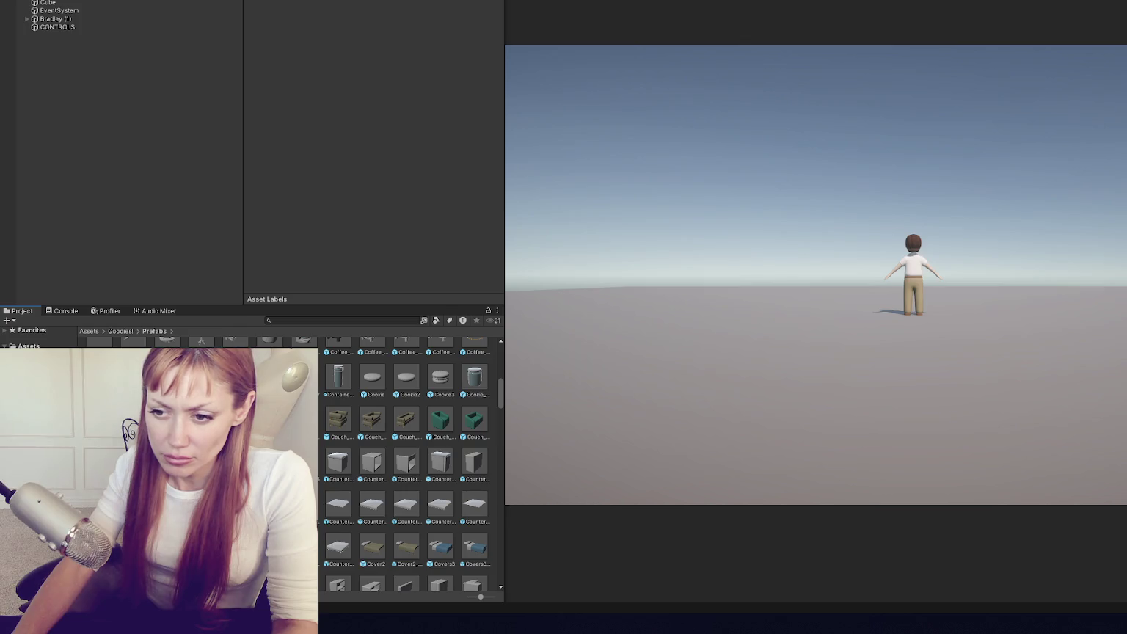
click(338, 419)
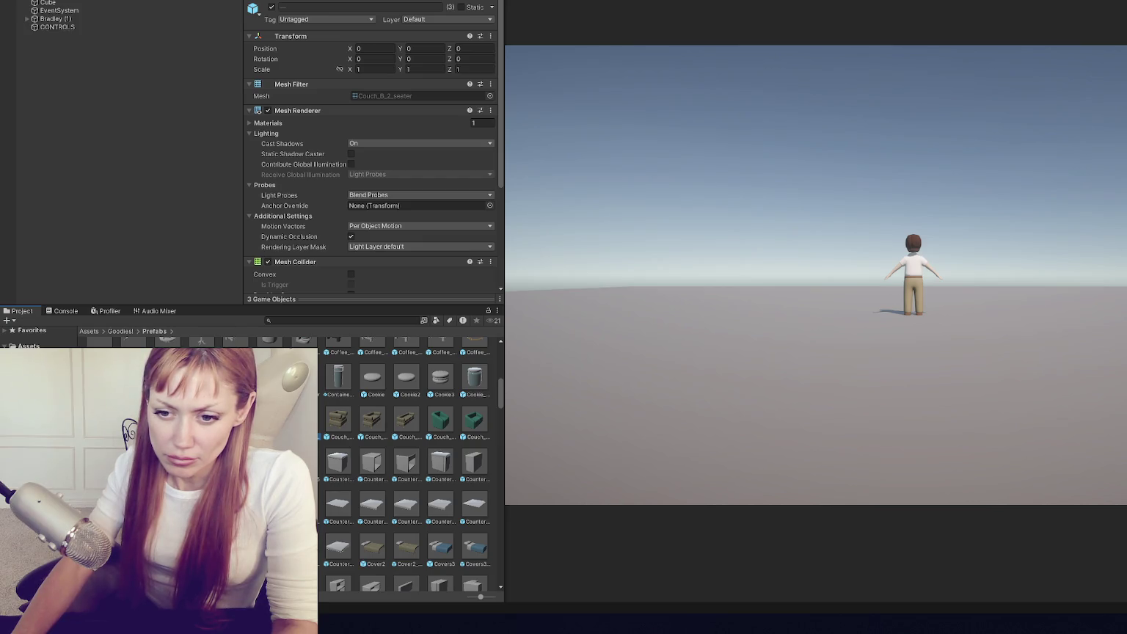
click(44, 396)
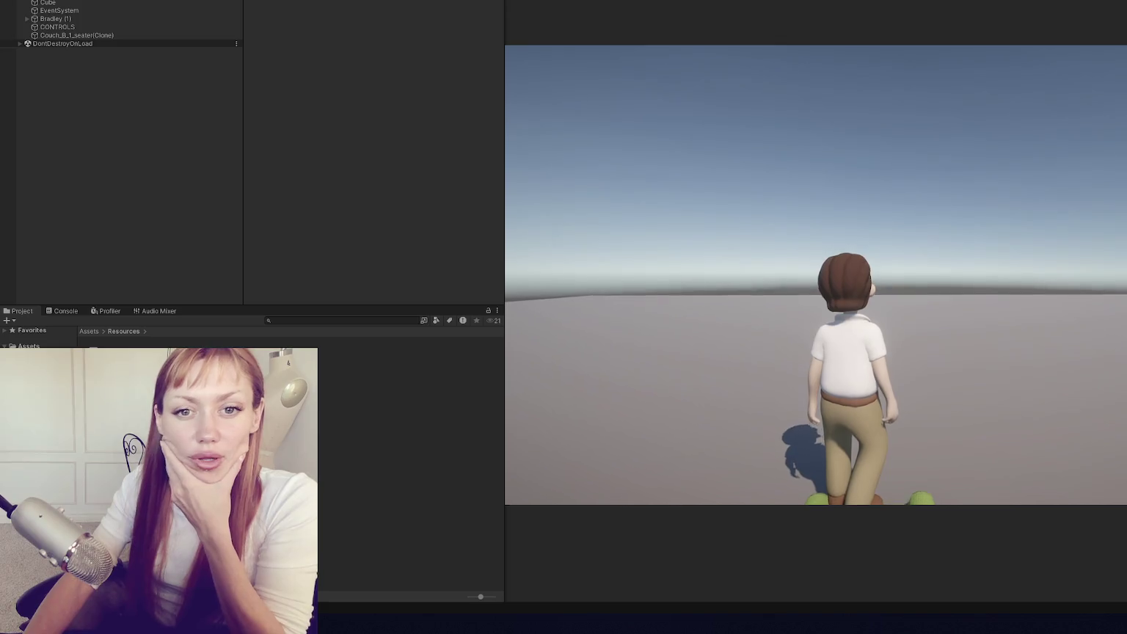
- Turn and walk the character with W toward the spawned green couch
key(w)
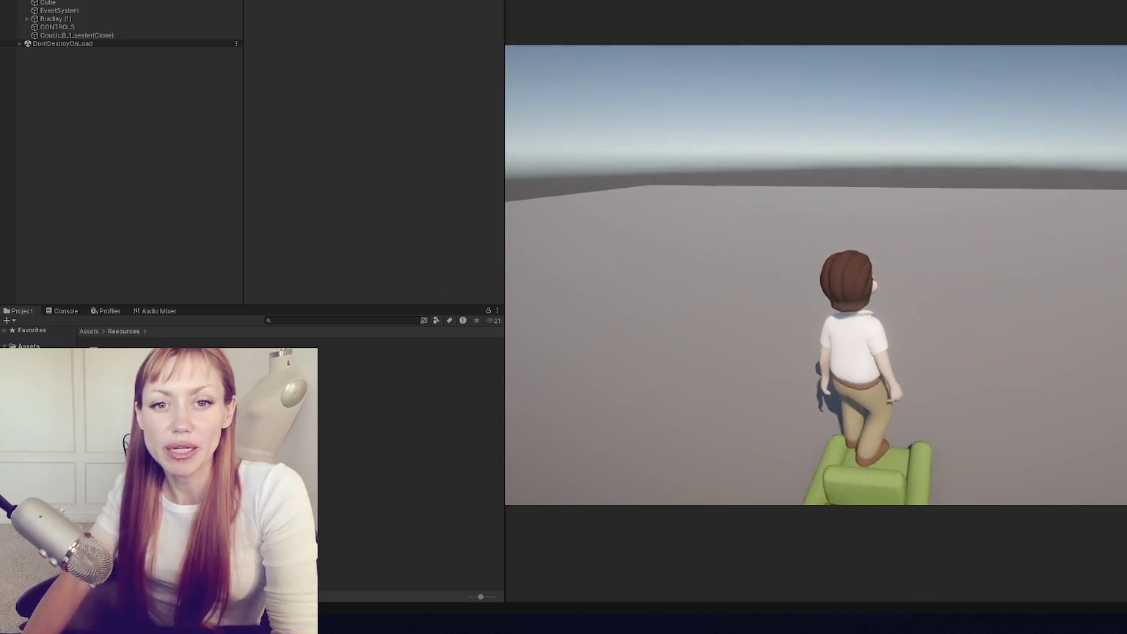
key(w)
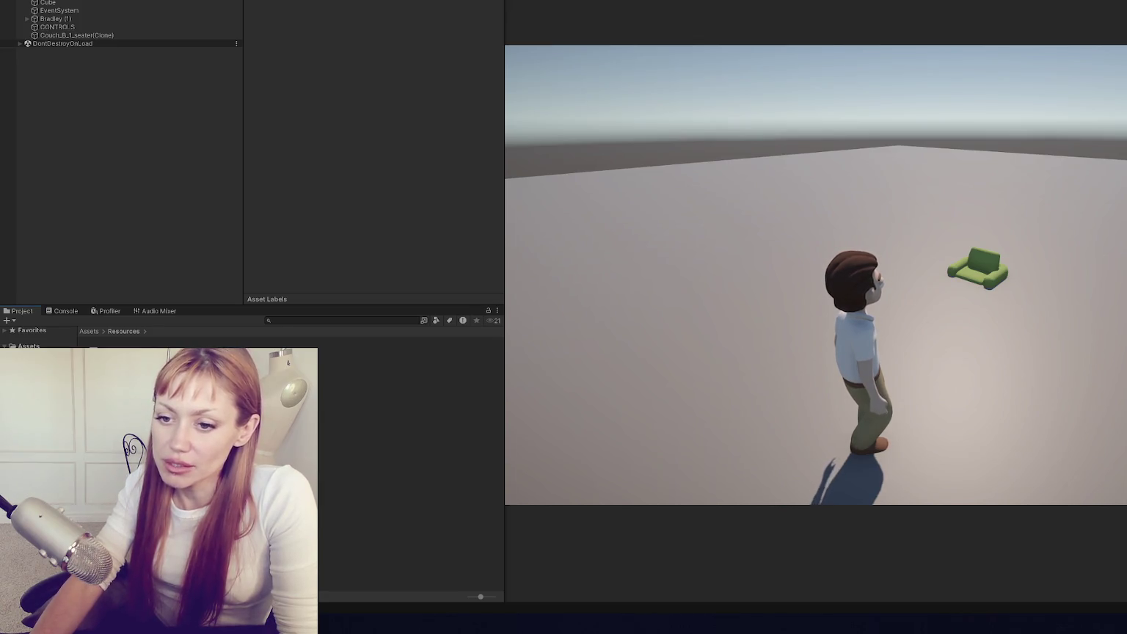
- Stop the game, open the Furniture folder, and orbit and zoom around the green couch
key(Return)
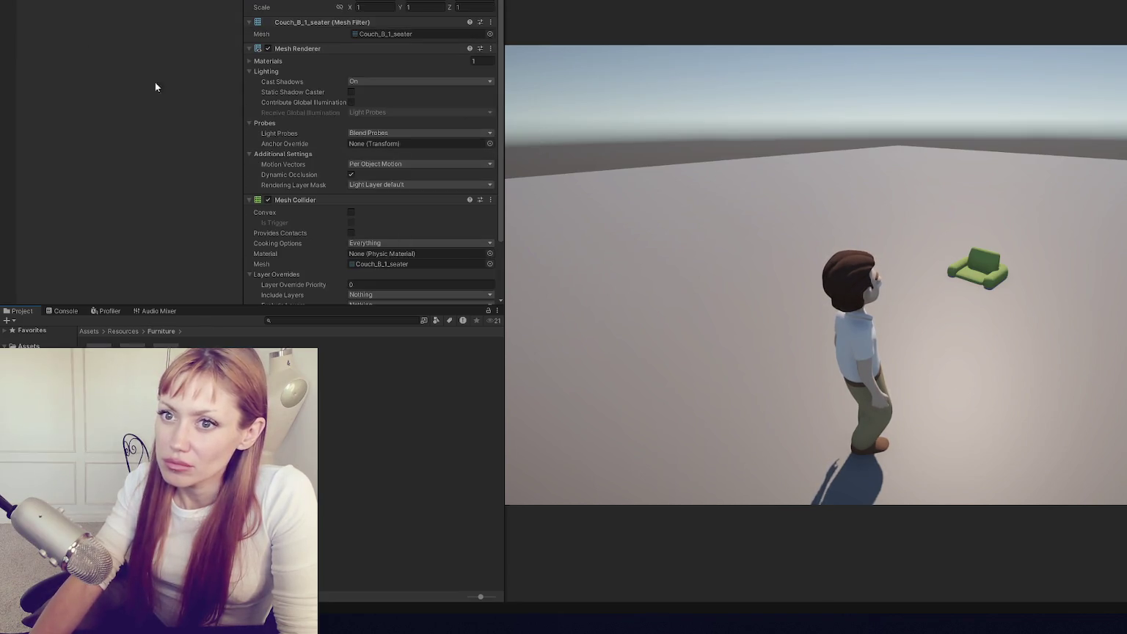
key(ctrl+p)
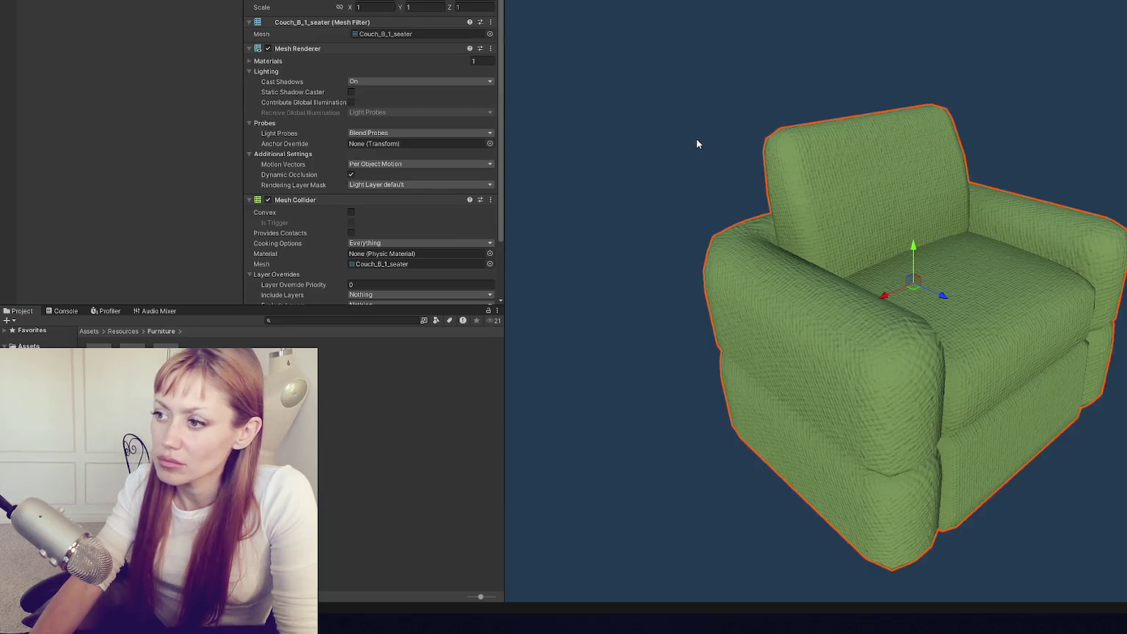
drag(815, 174, 917, 176)
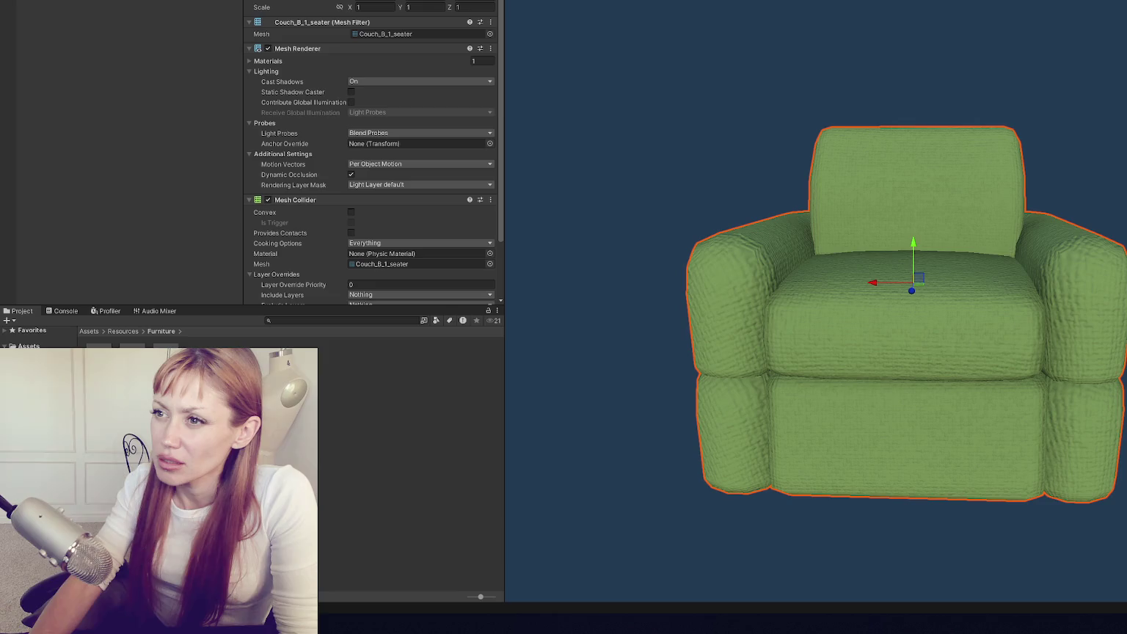
click(652, 35)
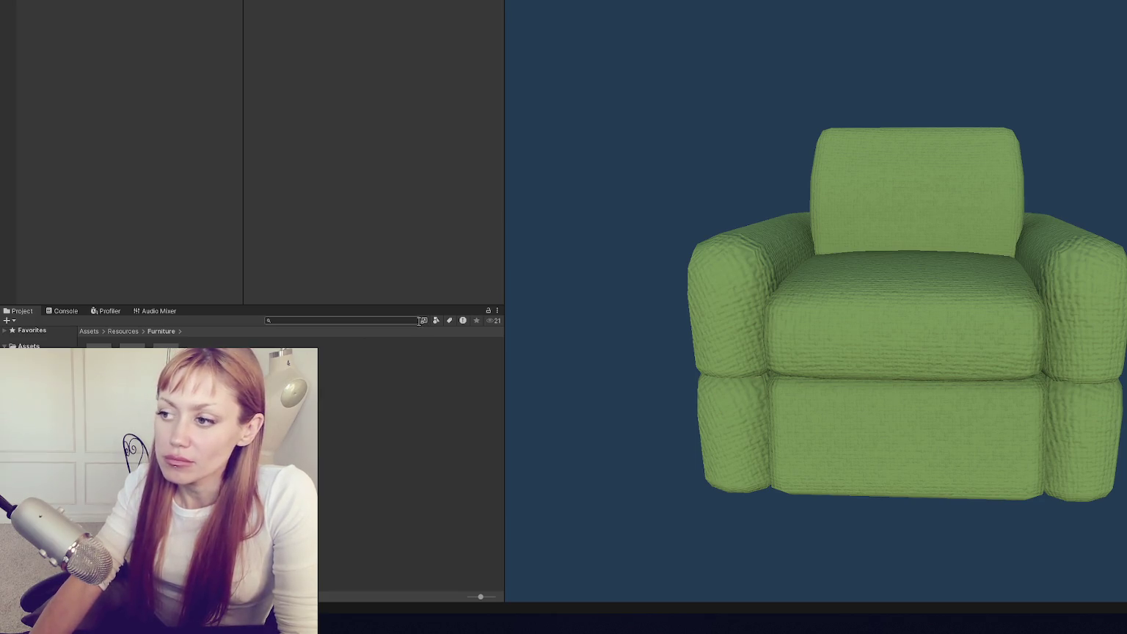
scroll(703, 267, down, 3)
mouse_move(704, 268)
mouse_down()
mouse_move(970, 304)
mouse_move(724, 292)
mouse_up()
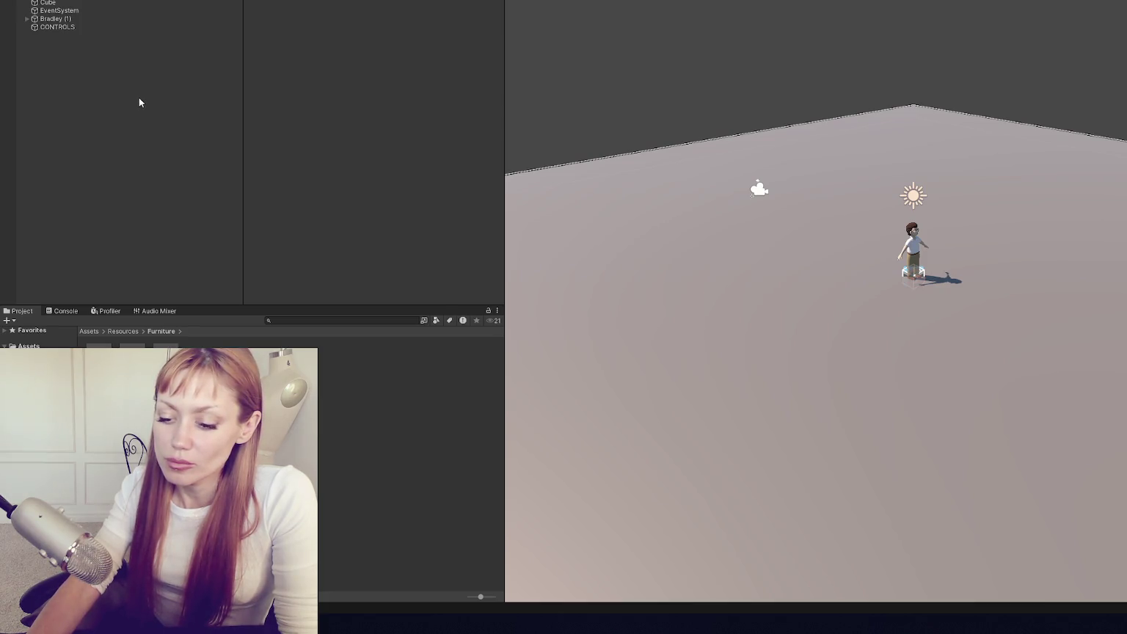
- Create an empty object in the Hierarchy named Placement Holder
right_click(139, 97)
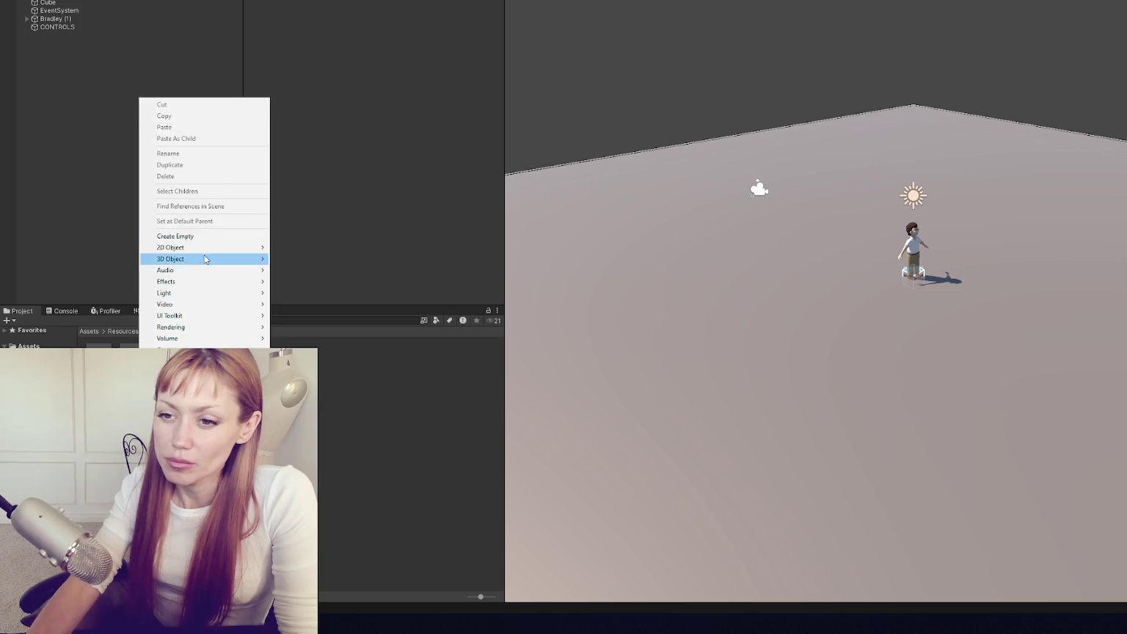
click(206, 236)
text(Placement Ho)
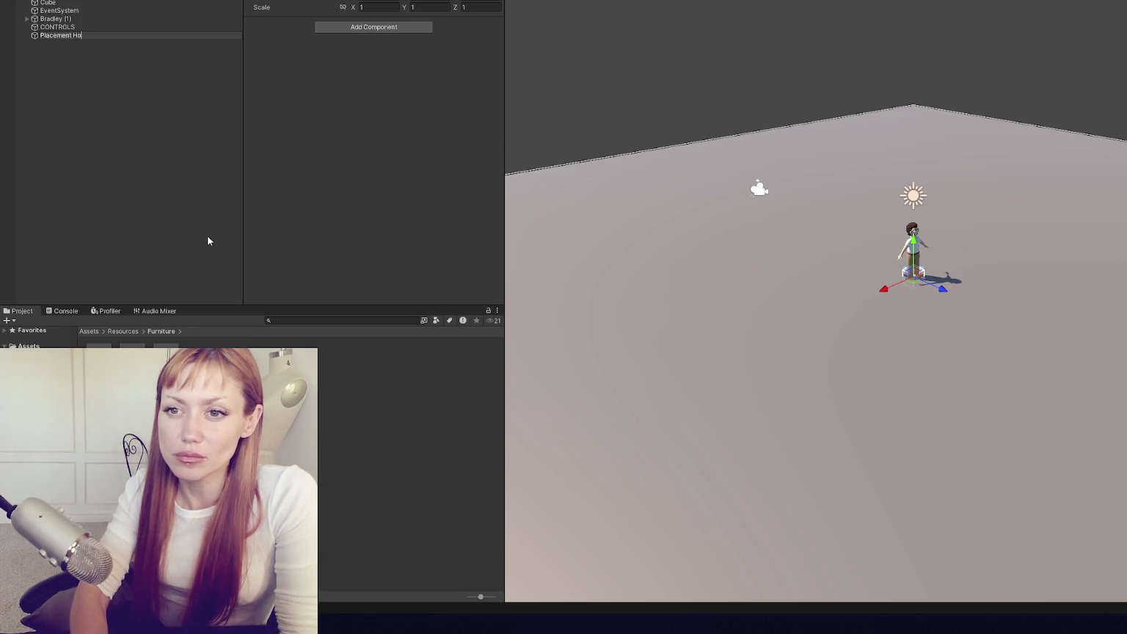
text(lder)
key(Return)
- Back in MainControls.cs, delete the commented-out line
click(118, 39)
key(alt+Tab)
key(Return)
key(Return)
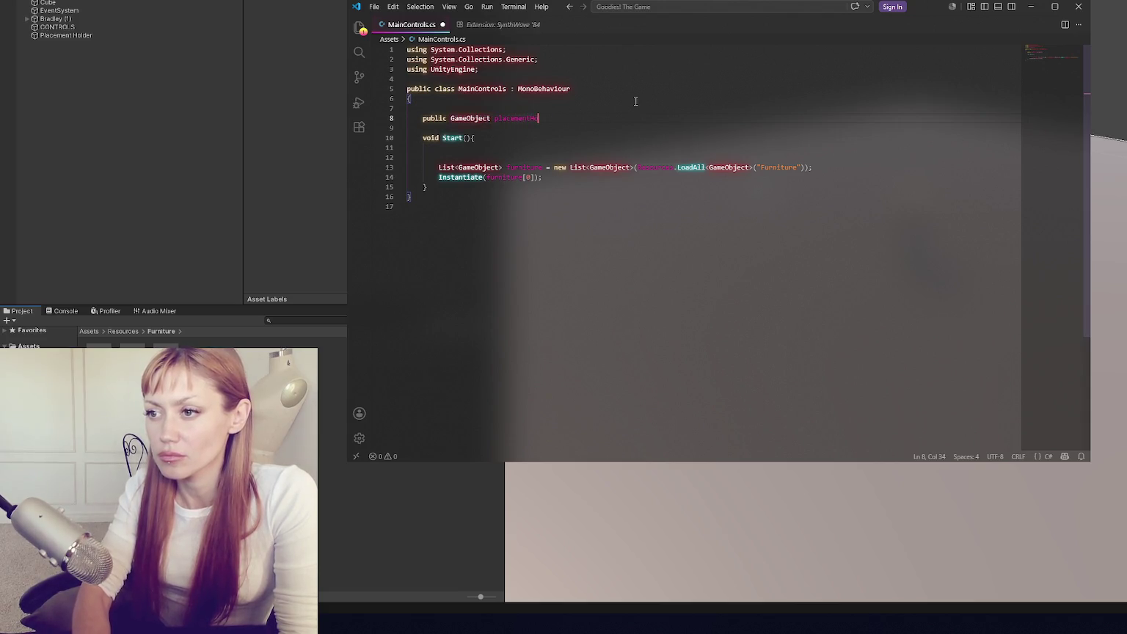
- Declare 'public GameObject placementHolder;', spawn at placementHolder.transform, save, and return to Unity
text(lder;)
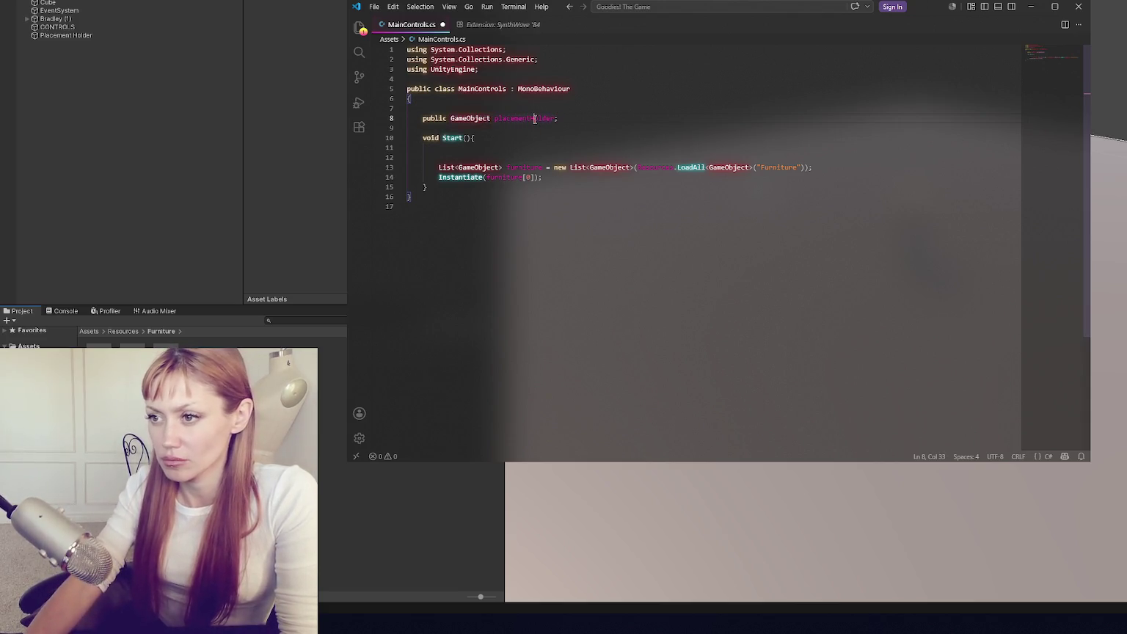
text(, placementHolder.transfo)
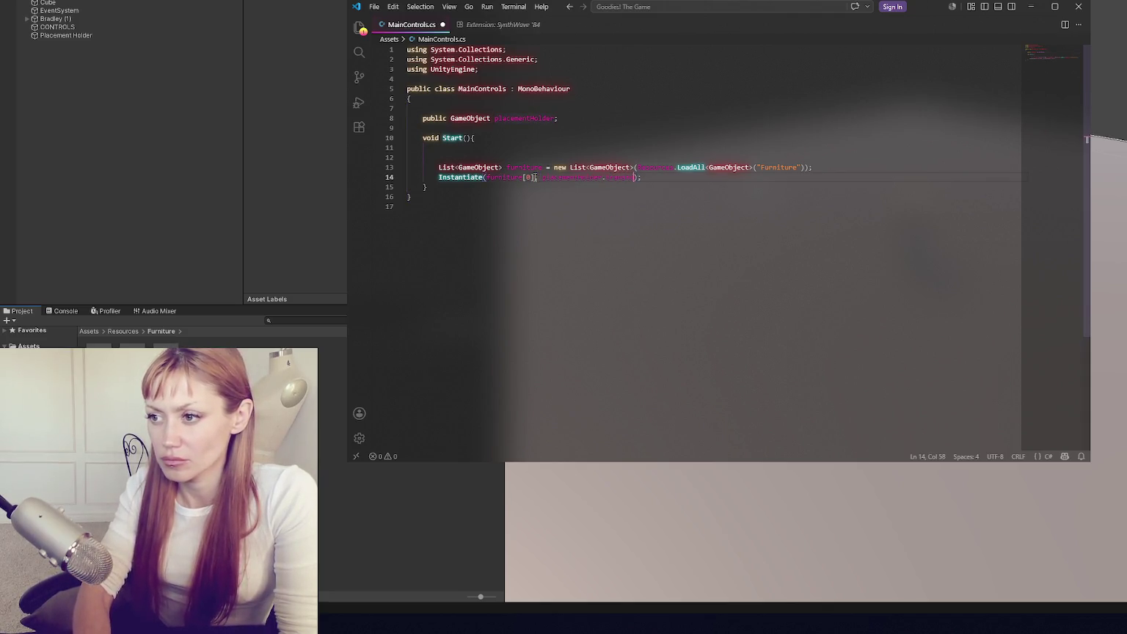
text(rm)
key(ctrl+s)
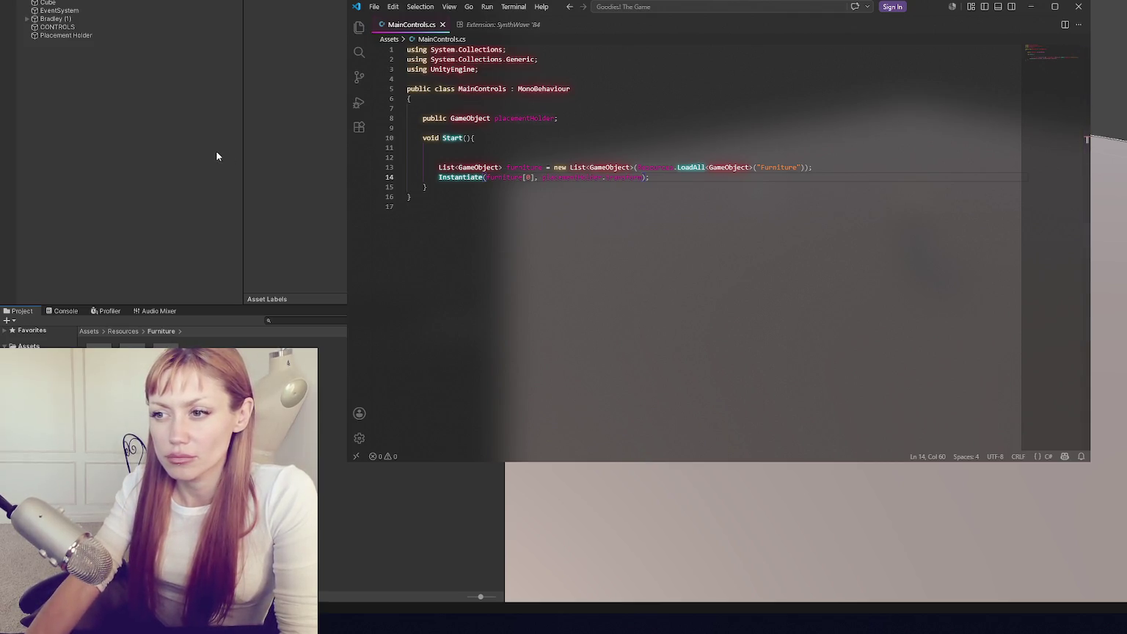
click(216, 150)
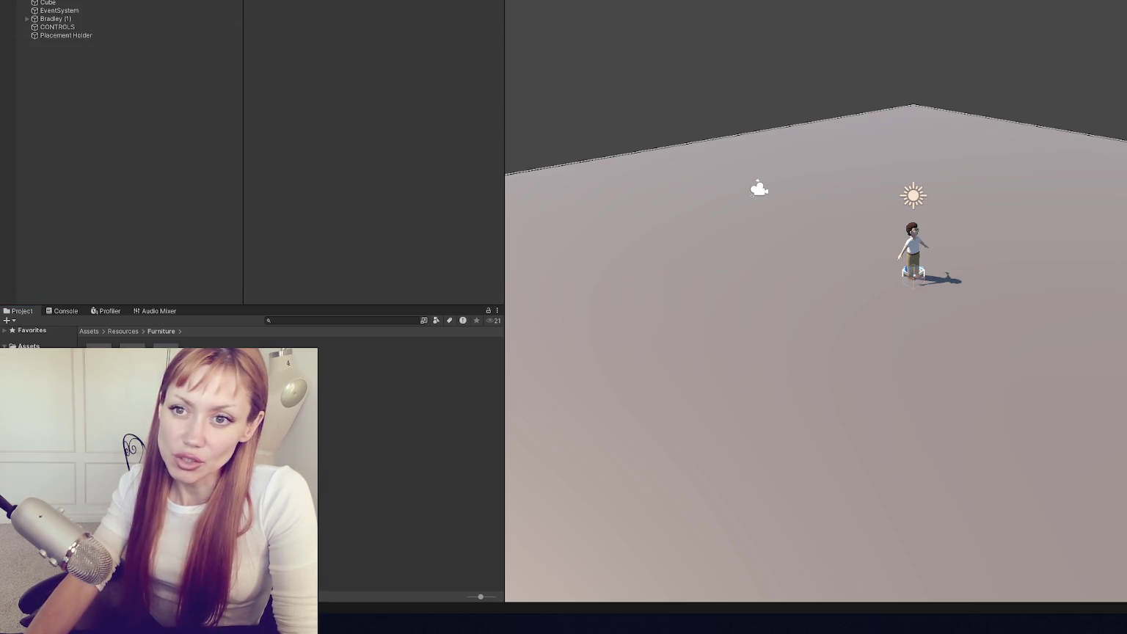
- Inspect Bradley (1) and its Input child, collapsing Ultimate Character Locomotion and Perspective Monitor
click(59, 10)
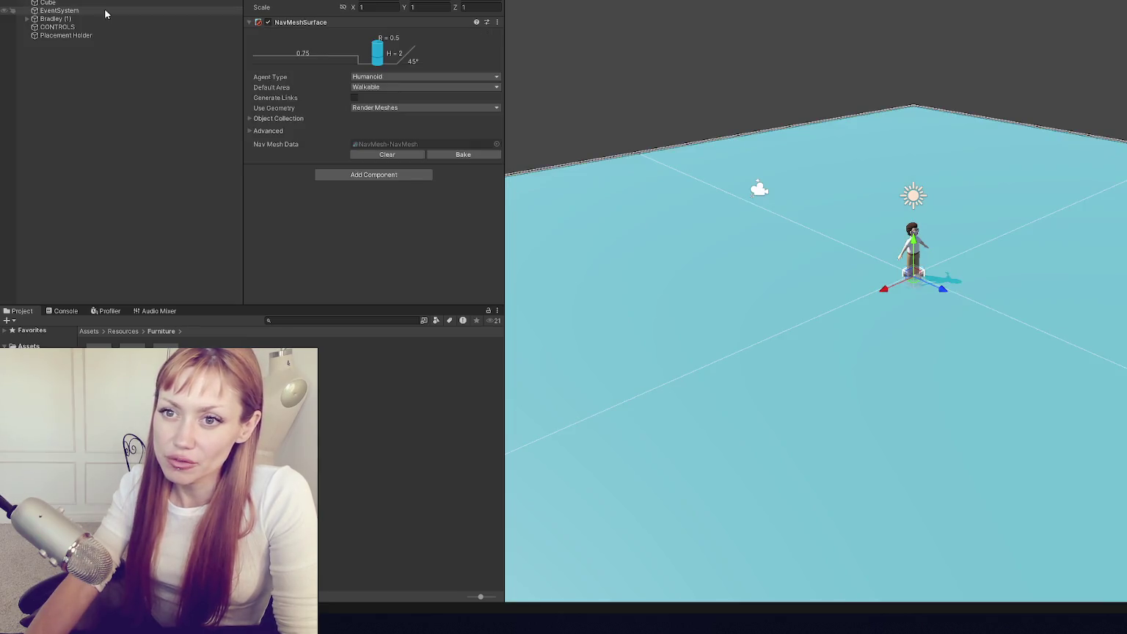
click(55, 19)
click(26, 18)
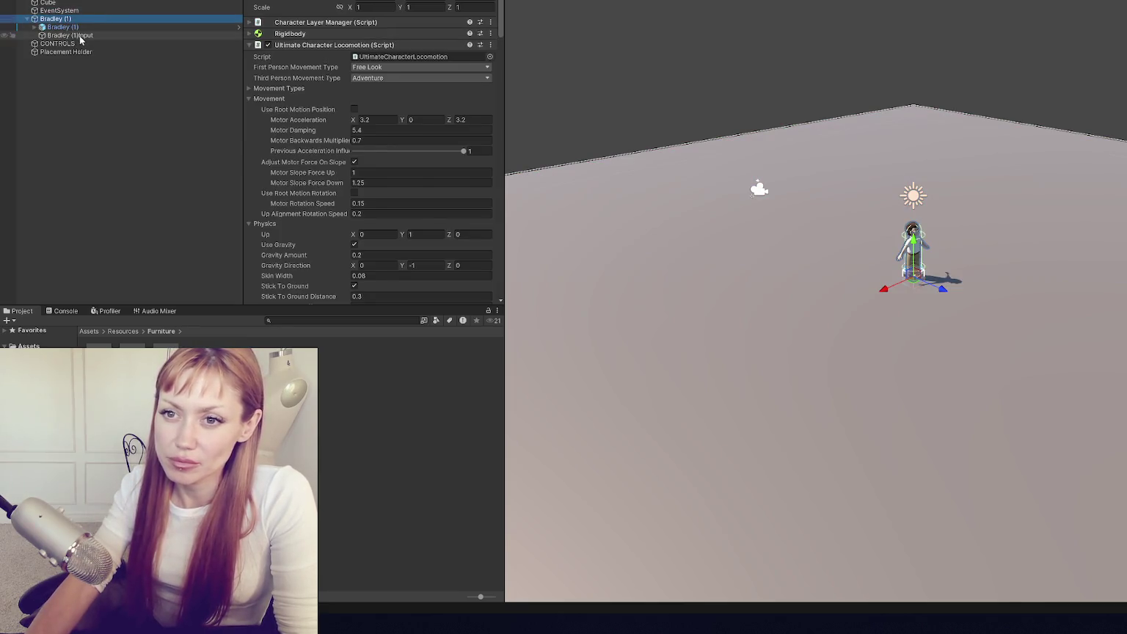
click(121, 35)
click(146, 18)
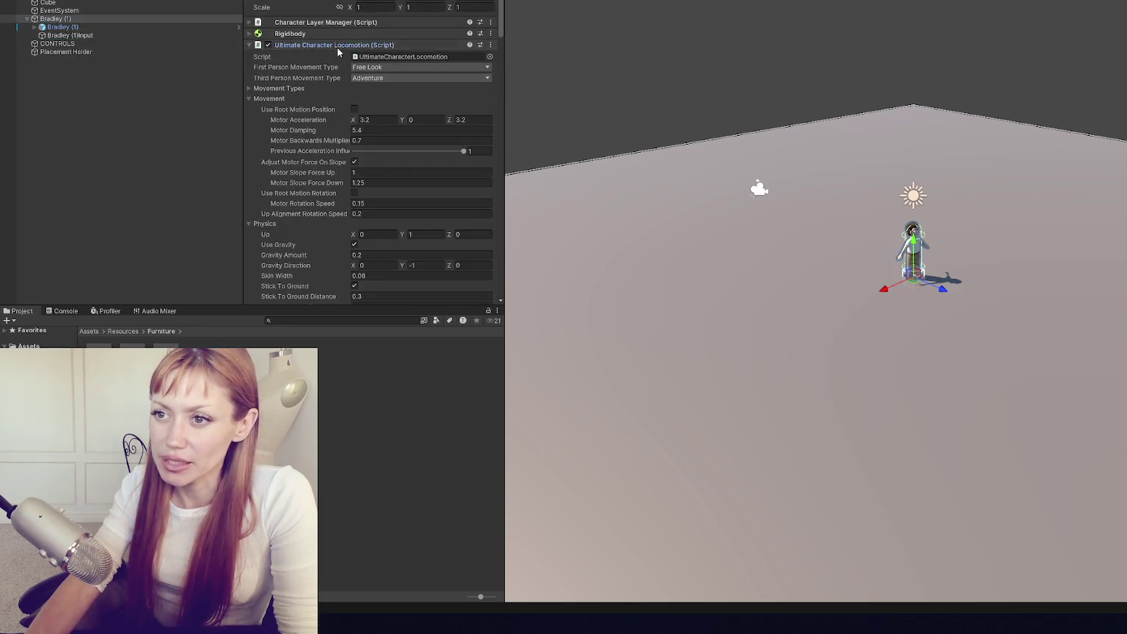
click(366, 45)
click(317, 79)
- Parent Placement Holder under Bradley (1), move the camera along Z, then select CONTROLS
click(109, 52)
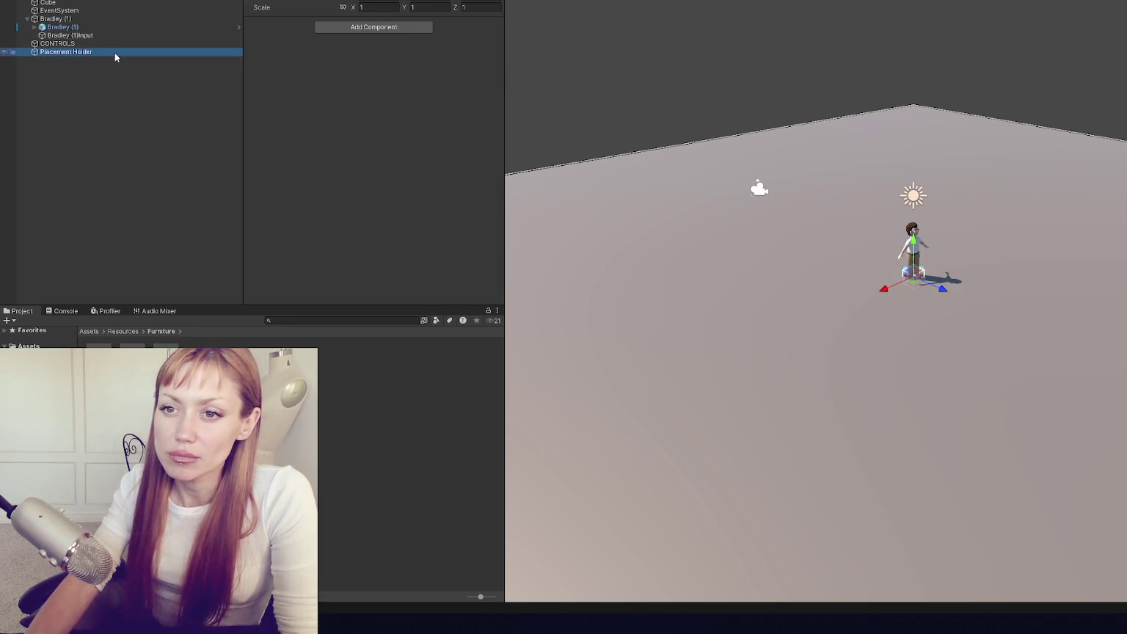
drag(64, 52, 77, 27)
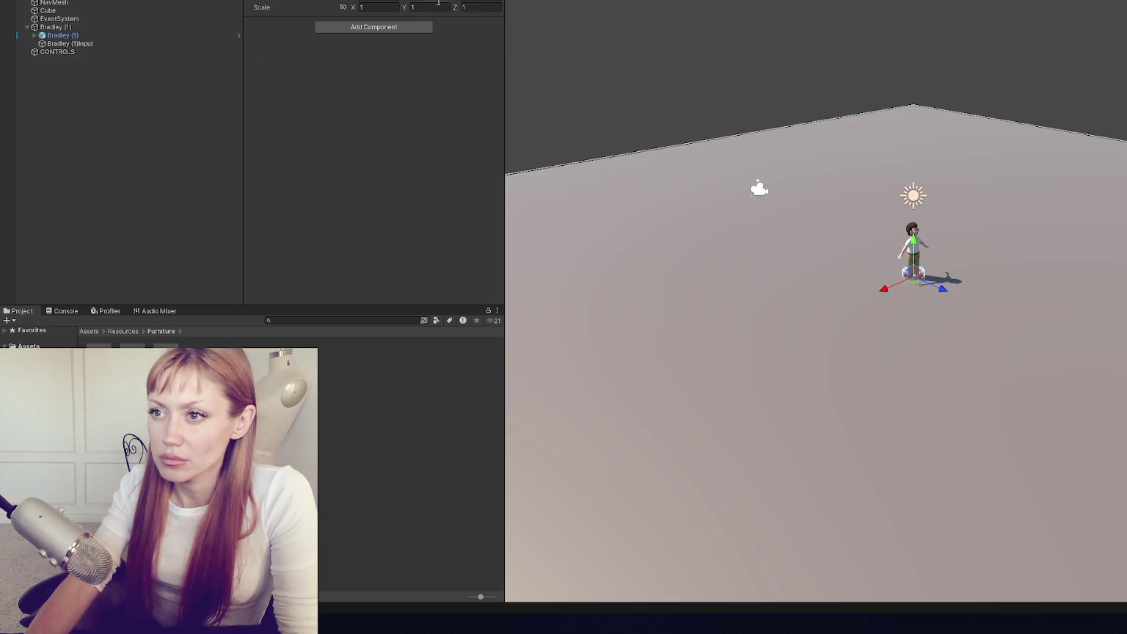
click(759, 189)
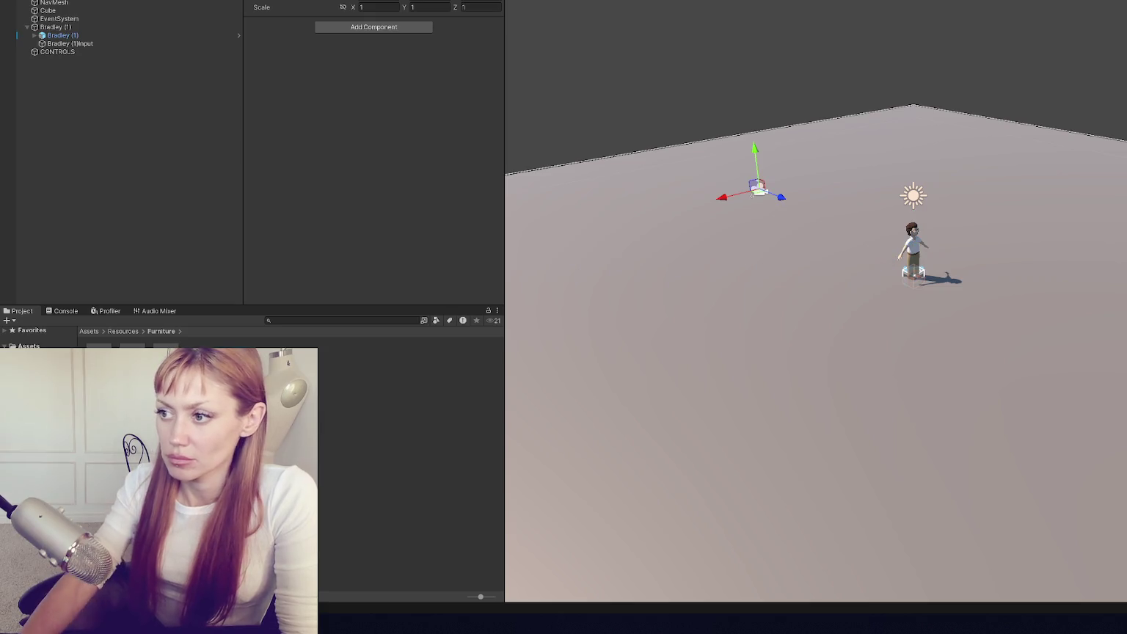
drag(782, 197, 833, 202)
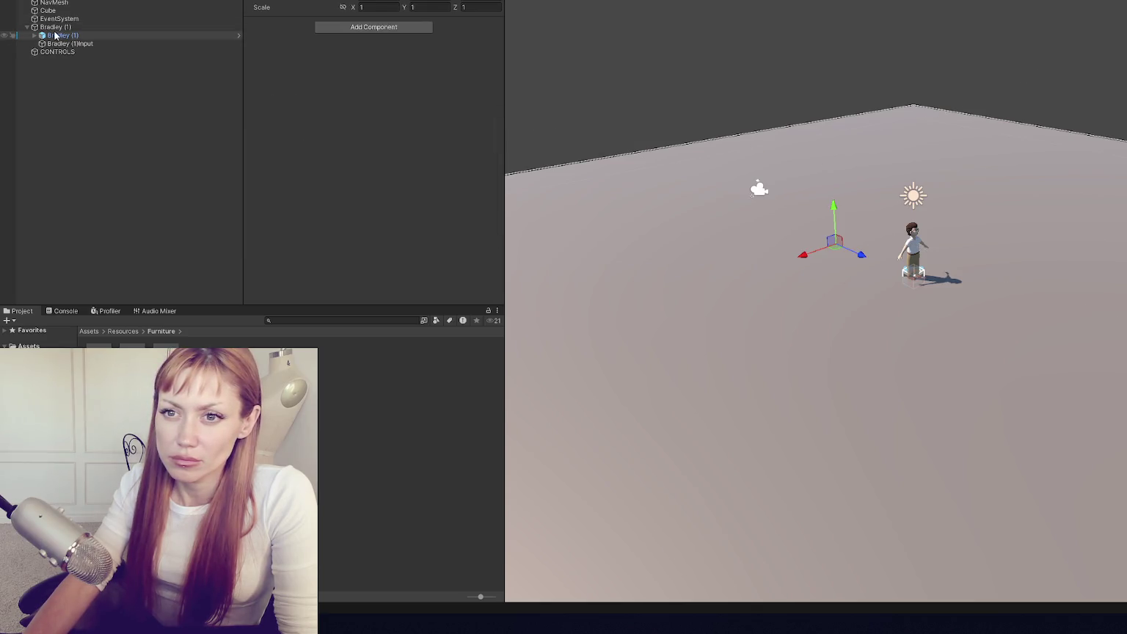
click(57, 52)
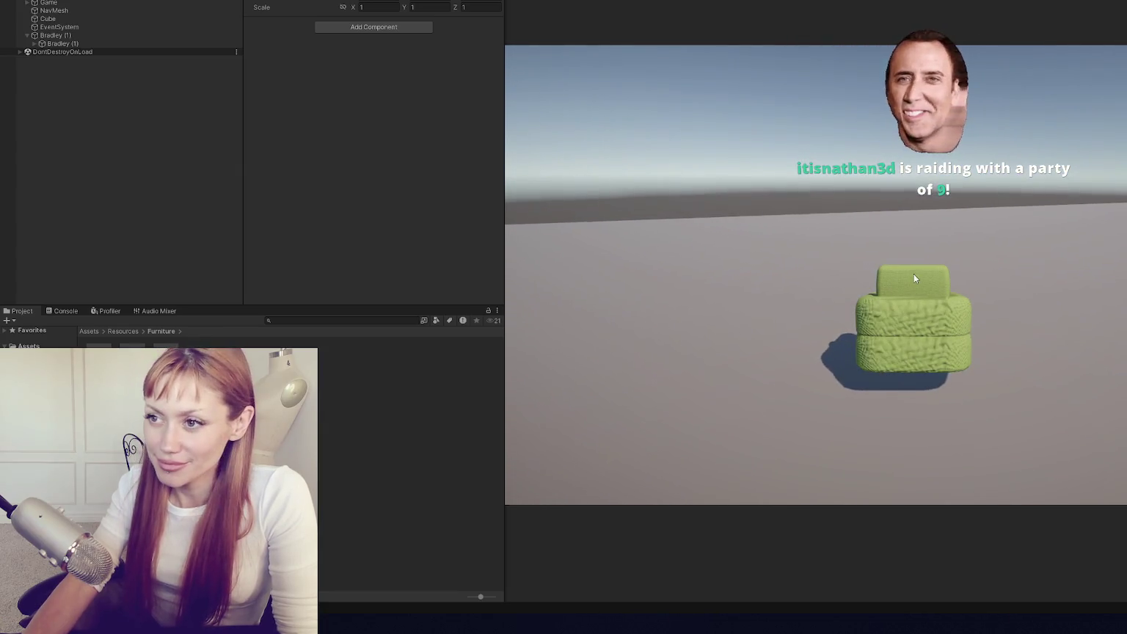
key(ctrl+p)
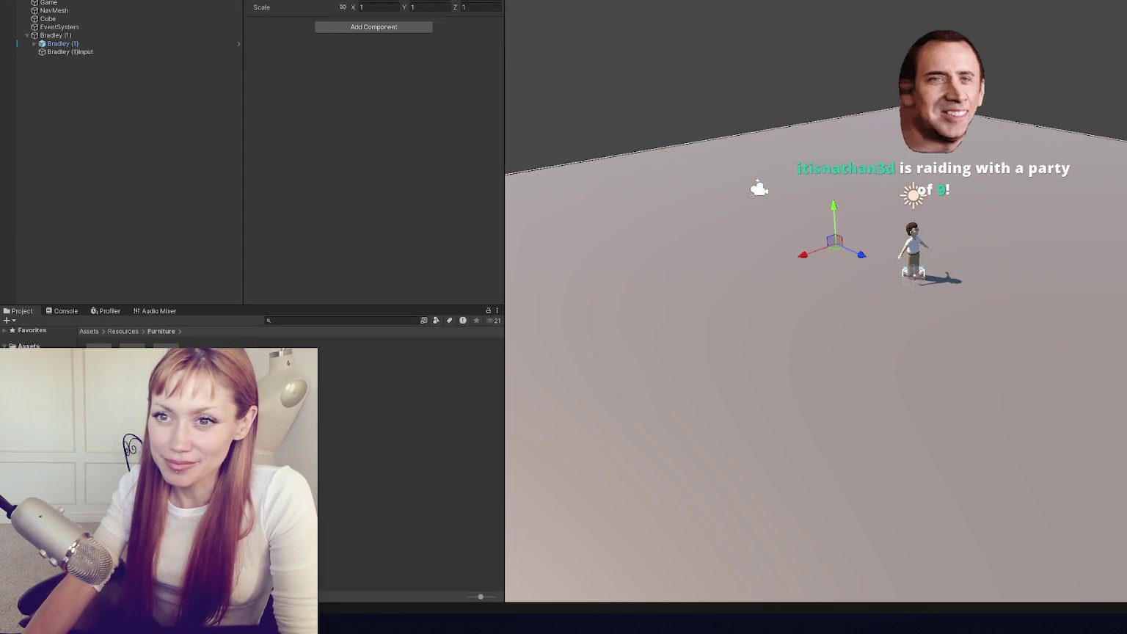
drag(685, 132, 902, 160)
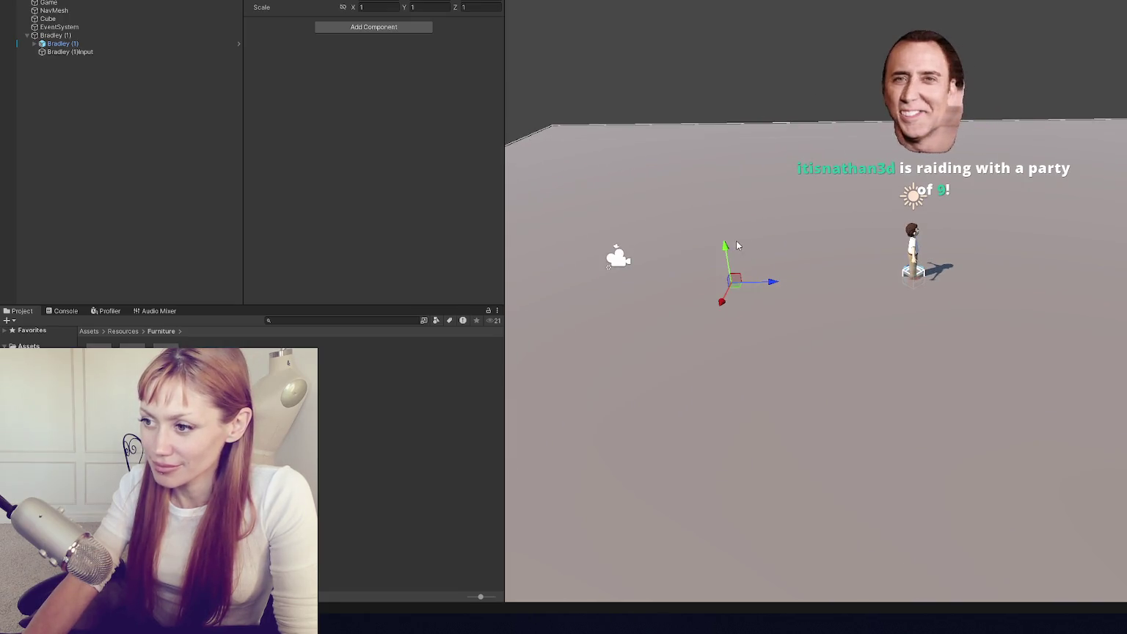
drag(763, 253, 752, 161)
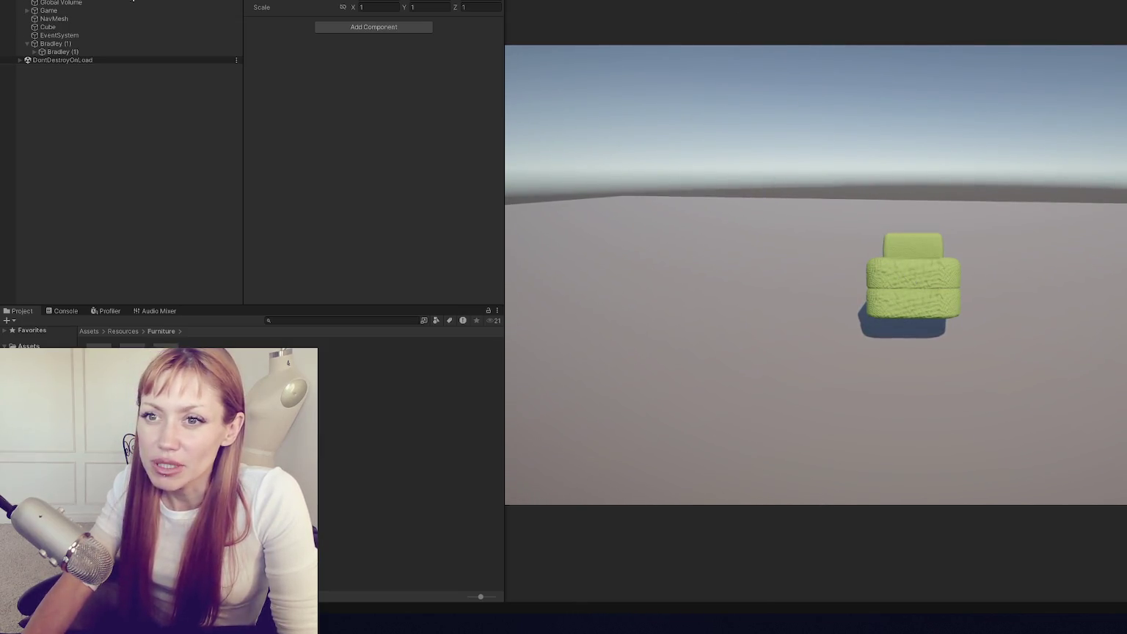
click(355, 49)
- Add a Rigidbody component to the couch
click(320, 43)
click(368, 94)
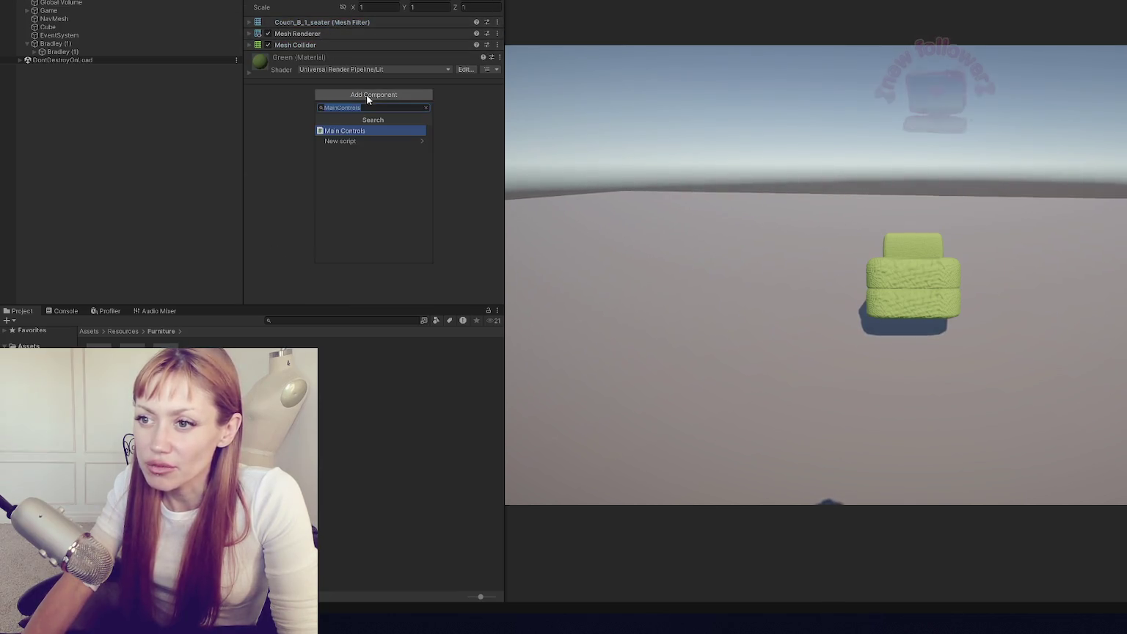
text(rigidbody)
key(Return)
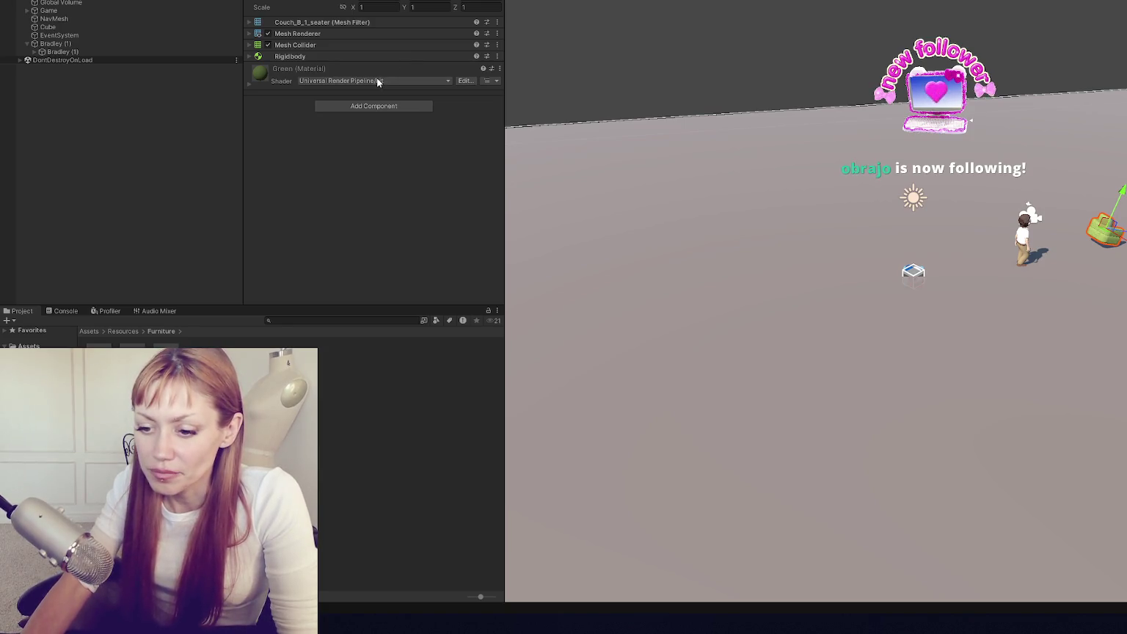
- Make the couch's Mesh Collider convex and a trigger, and its Rigidbody kinematic
click(305, 47)
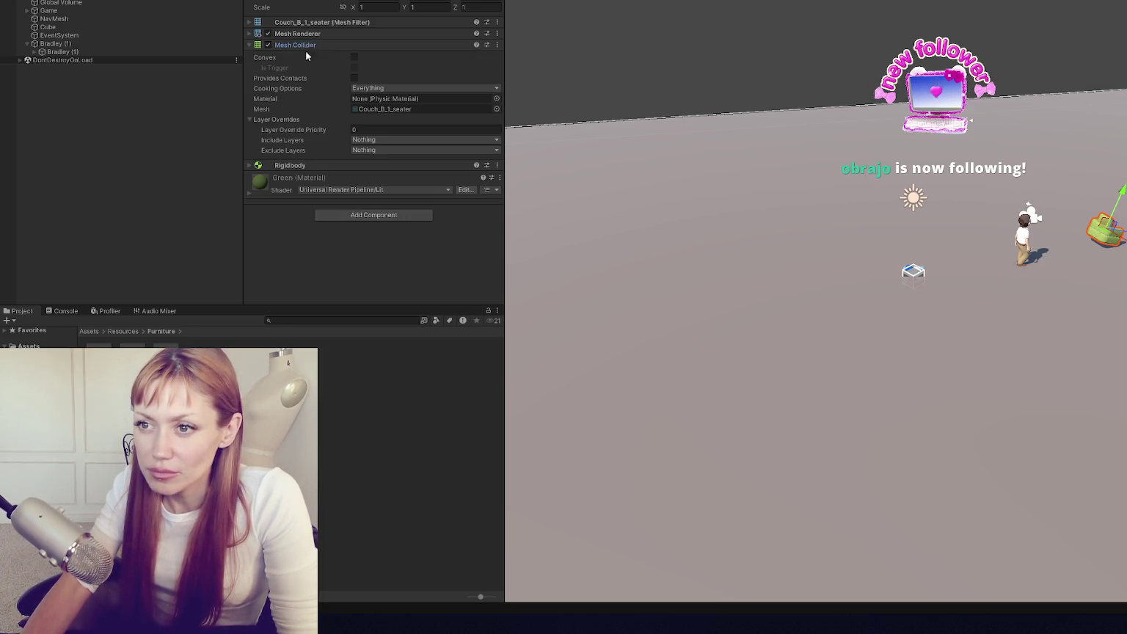
click(354, 57)
click(354, 78)
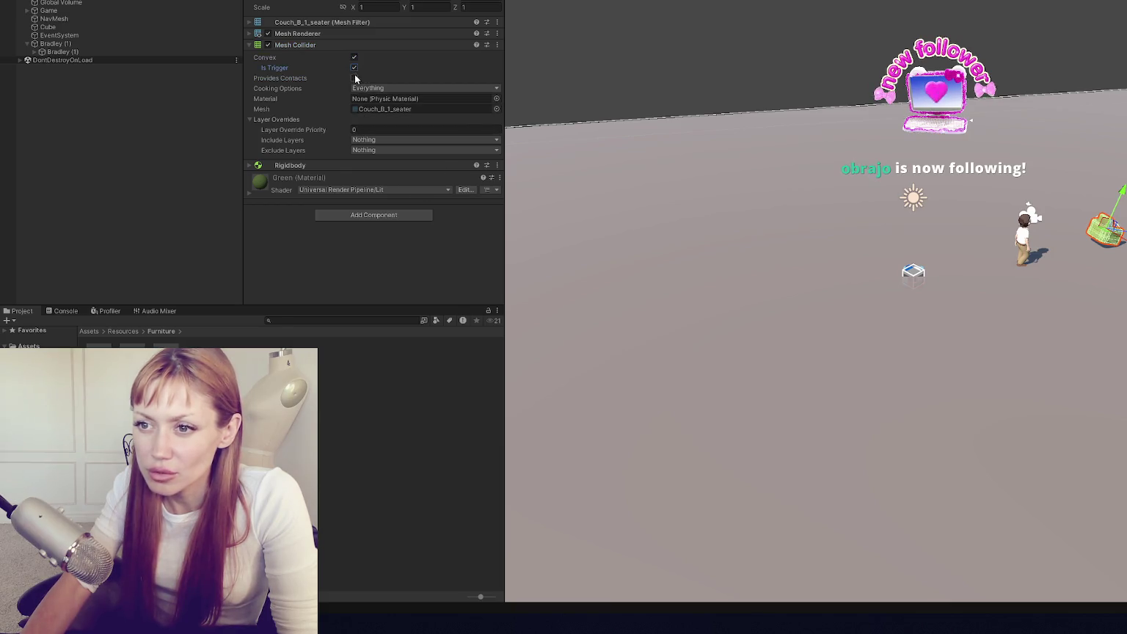
click(300, 164)
click(352, 240)
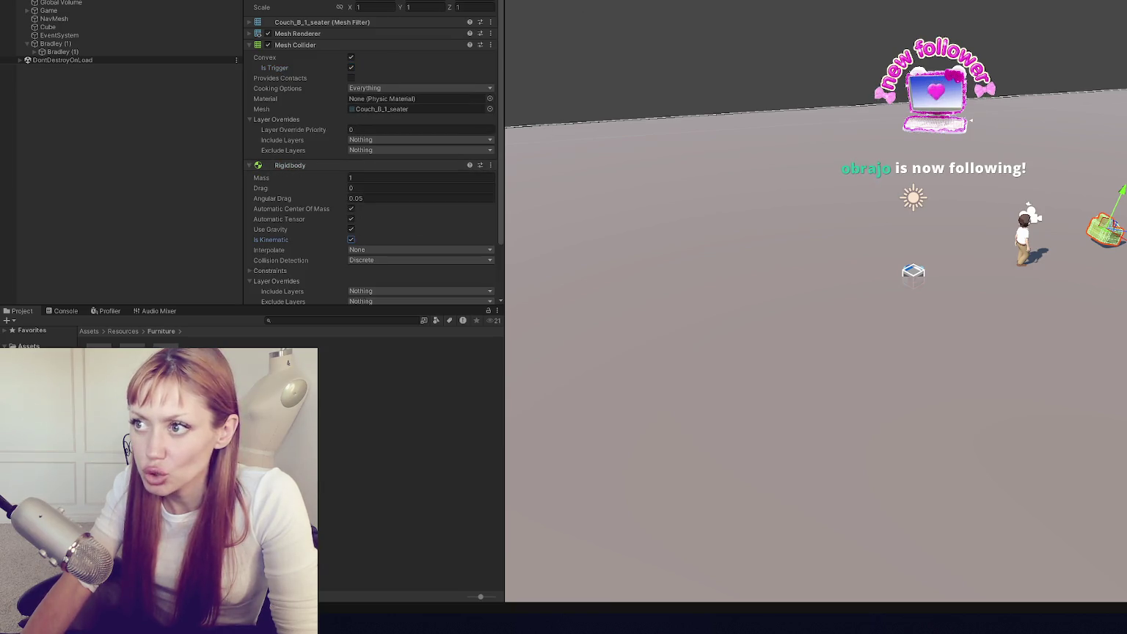
- While playing, freeze the couch's rotation on X, Y and Z, then stop play
key(ctrl+p)
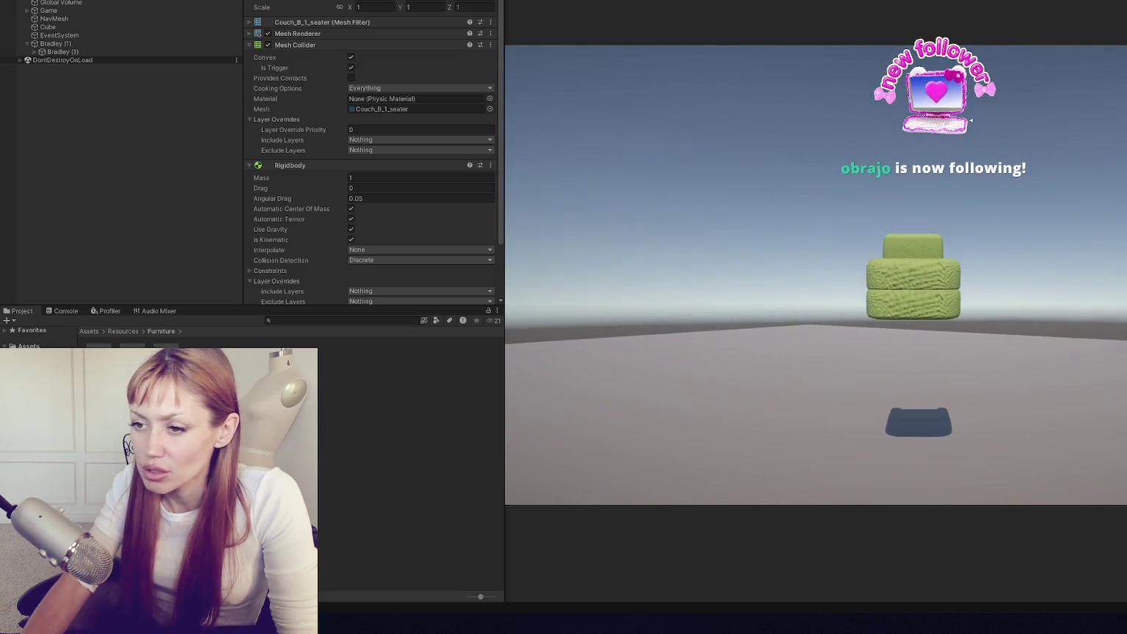
scroll(321, 231, down, 3)
click(269, 209)
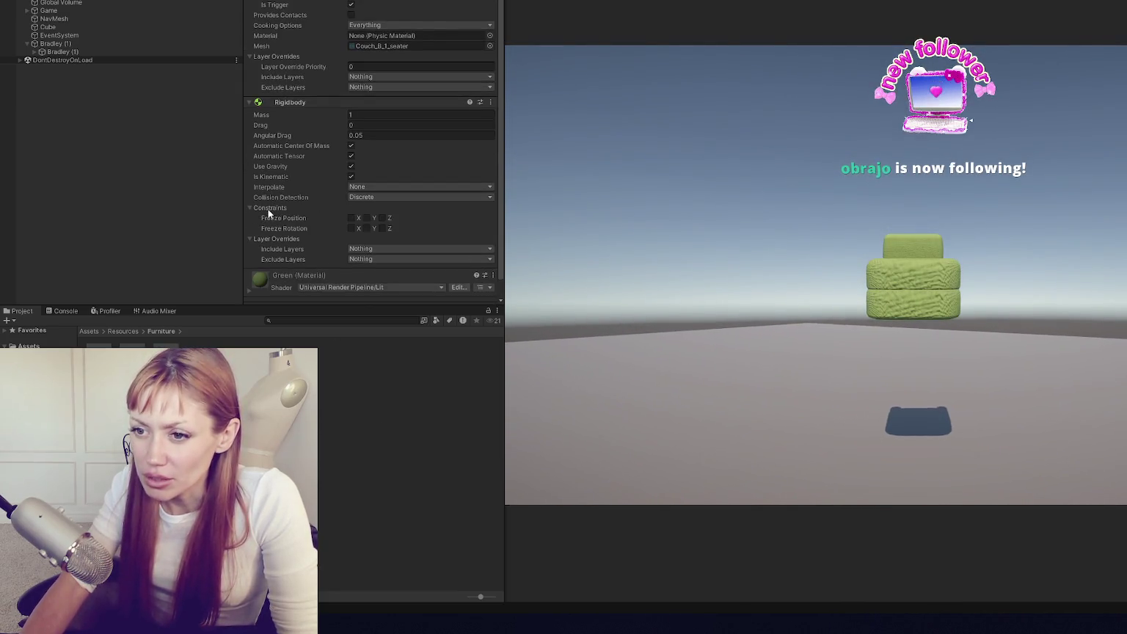
click(352, 228)
click(367, 228)
click(383, 228)
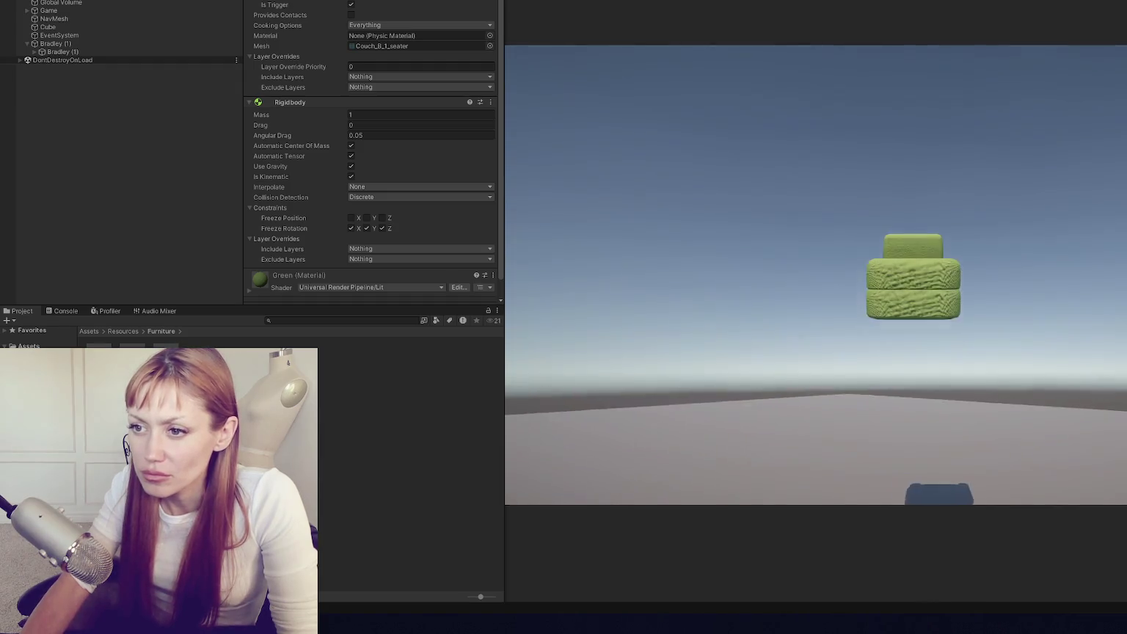
key(ctrl+p)
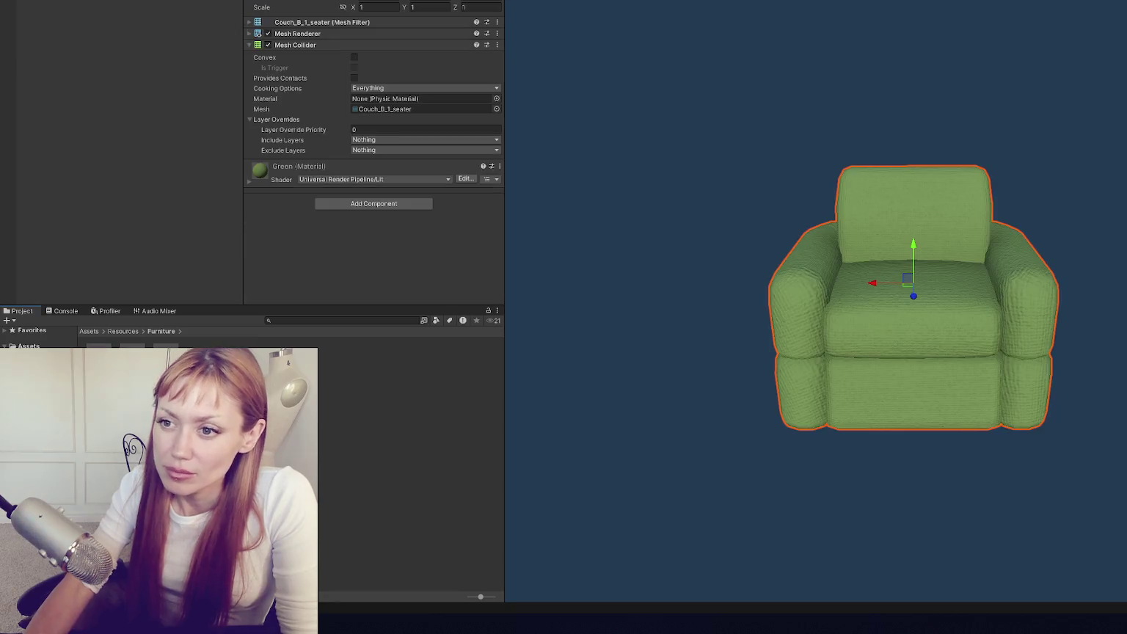
- Add a kinematic Rigidbody to the couch
click(293, 45)
click(373, 93)
click(362, 132)
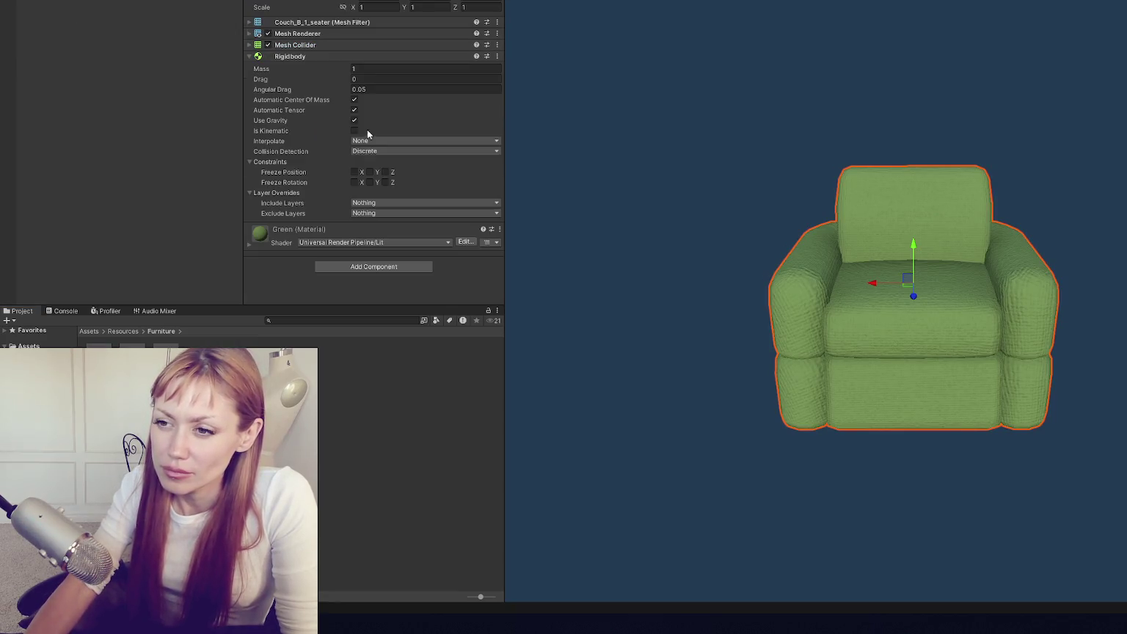
click(354, 130)
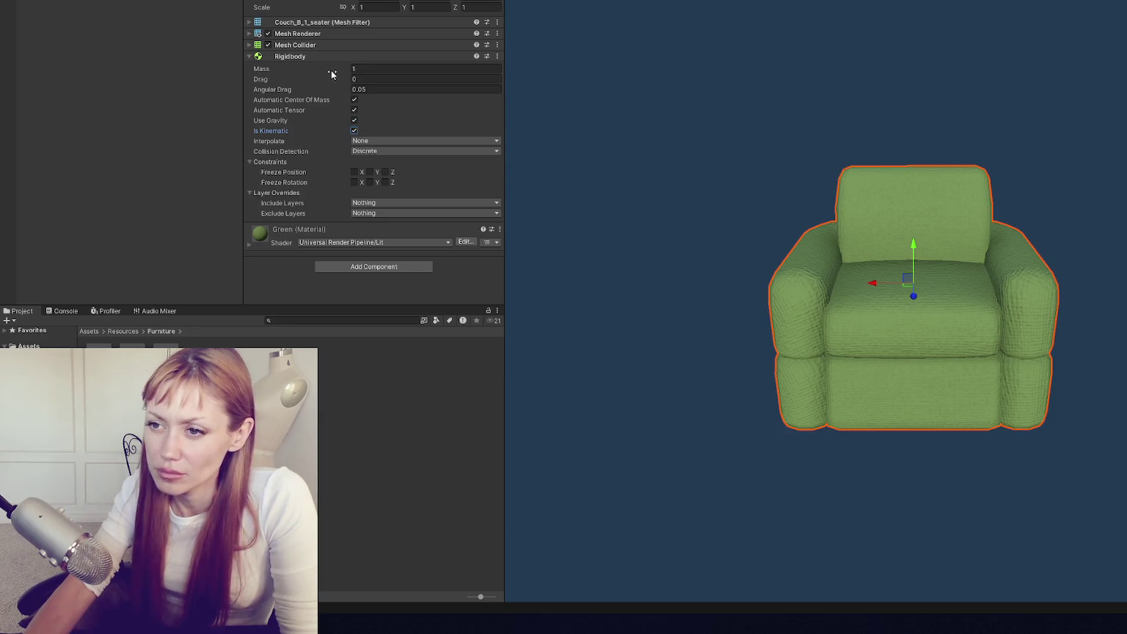
- Set Continuous Dynamic collision detection, interpolation None, and freeze rotation X and Y
click(364, 151)
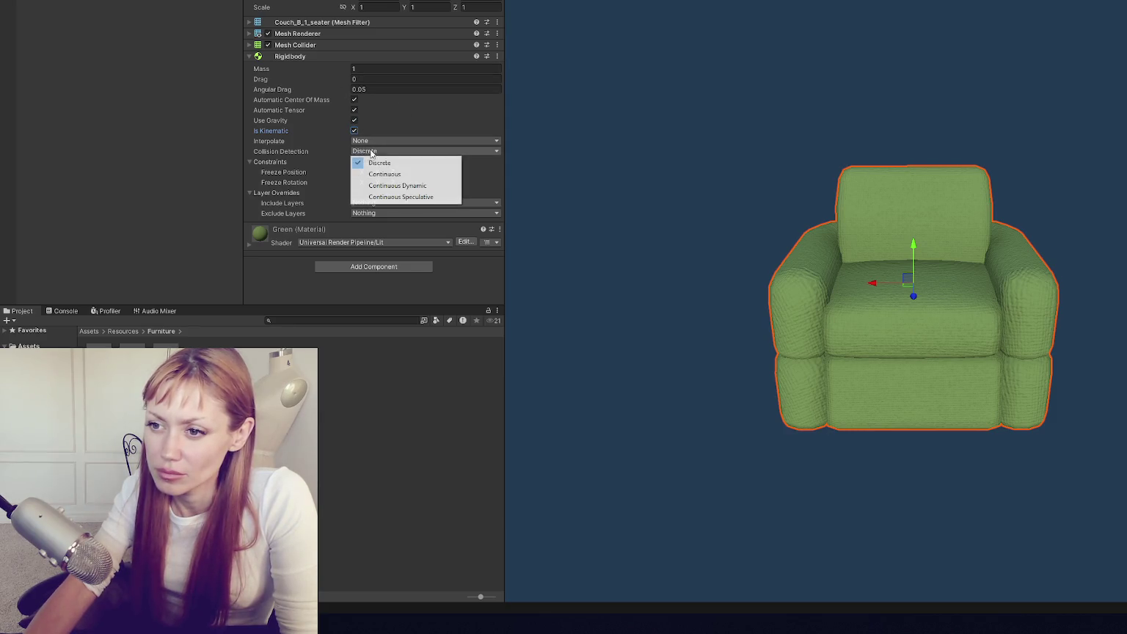
click(397, 185)
click(370, 142)
click(374, 152)
click(354, 181)
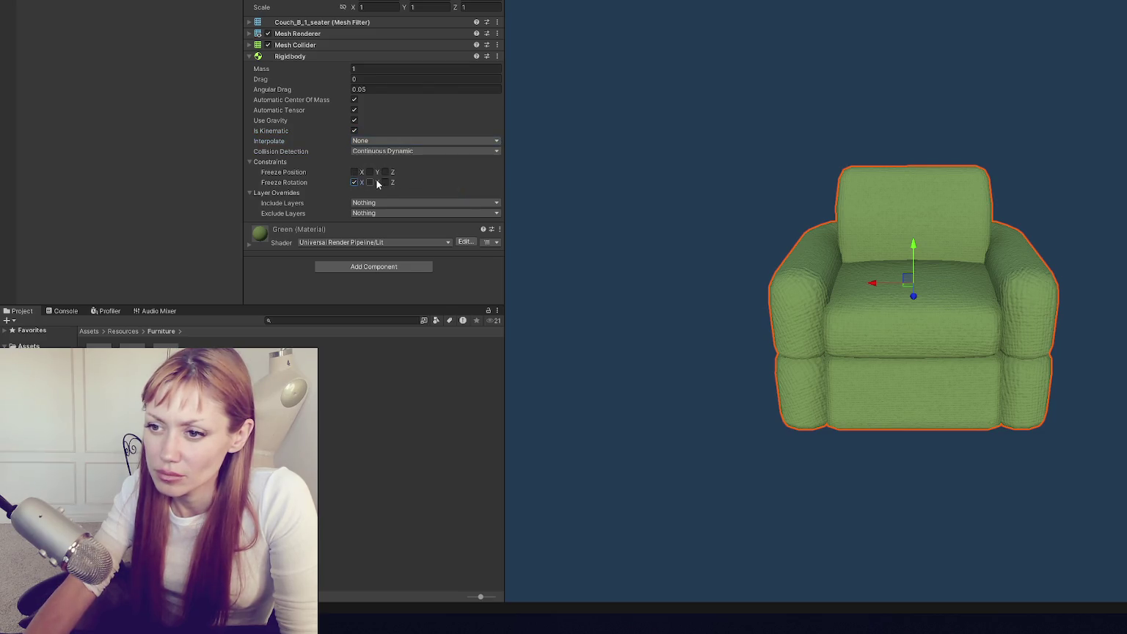
click(370, 183)
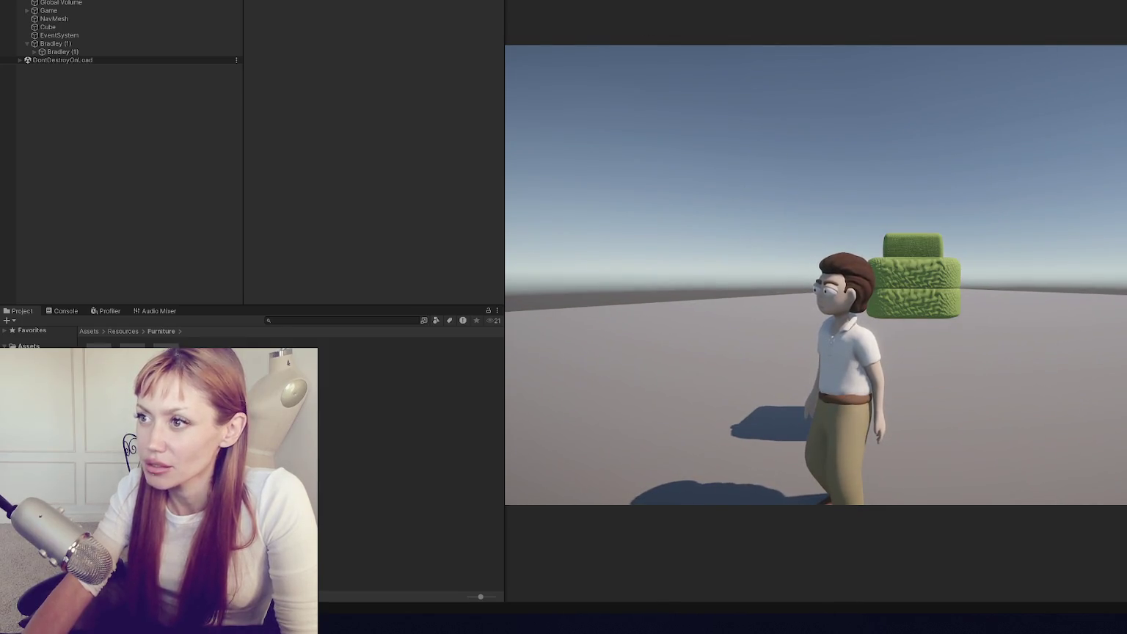
- Stop play, make the couch's Mesh Collider convex, then play and walk Bradley toward it
key(ctrl+p)
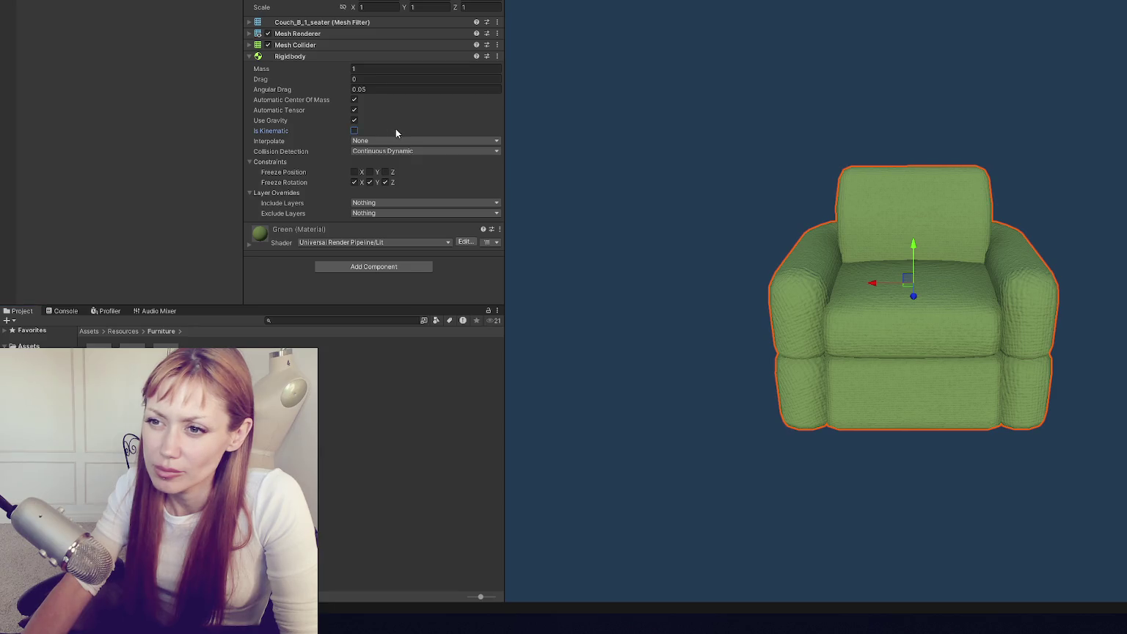
click(339, 47)
click(351, 57)
click(339, 46)
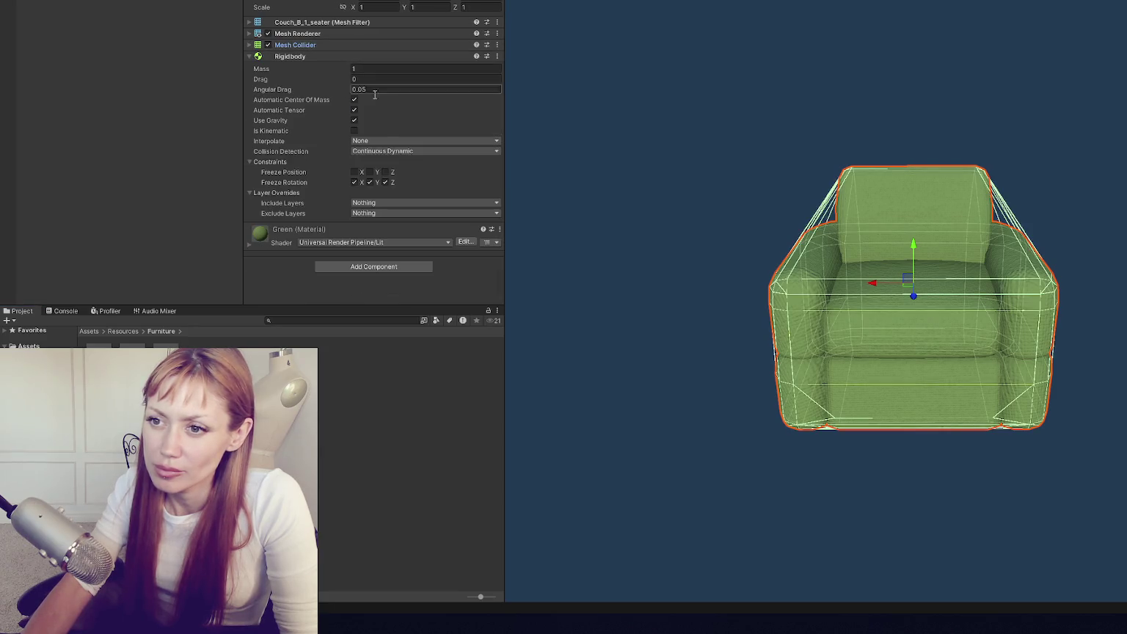
key(ctrl+p)
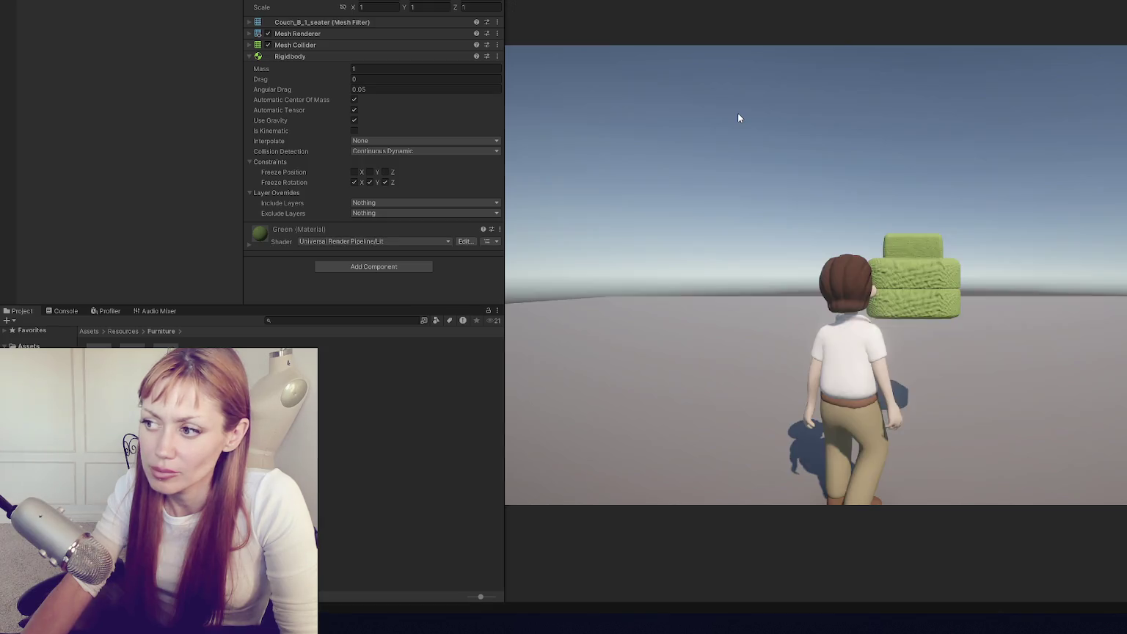
key(w)
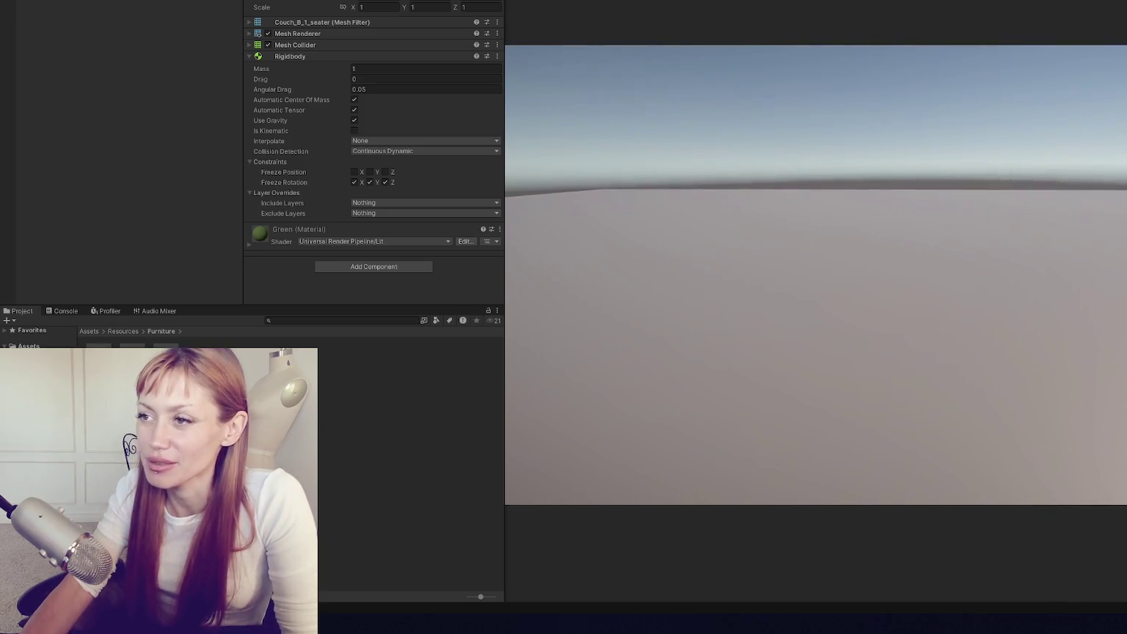
- Stop play, remove the couch's Rigidbody, untick Convex on its Mesh Collider, and play again
key(ctrl+p)
key(ctrl+p)
key(ctrl+p)
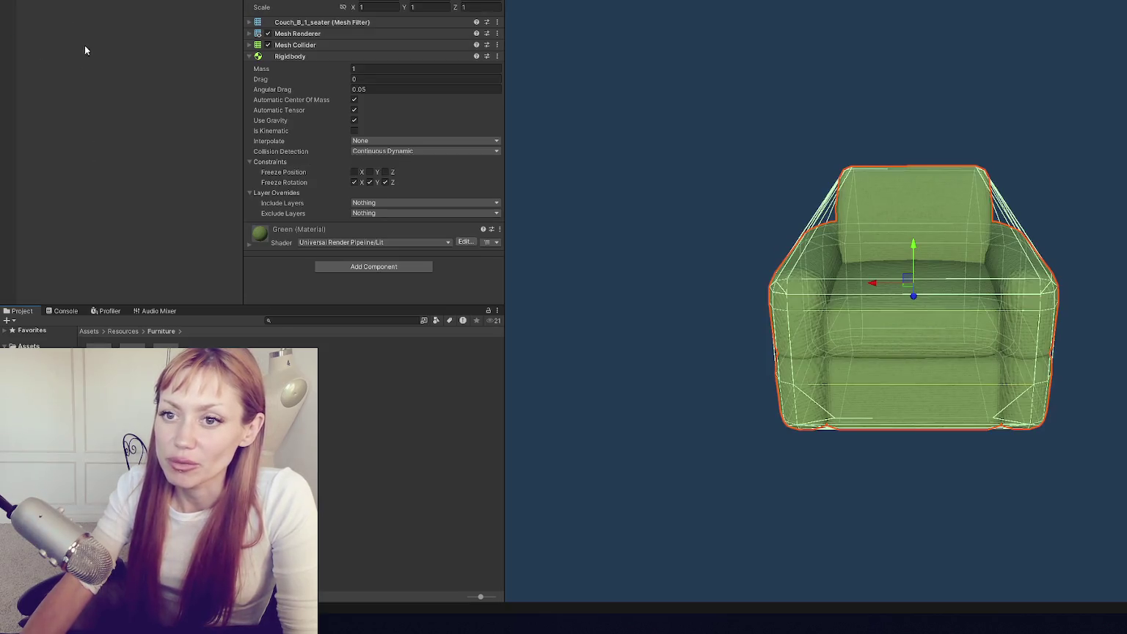
right_click(323, 57)
click(355, 76)
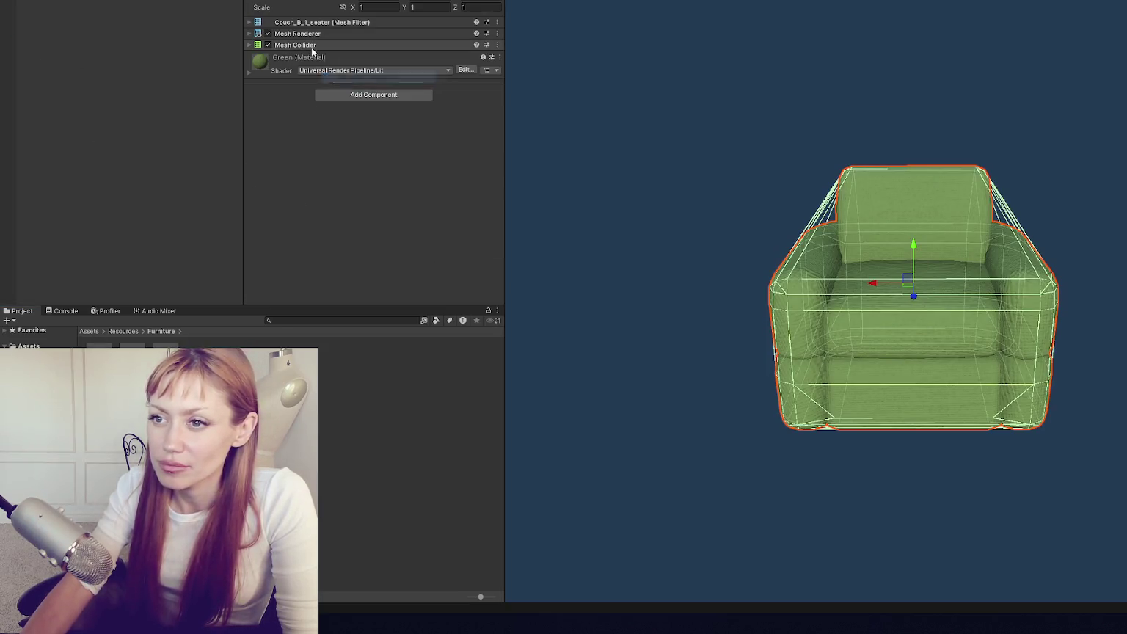
click(312, 46)
click(354, 57)
click(344, 45)
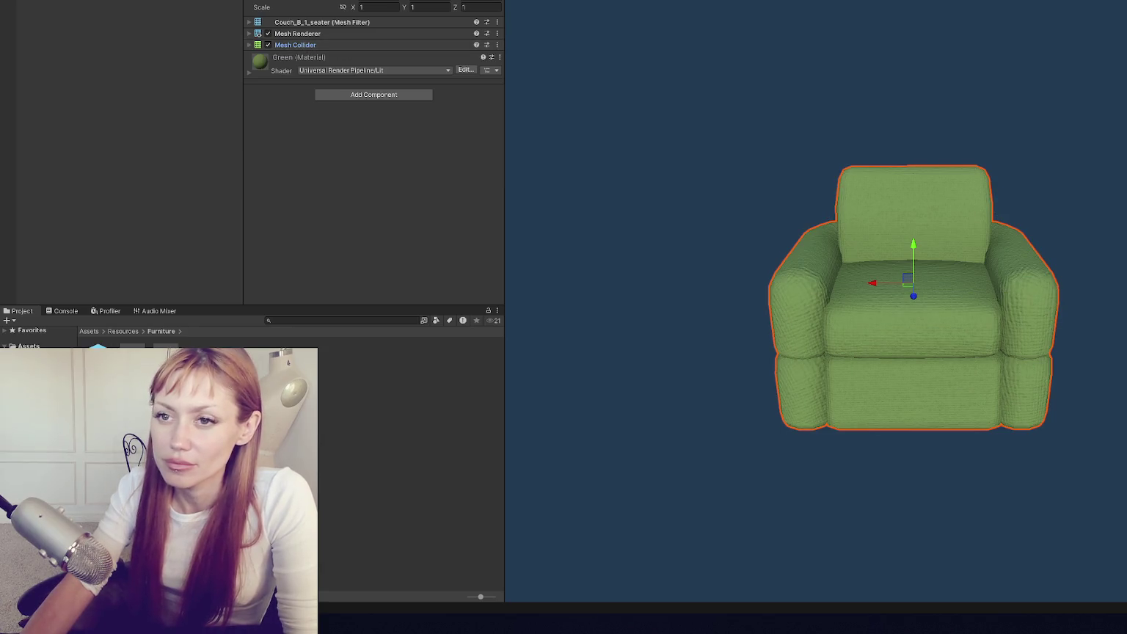
key(ctrl+p)
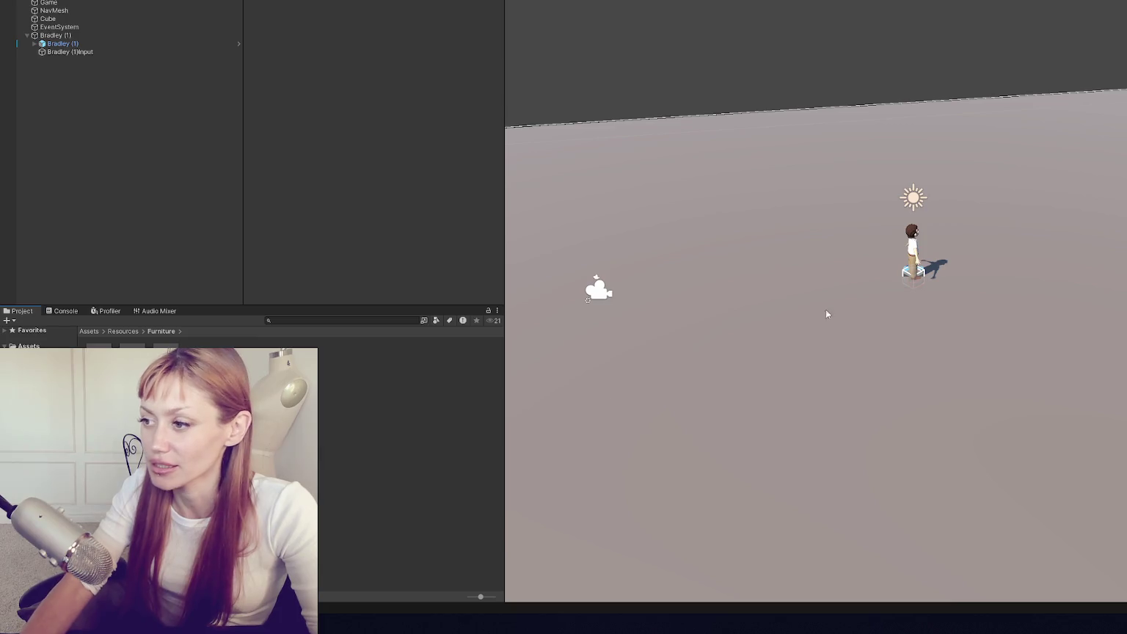
- Check the floor Cube's Box Collider, then select Bradley (1) to view its Inspector
click(916, 254)
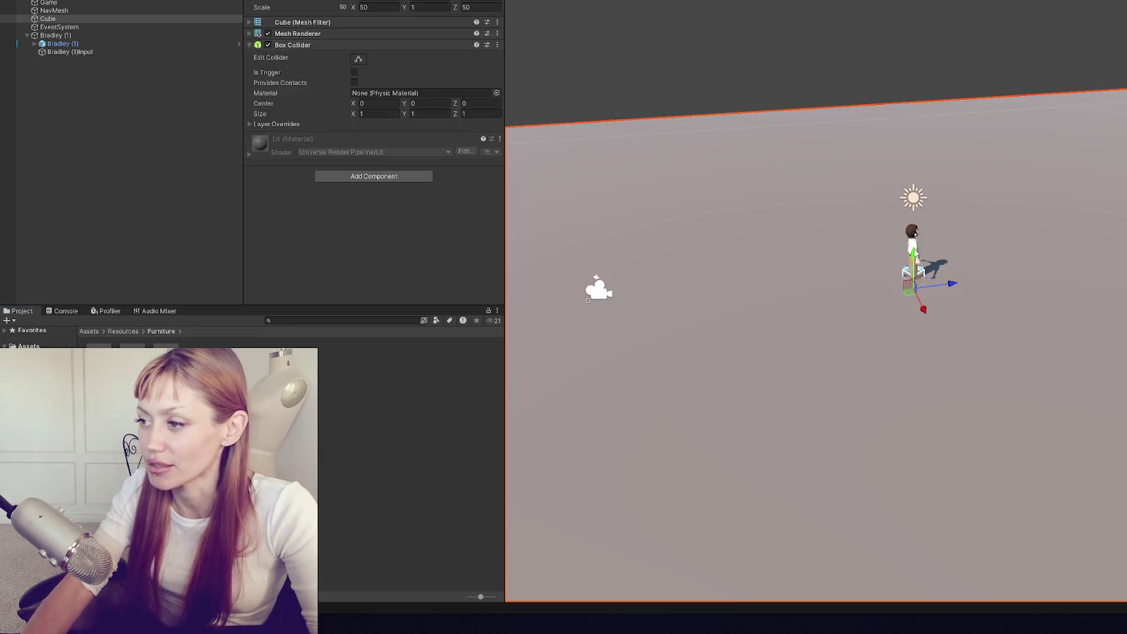
click(319, 44)
click(66, 35)
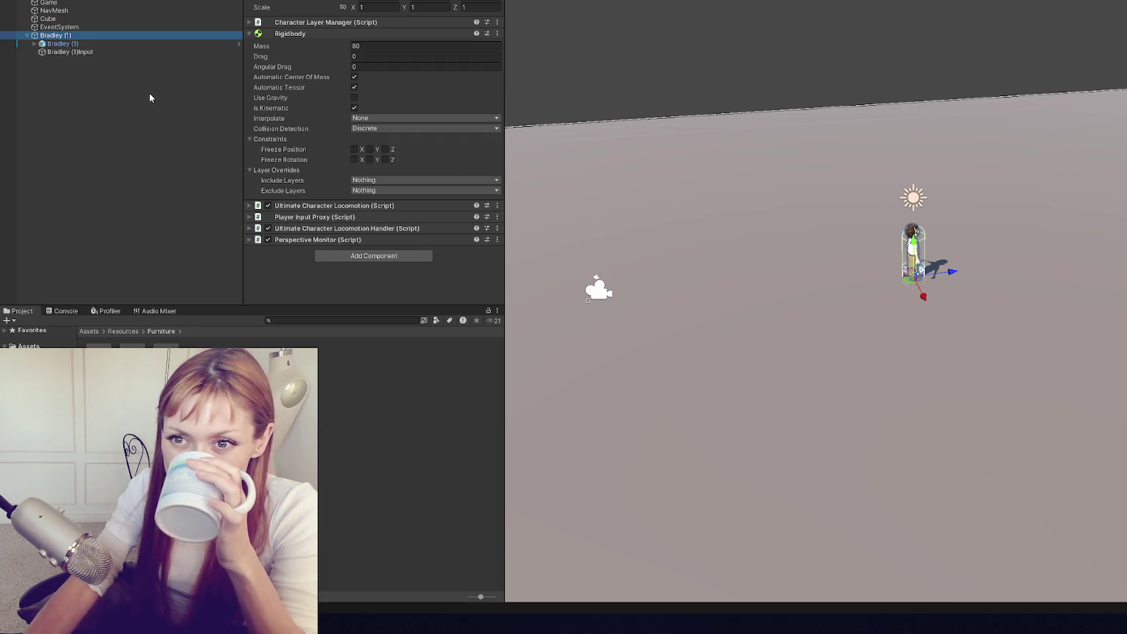
- Select Bradley (1)Input and open its CharacterInput action asset in the Input Actions editor
click(293, 34)
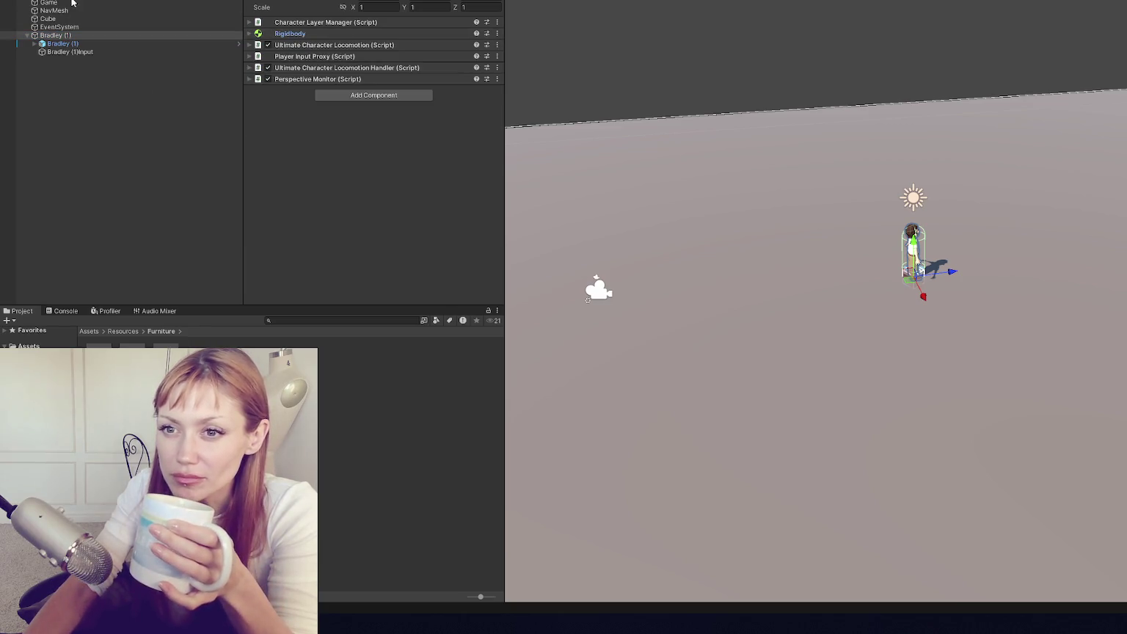
click(103, 52)
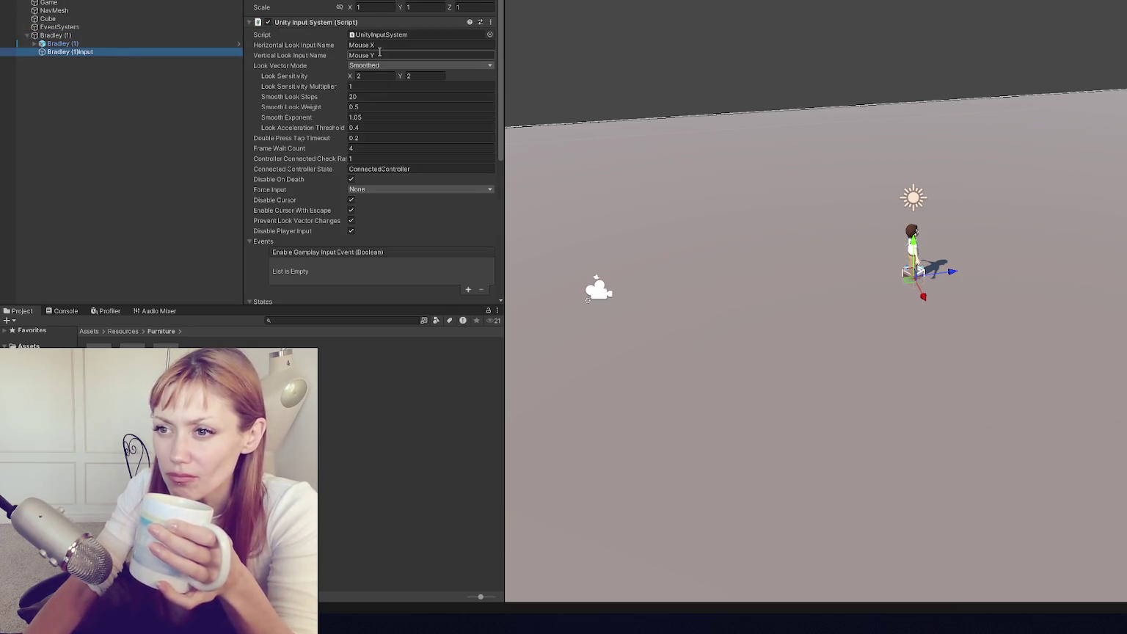
click(400, 23)
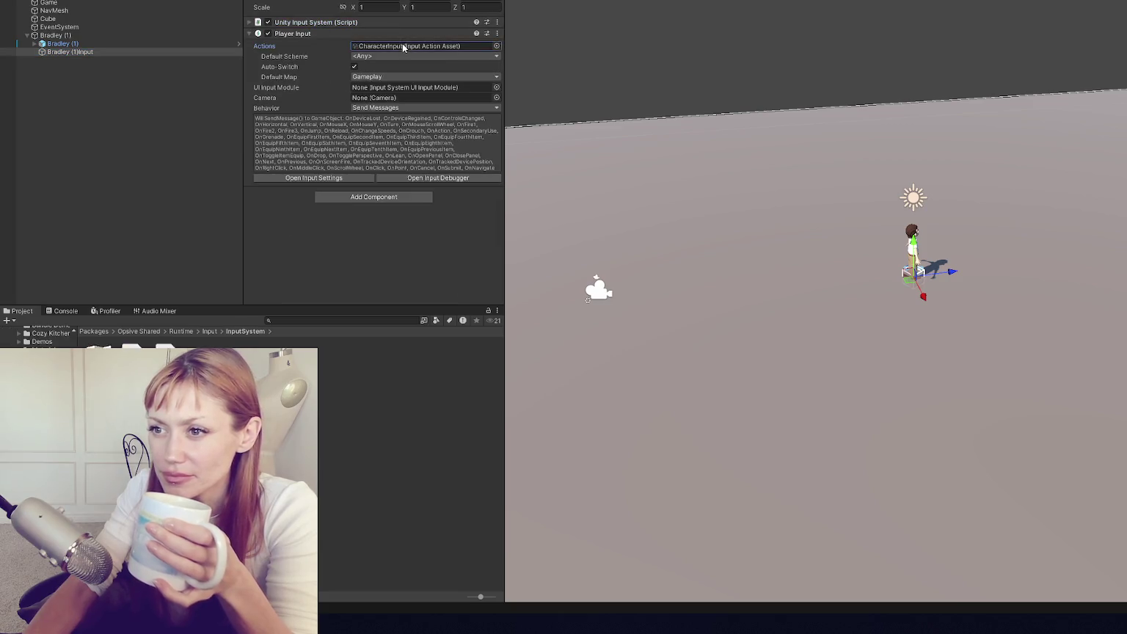
double_click(402, 44)
scroll(562, 98, down, 1)
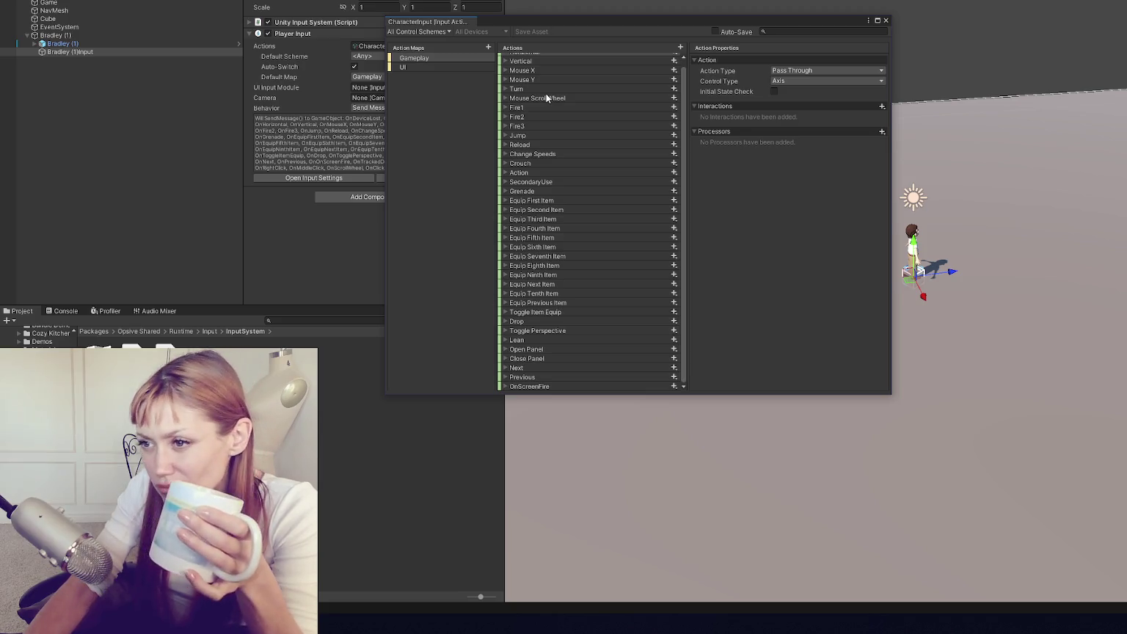
- Expand and collapse the Fire1 action's bindings in the Gameplay map
click(539, 107)
click(506, 107)
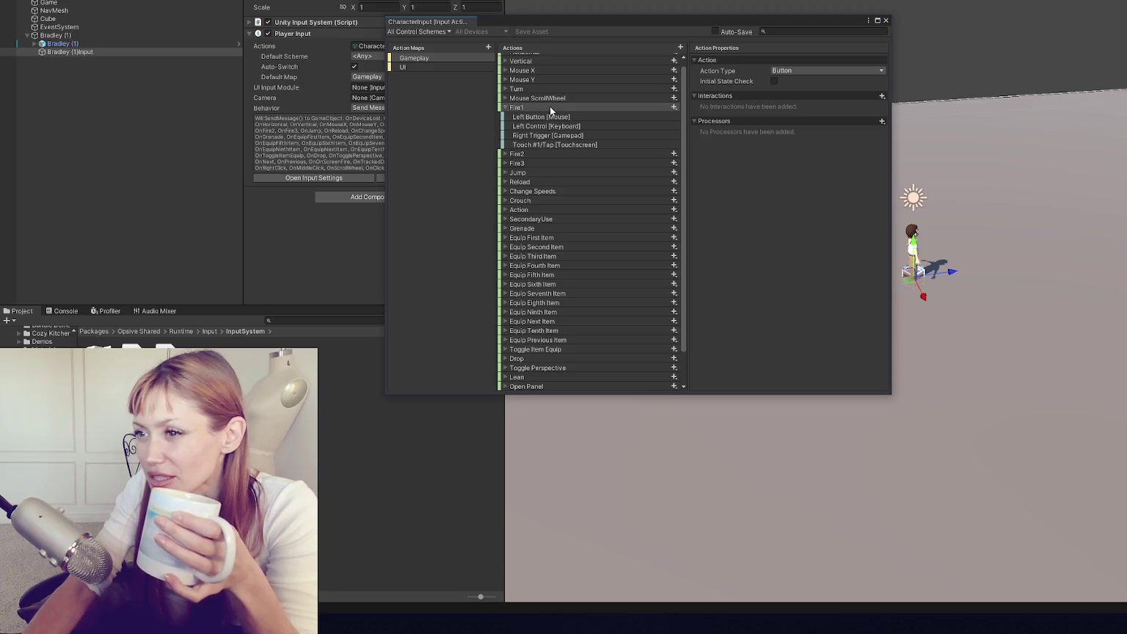
click(551, 106)
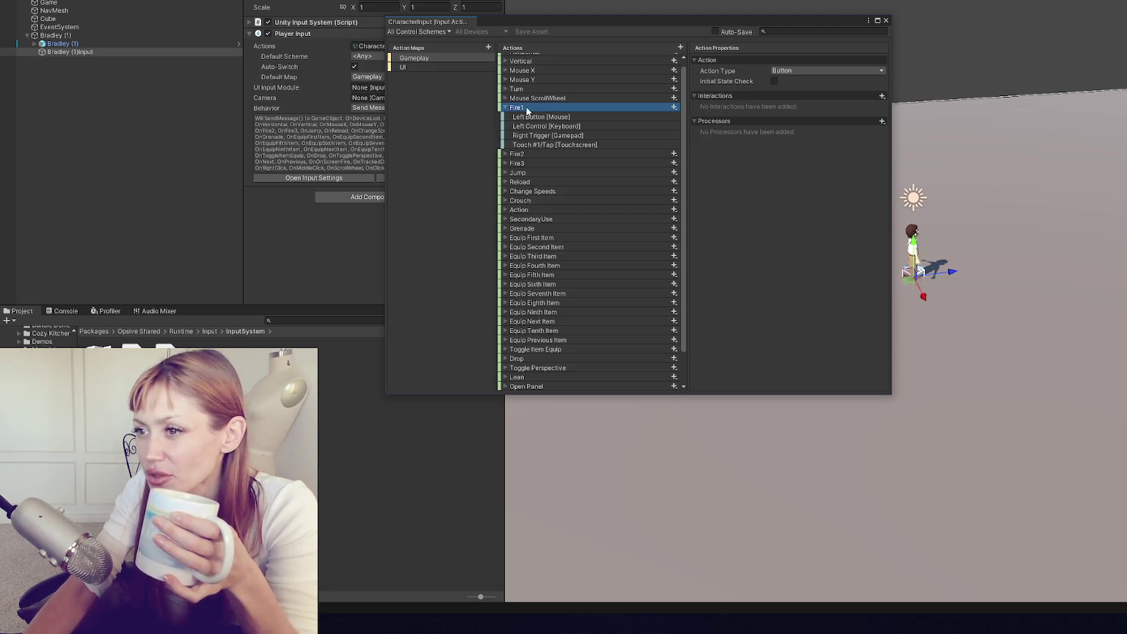
click(505, 108)
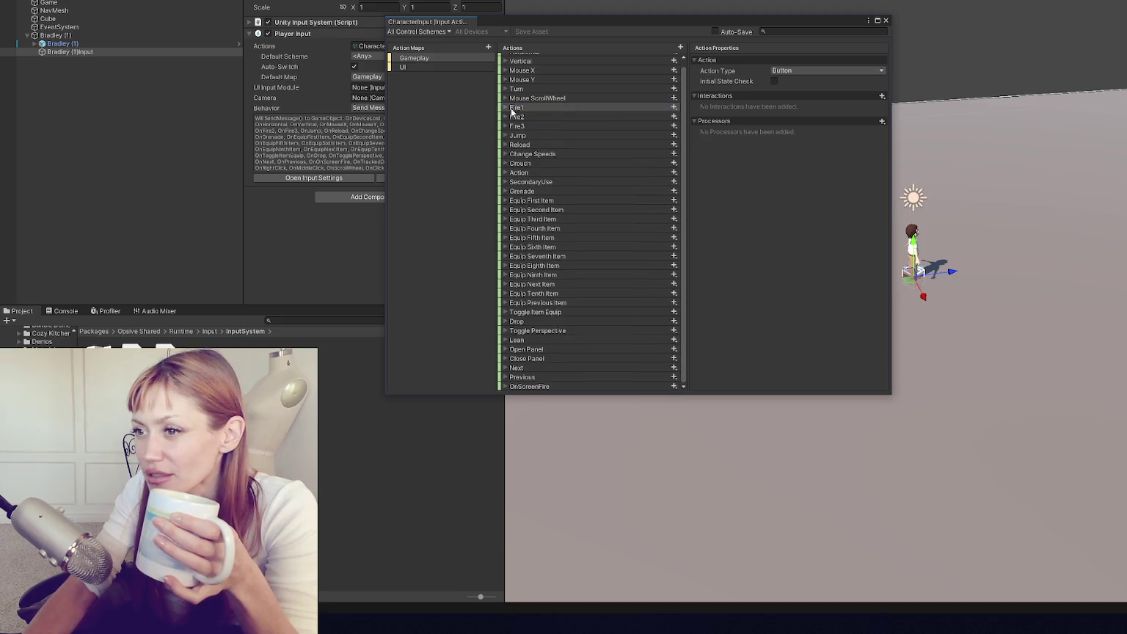
scroll(517, 110, up, 1)
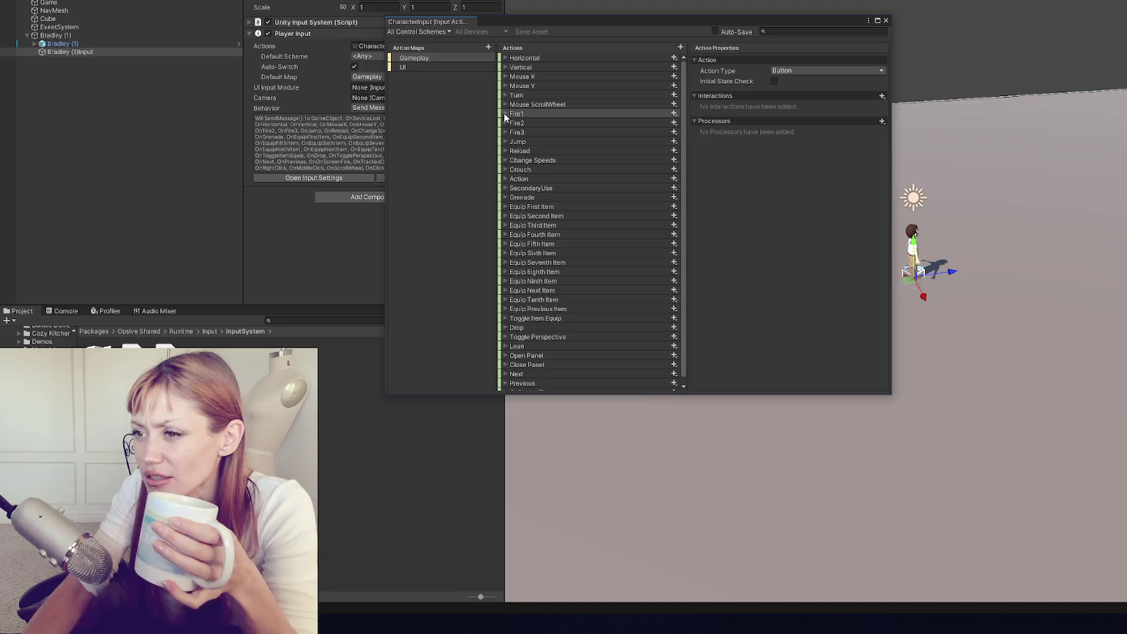
click(505, 114)
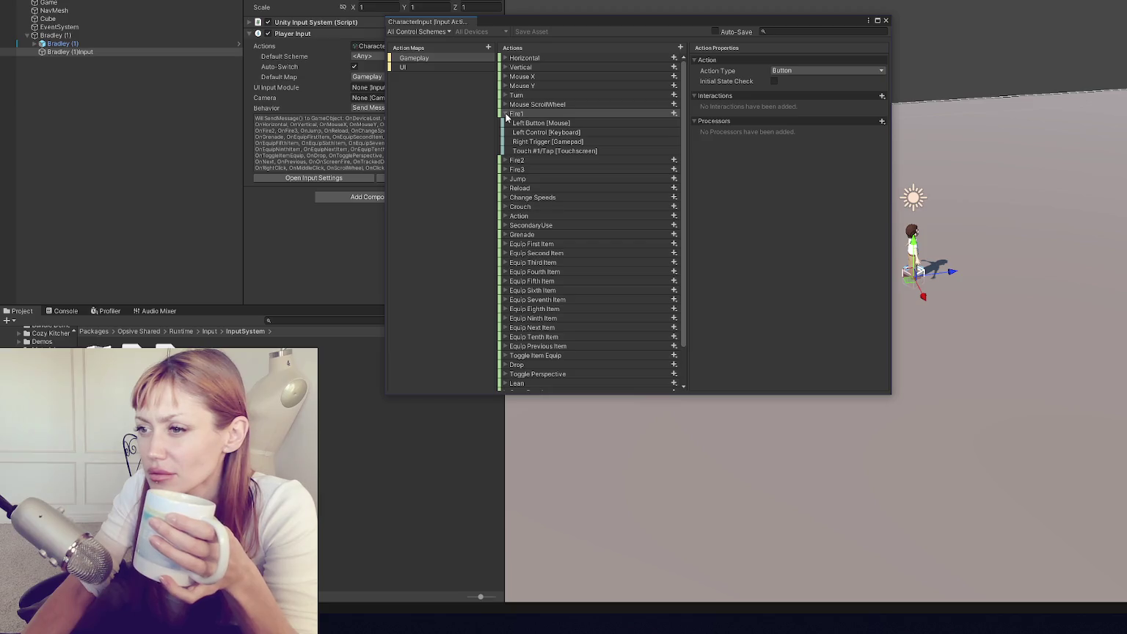
click(505, 114)
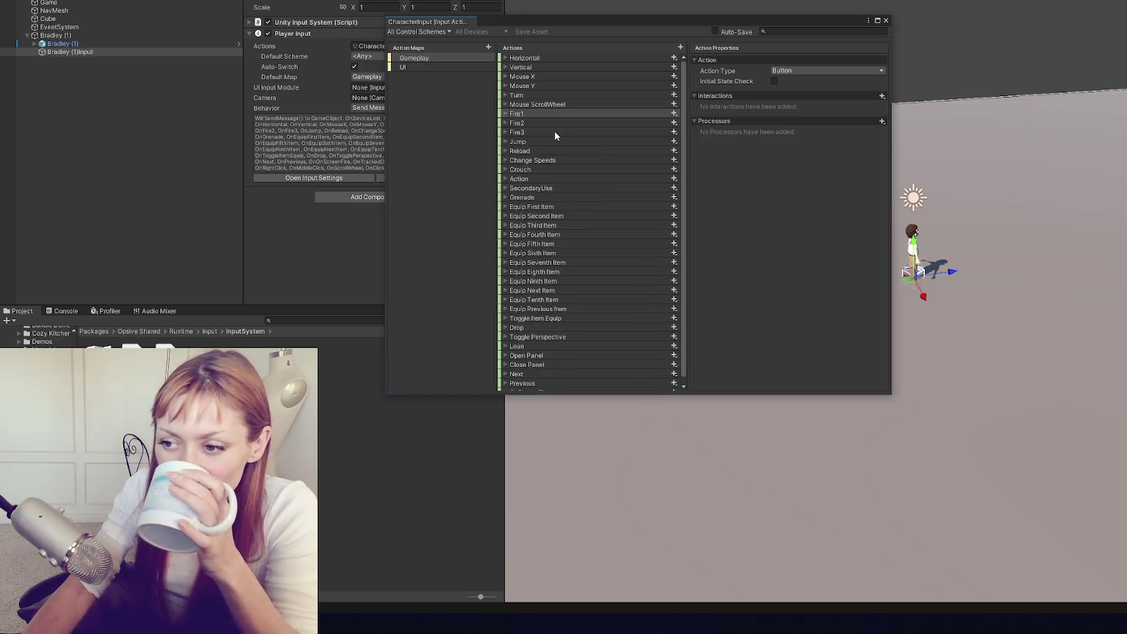
scroll(554, 136, down, 1)
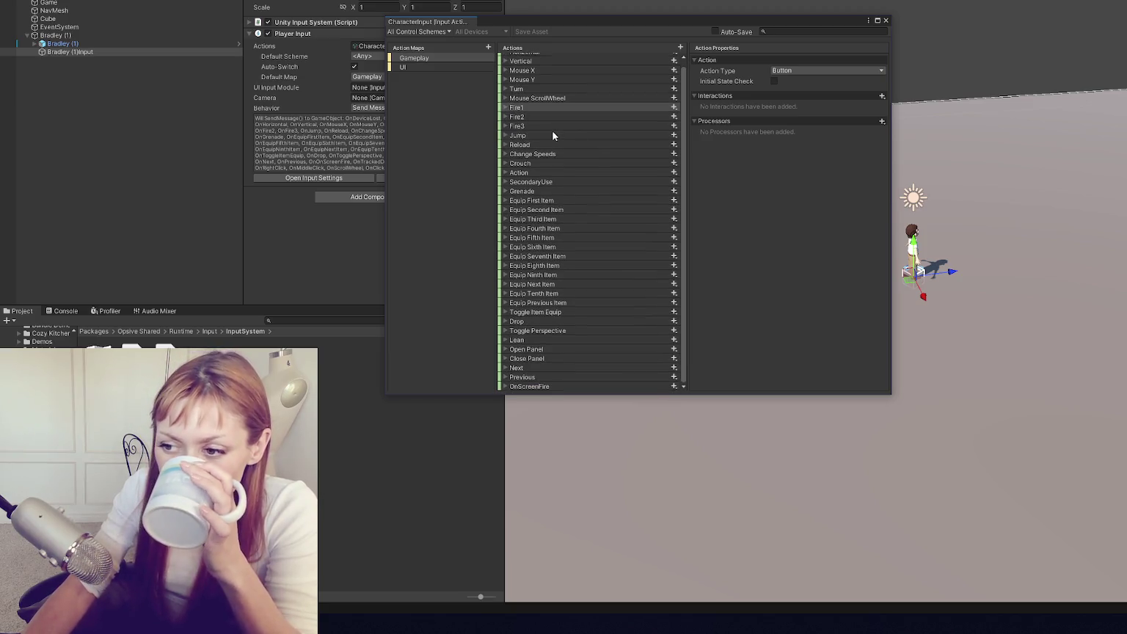
- Select the Next action, view its bindings, and scroll through the Actions list
click(511, 368)
click(505, 367)
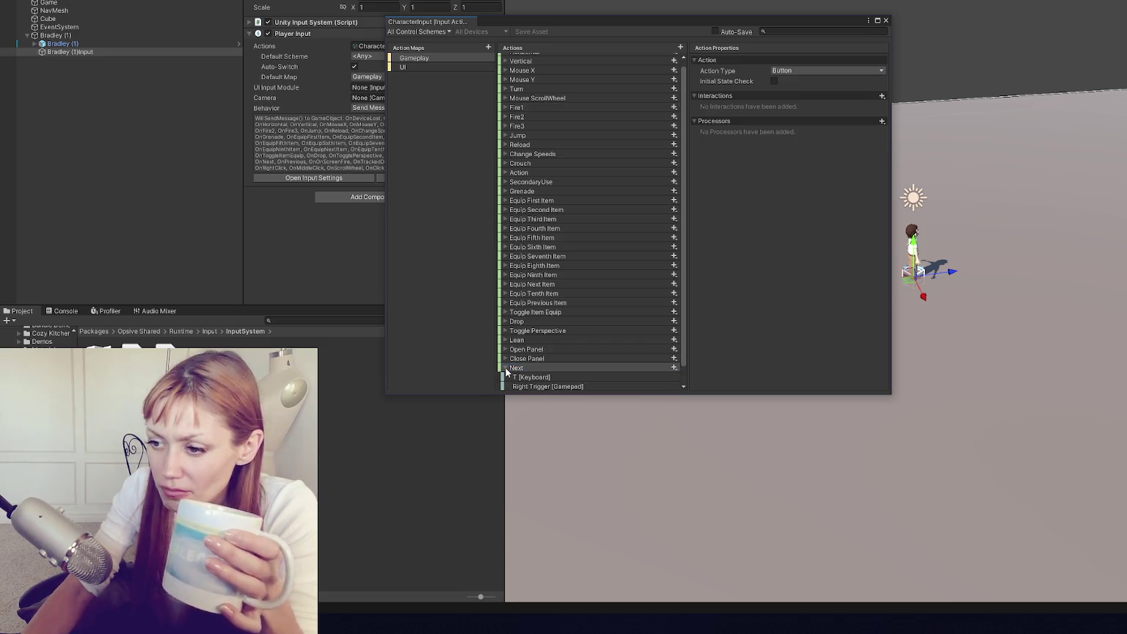
click(505, 367)
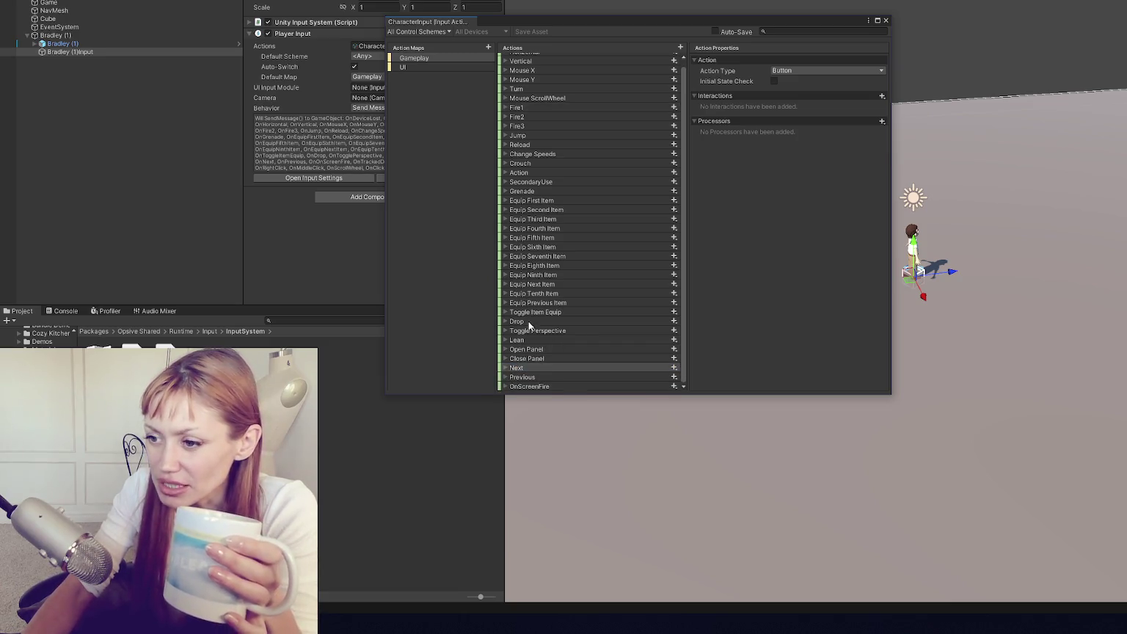
scroll(519, 95, up, 1)
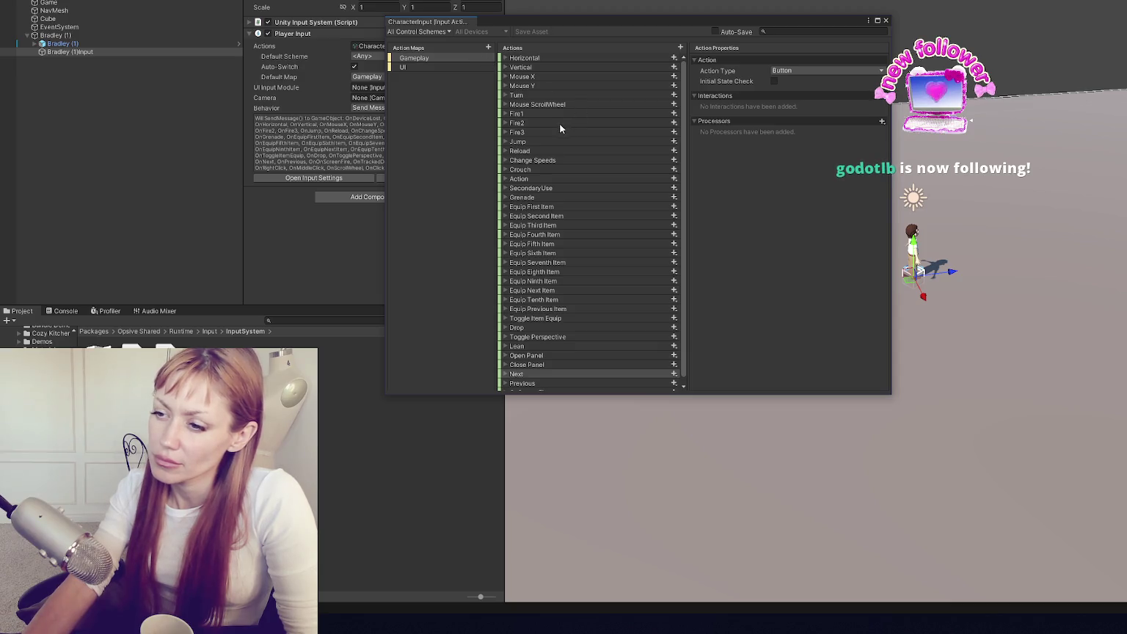
scroll(563, 139, down, 1)
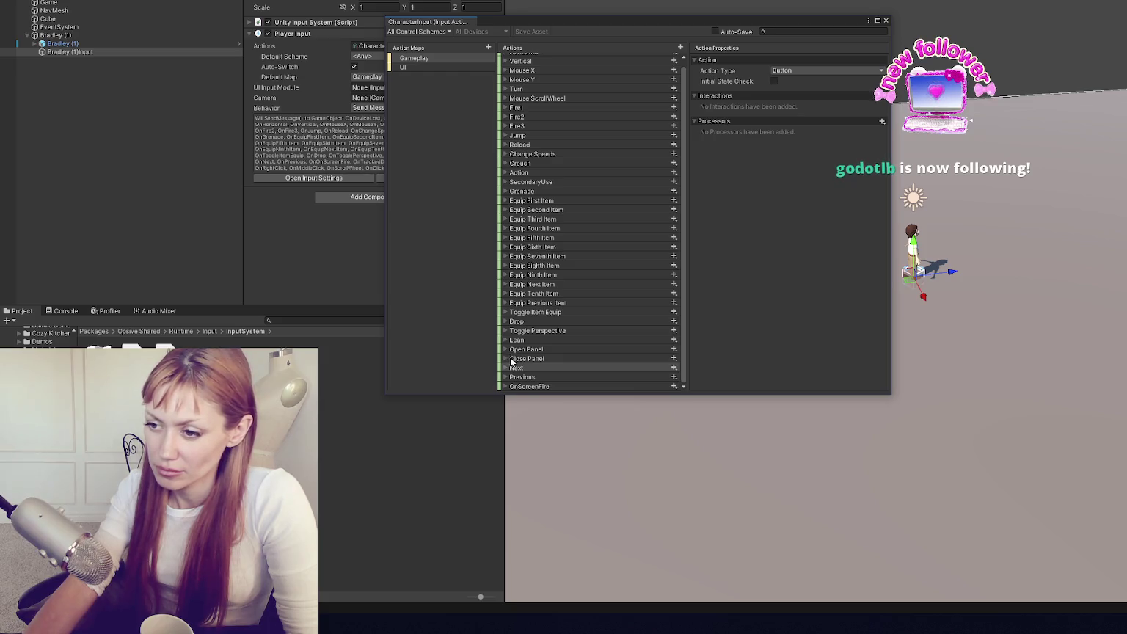
click(504, 350)
click(505, 350)
click(504, 331)
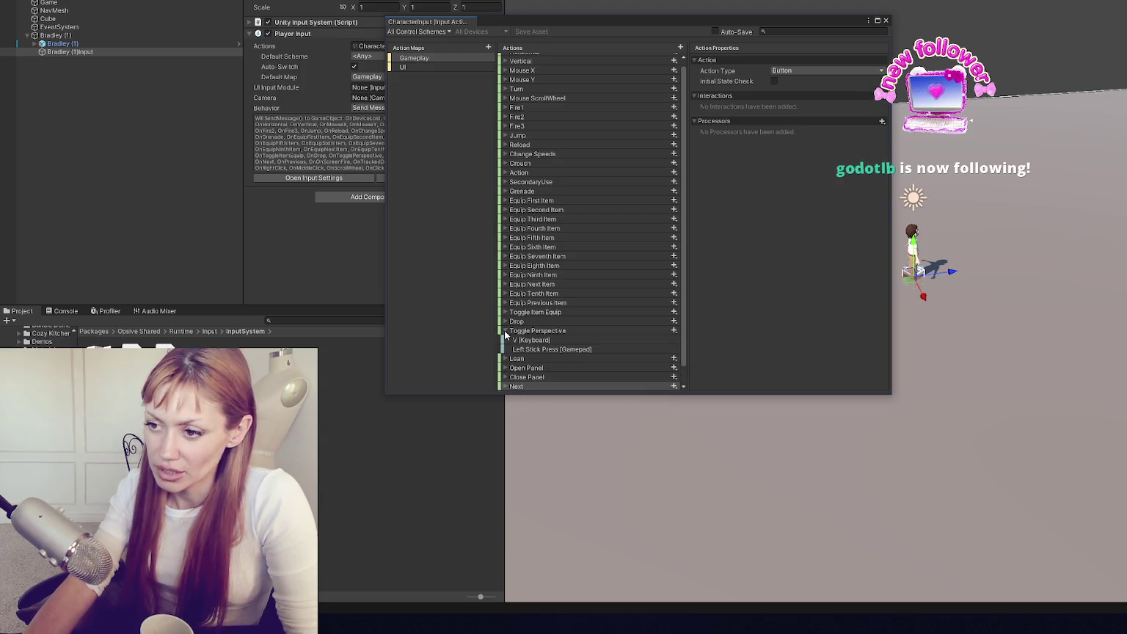
click(504, 331)
click(503, 321)
click(504, 321)
click(504, 312)
click(504, 312)
click(503, 302)
click(504, 302)
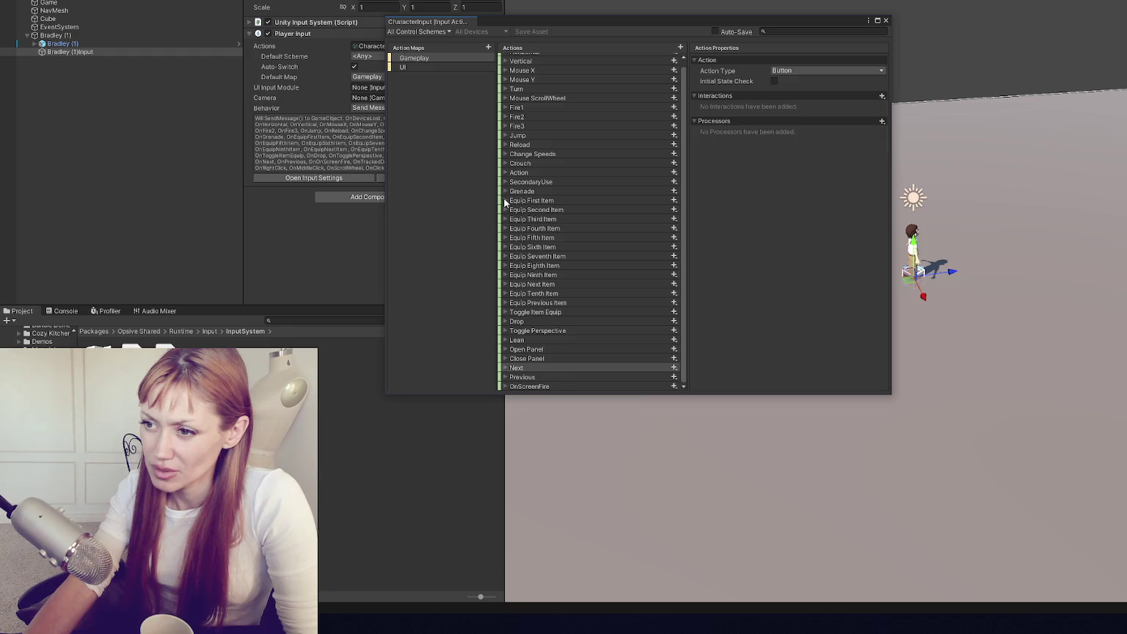
click(503, 302)
click(504, 302)
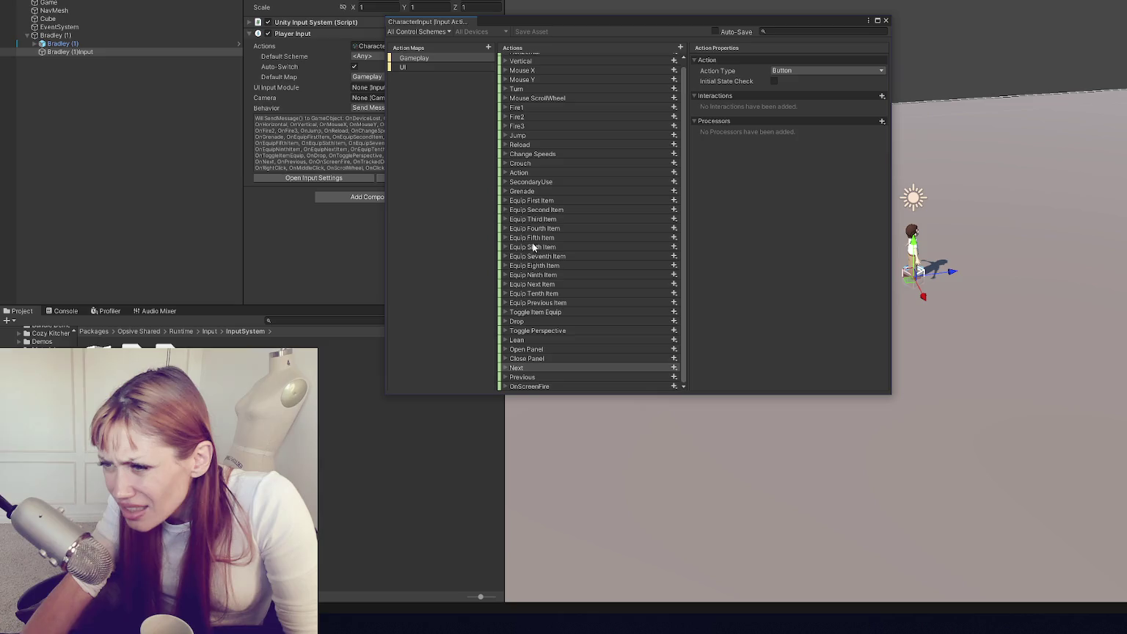
click(505, 181)
click(505, 182)
click(505, 193)
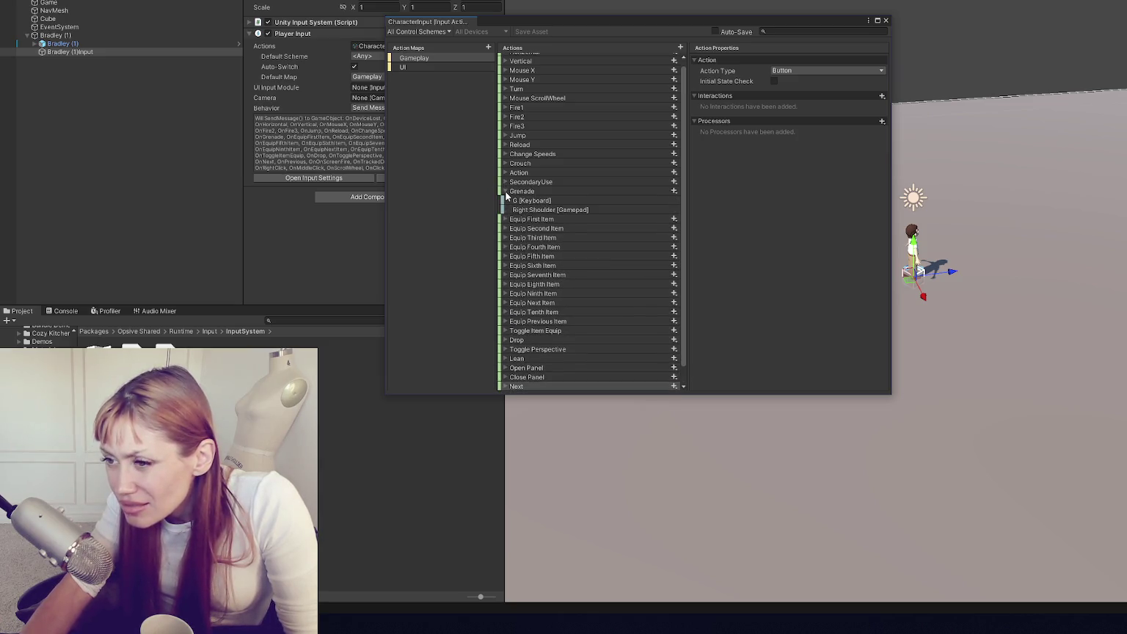
click(505, 190)
click(506, 172)
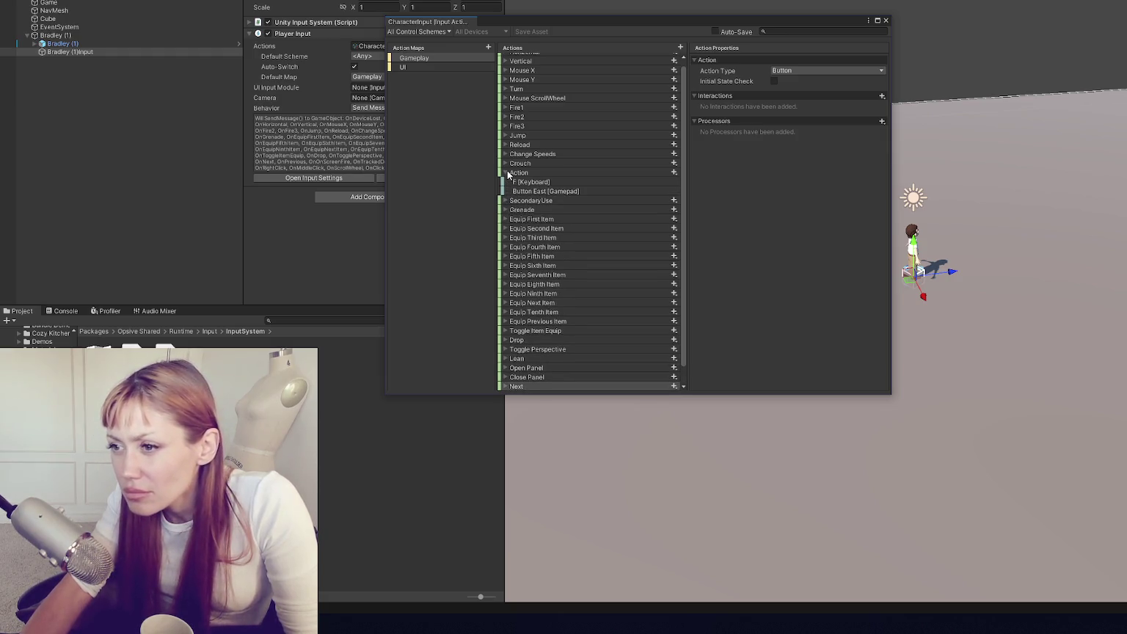
click(505, 170)
click(503, 162)
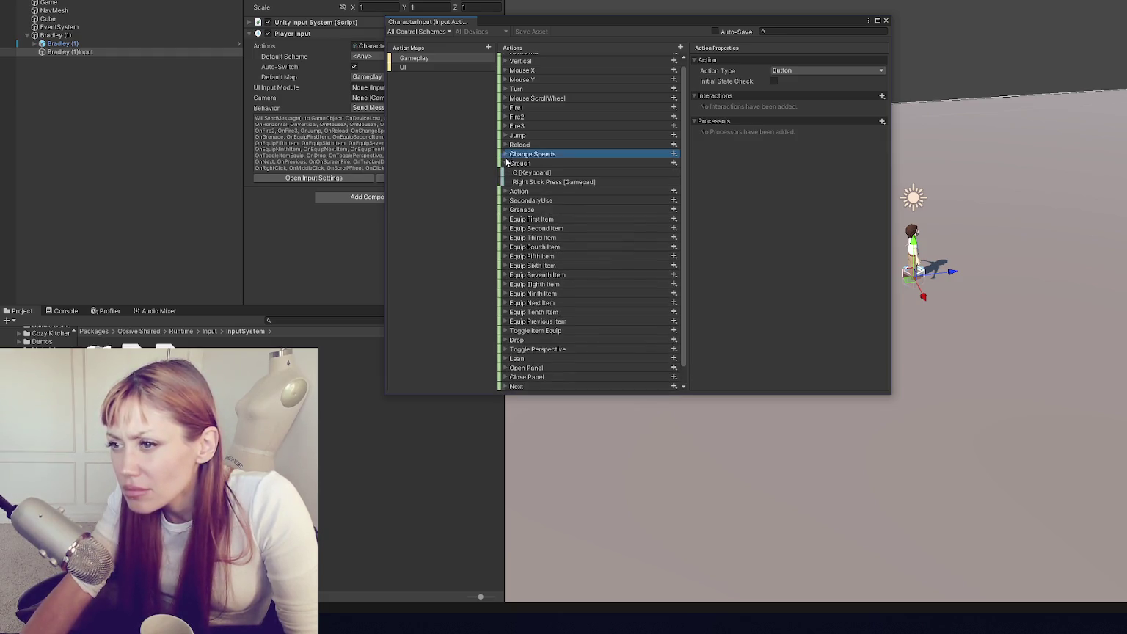
click(505, 153)
click(505, 153)
click(503, 162)
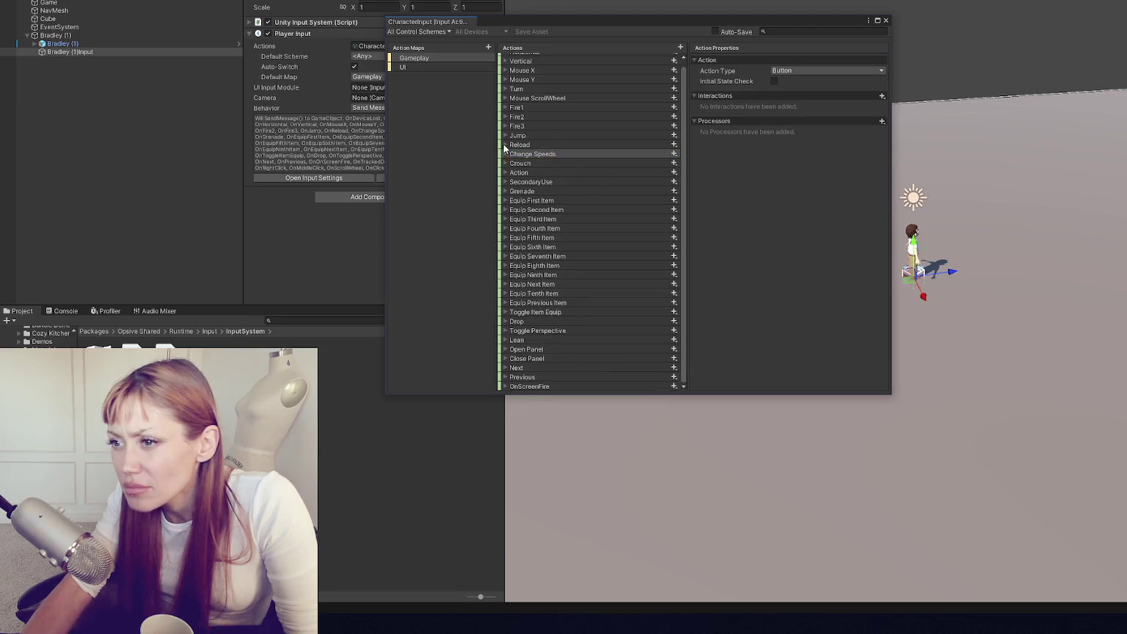
click(504, 144)
click(503, 143)
click(505, 127)
click(505, 126)
click(505, 117)
click(505, 116)
click(504, 107)
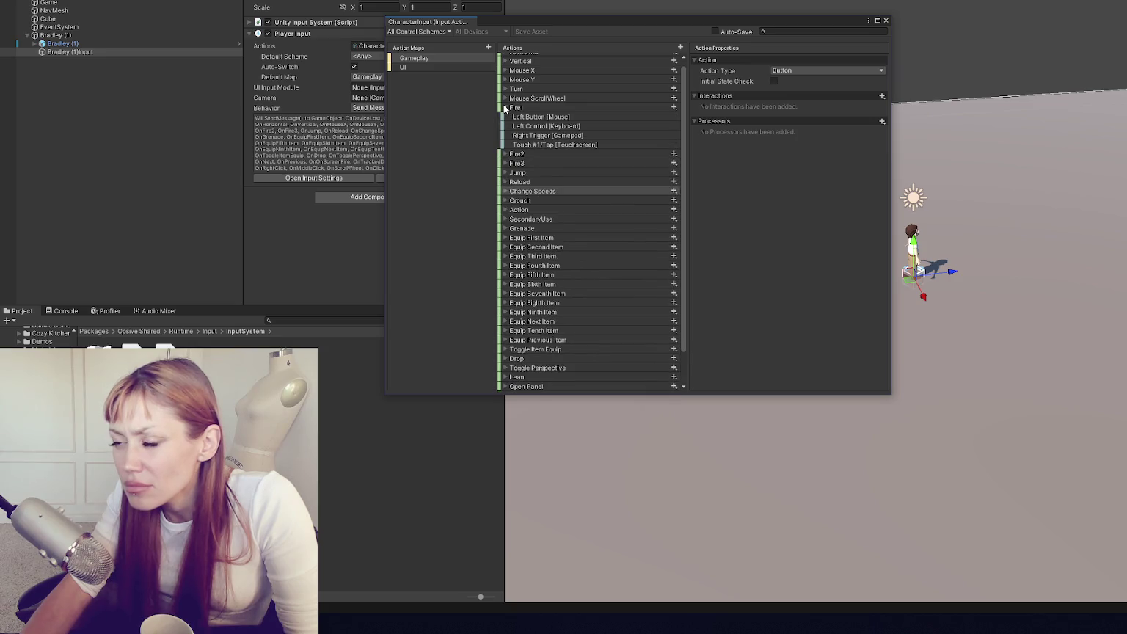
click(503, 107)
scroll(503, 103, up, 1)
click(505, 94)
click(505, 95)
click(505, 85)
click(504, 86)
click(504, 76)
click(505, 76)
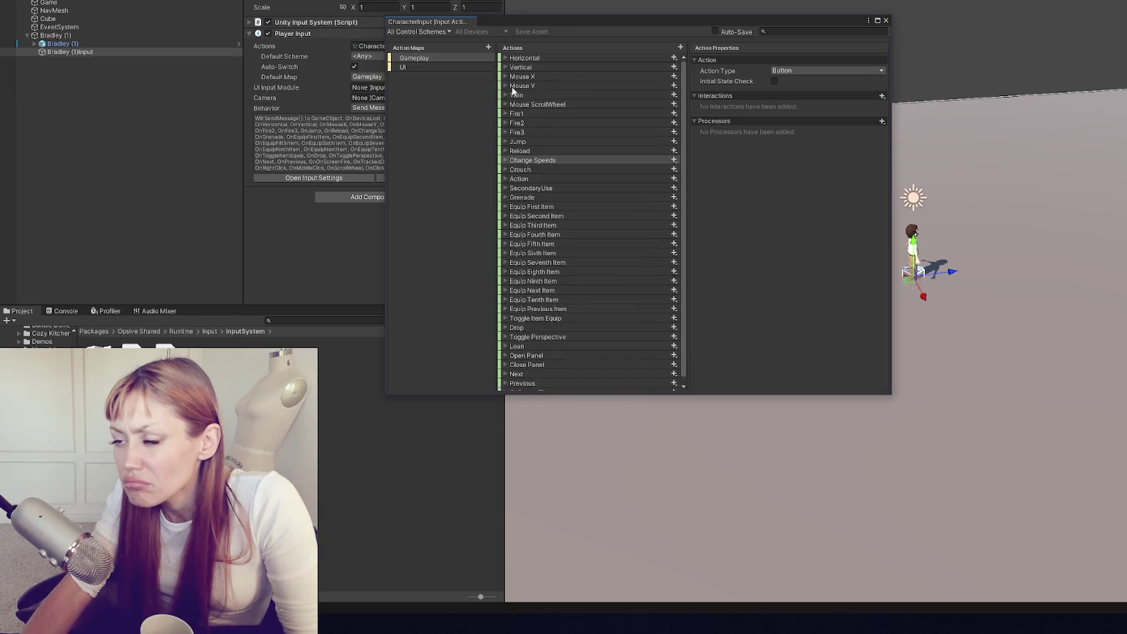
scroll(571, 151, down, 1)
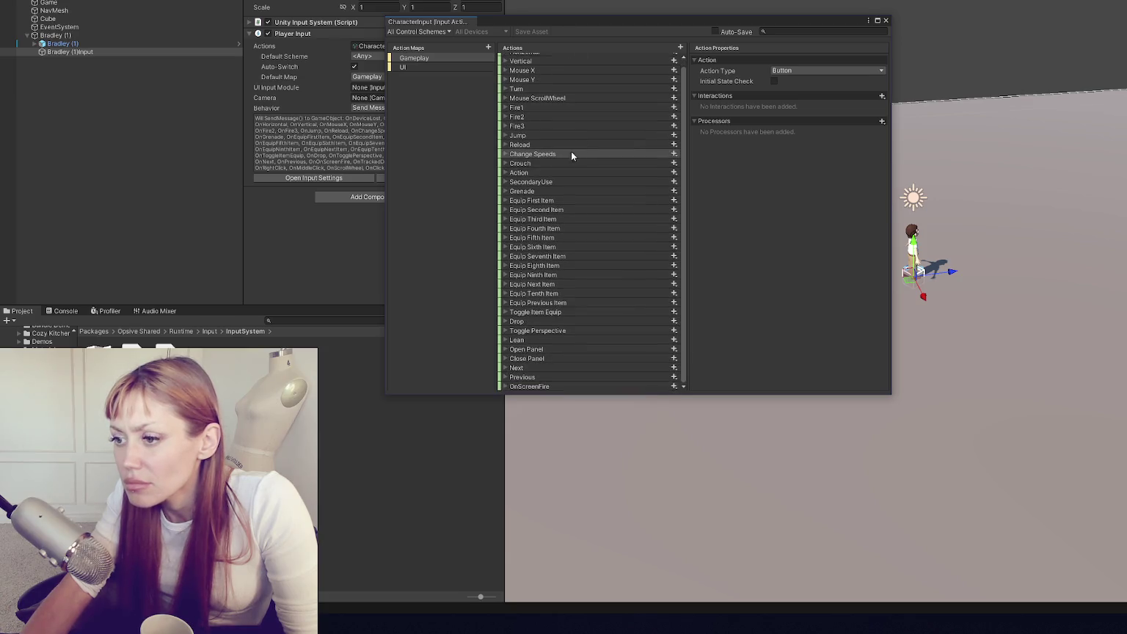
click(504, 368)
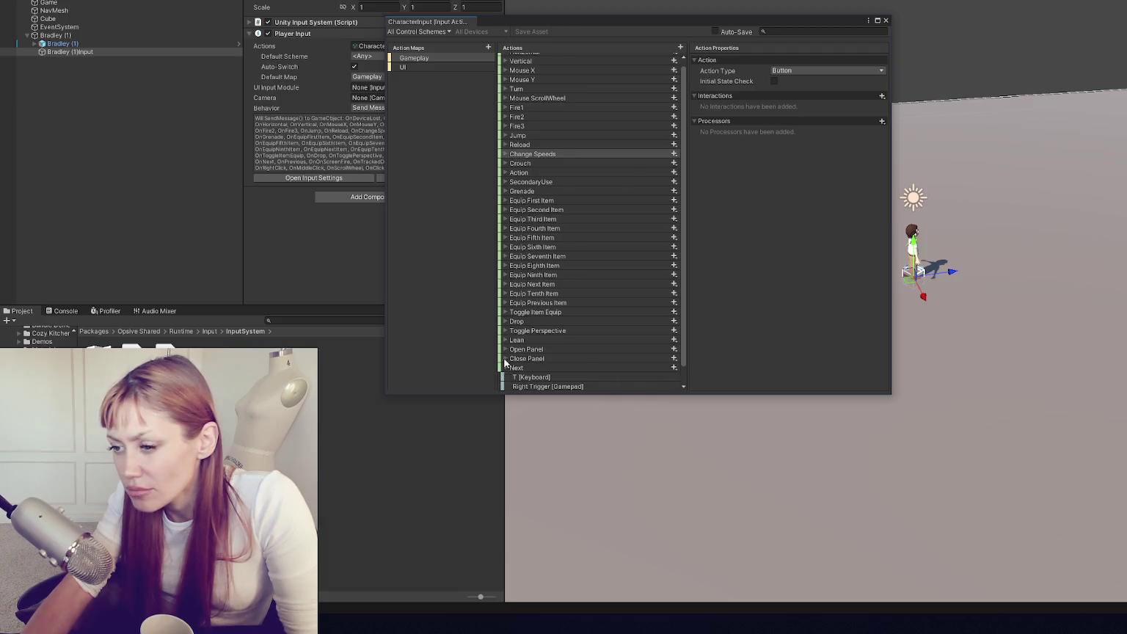
click(505, 367)
click(505, 377)
scroll(504, 367, down, 1)
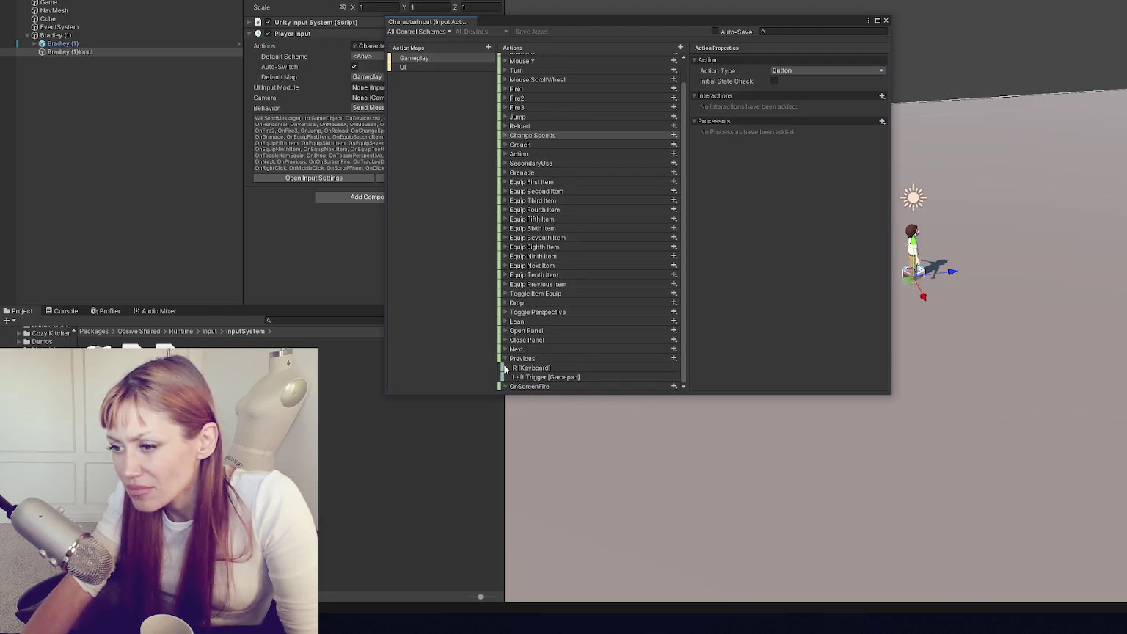
click(504, 359)
click(505, 358)
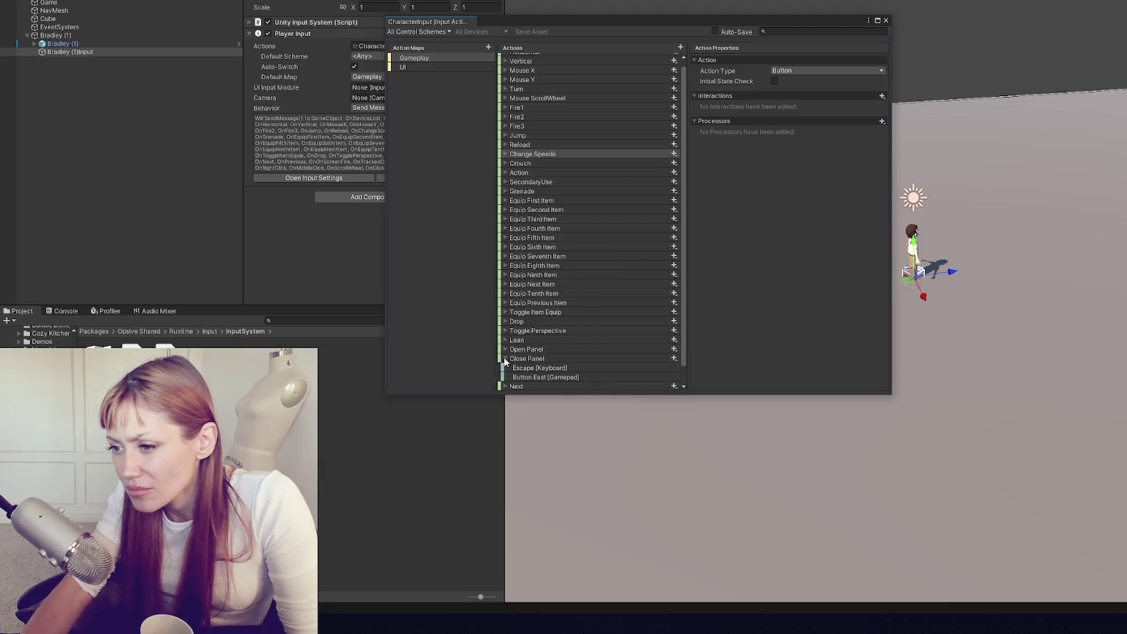
click(504, 359)
click(503, 348)
click(503, 348)
click(505, 340)
click(505, 340)
click(503, 312)
click(503, 312)
click(506, 294)
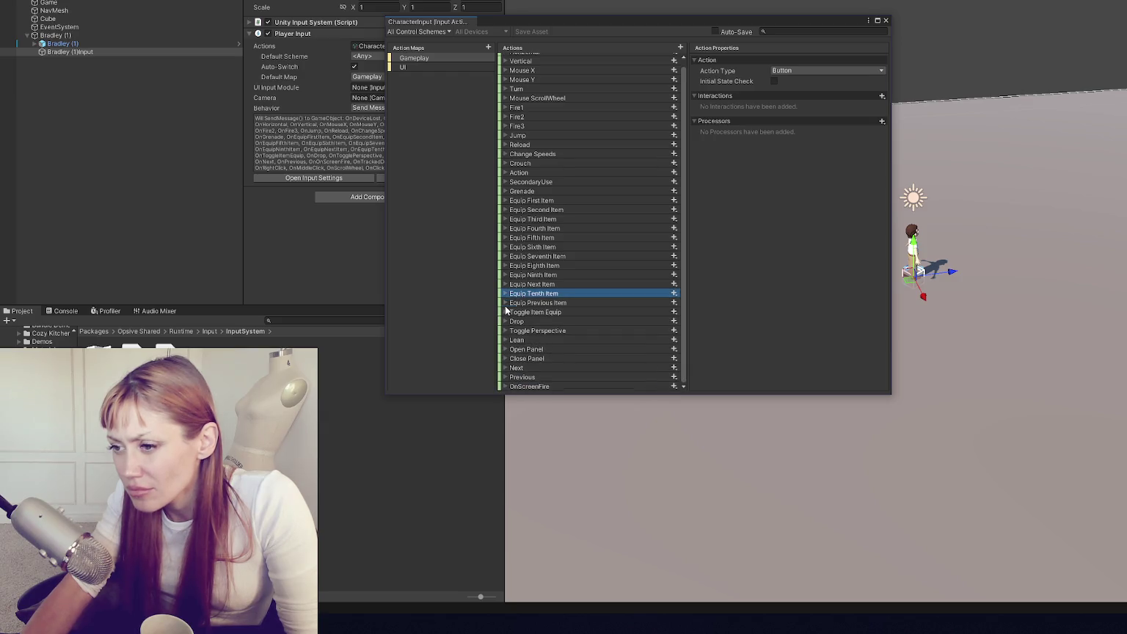
click(504, 301)
click(505, 301)
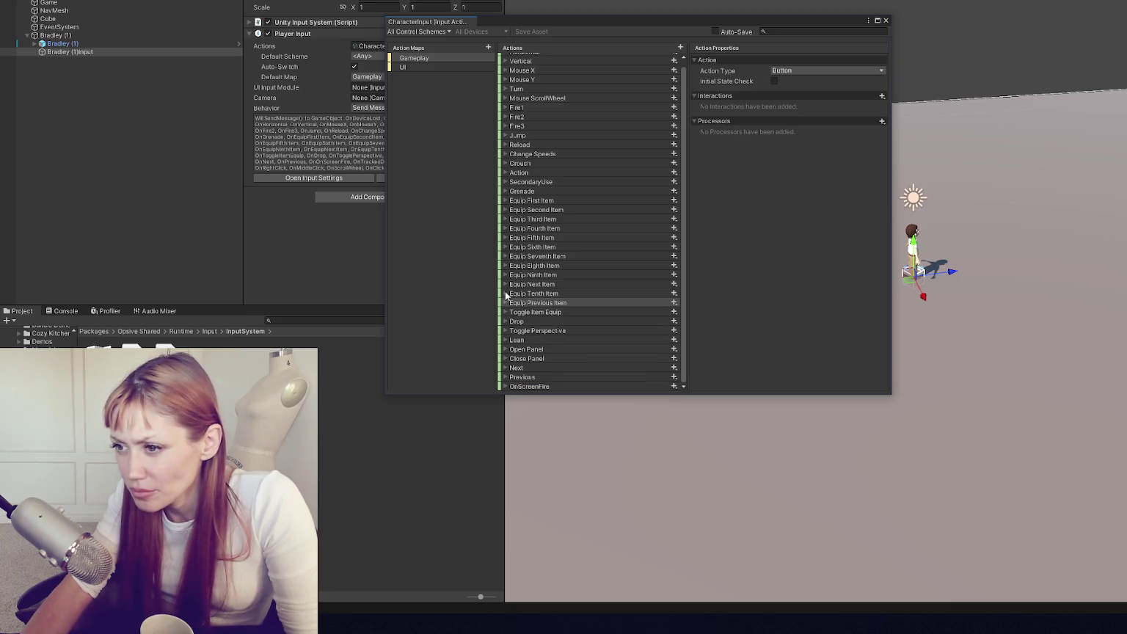
click(503, 293)
click(503, 293)
click(504, 284)
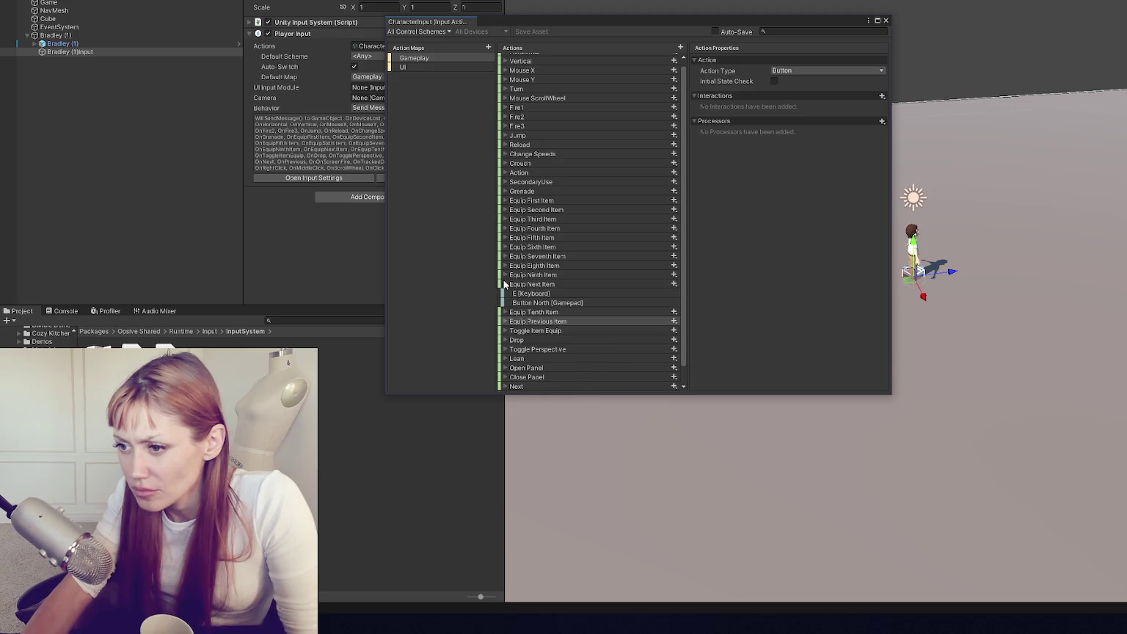
click(504, 284)
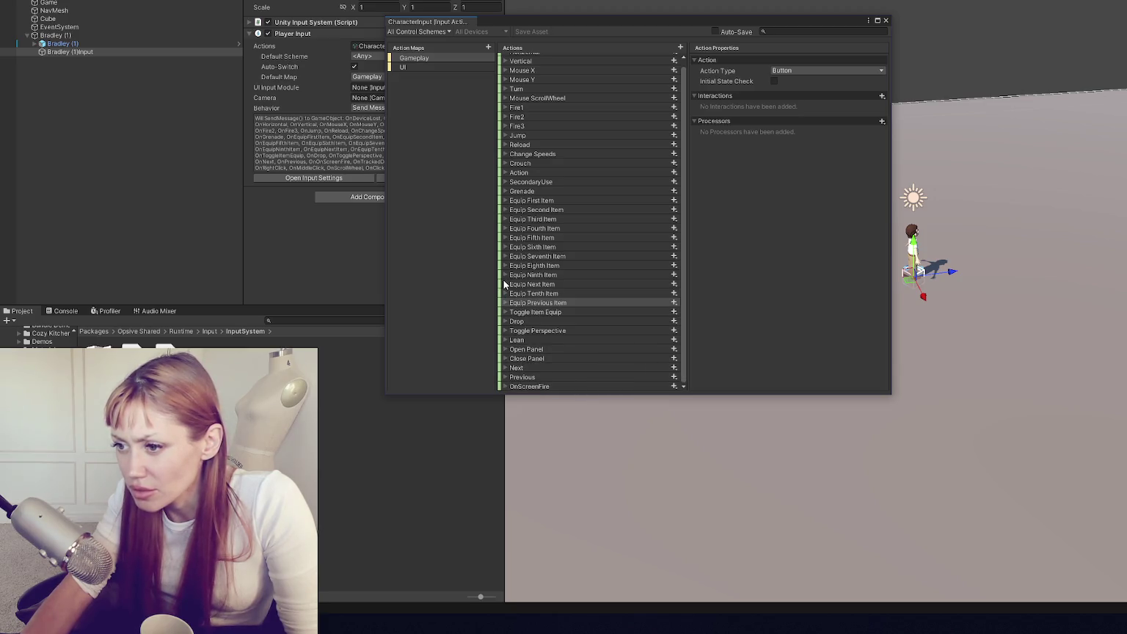
click(535, 286)
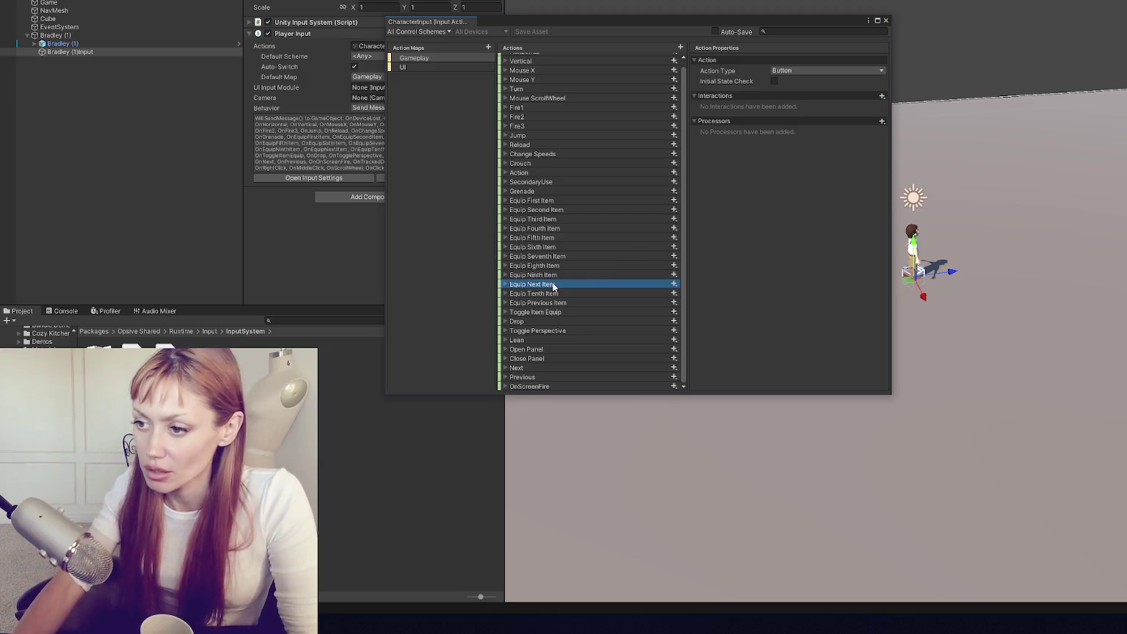
- Rename the Equip Next Item action to RotateRight
double_click(567, 284)
text(E)
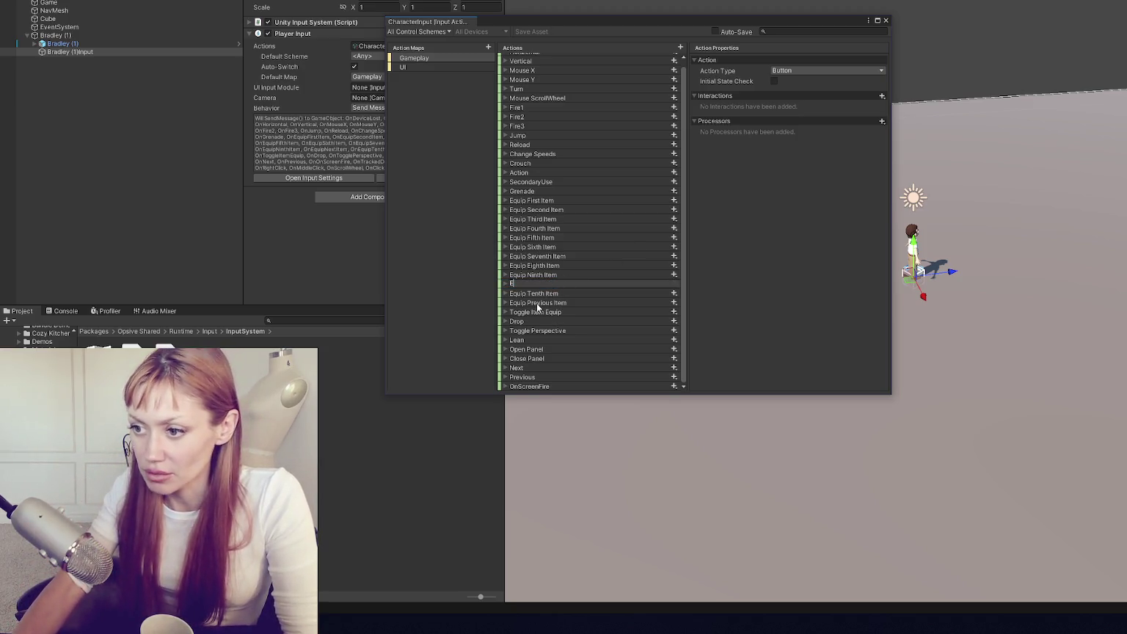
click(535, 305)
double_click(540, 284)
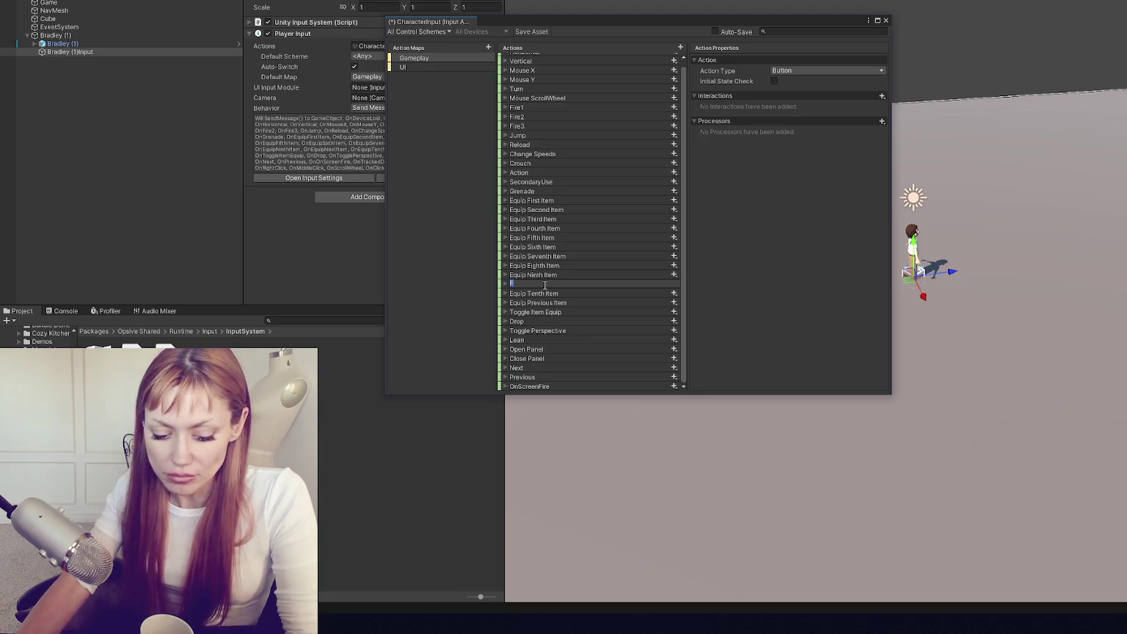
text(RotateRight)
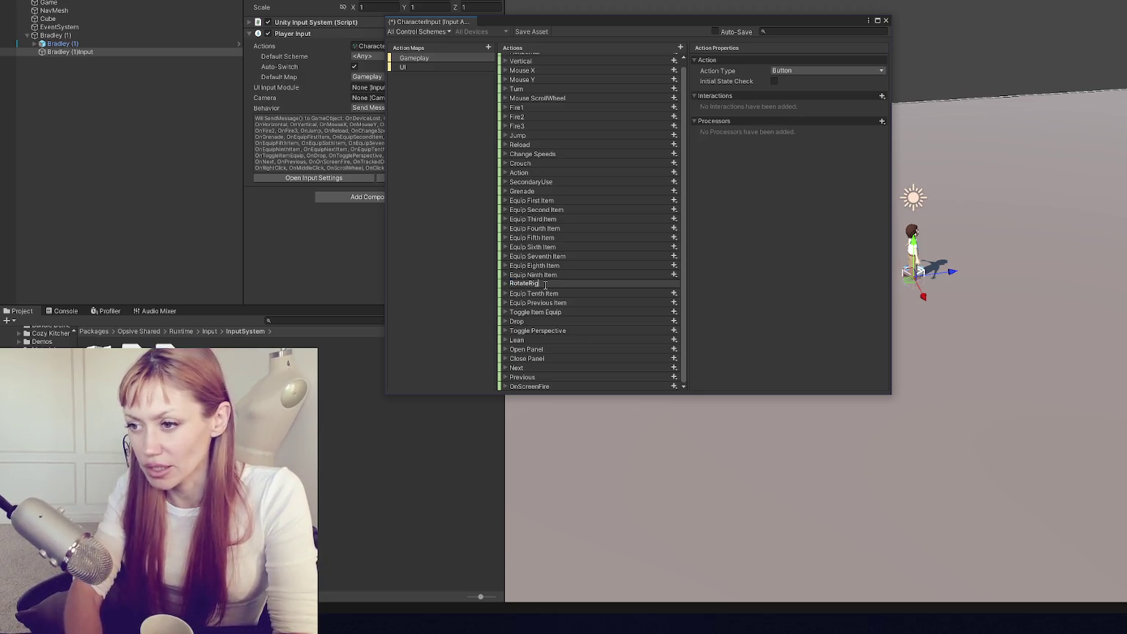
key(Return)
- Rename Equip Previous Item to RotateLeft, then close the editor and save the asset
double_click(557, 303)
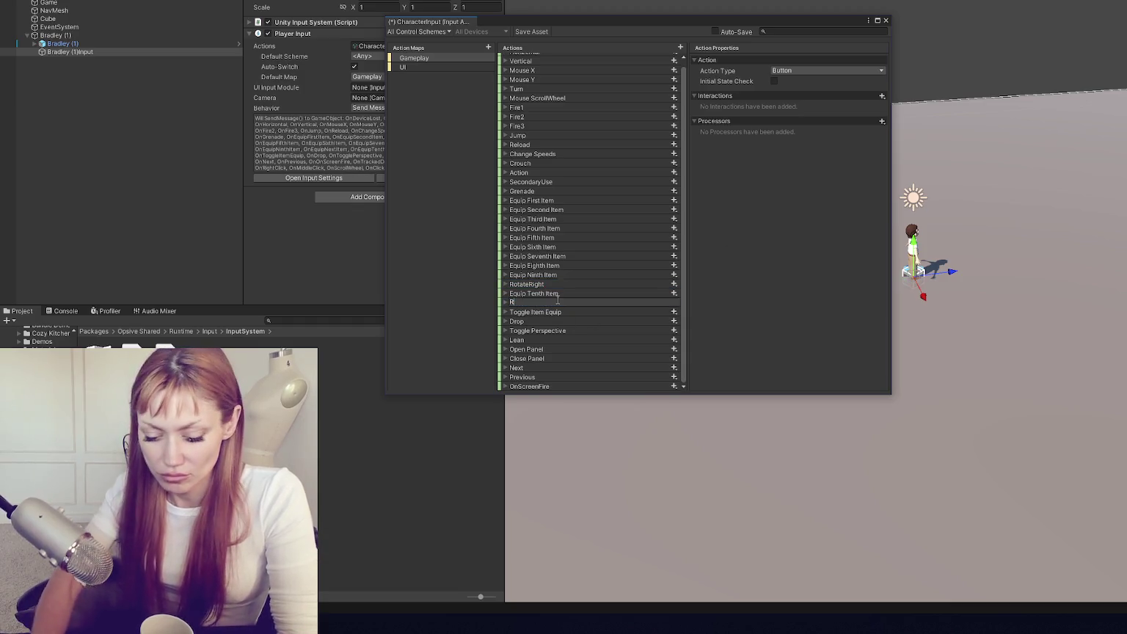
text(RotateLeft)
key(Return)
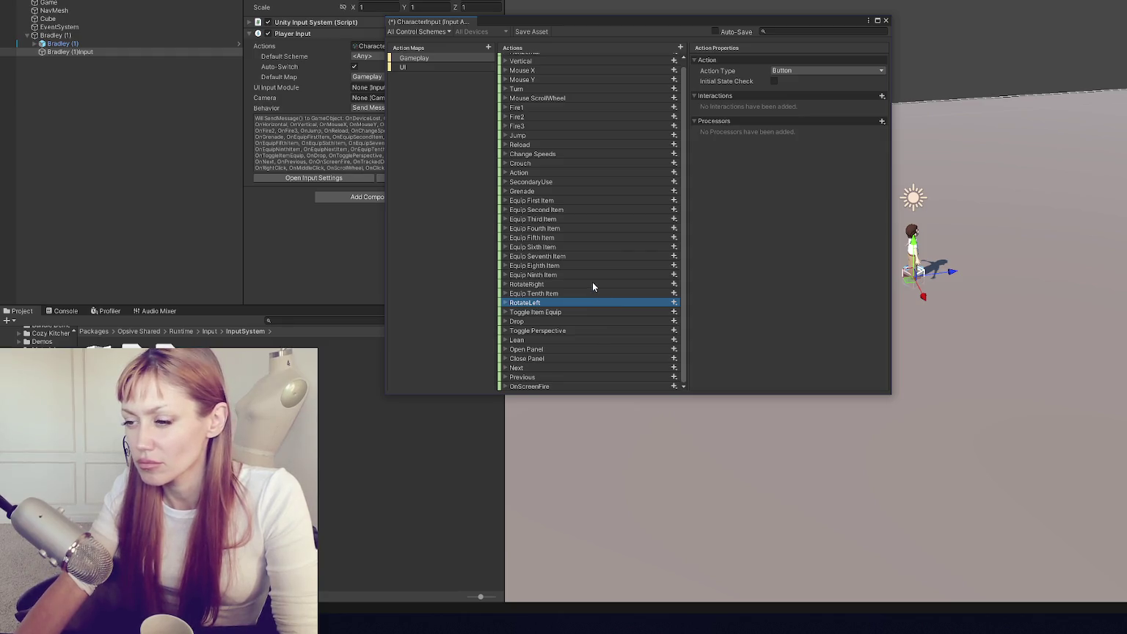
click(355, 253)
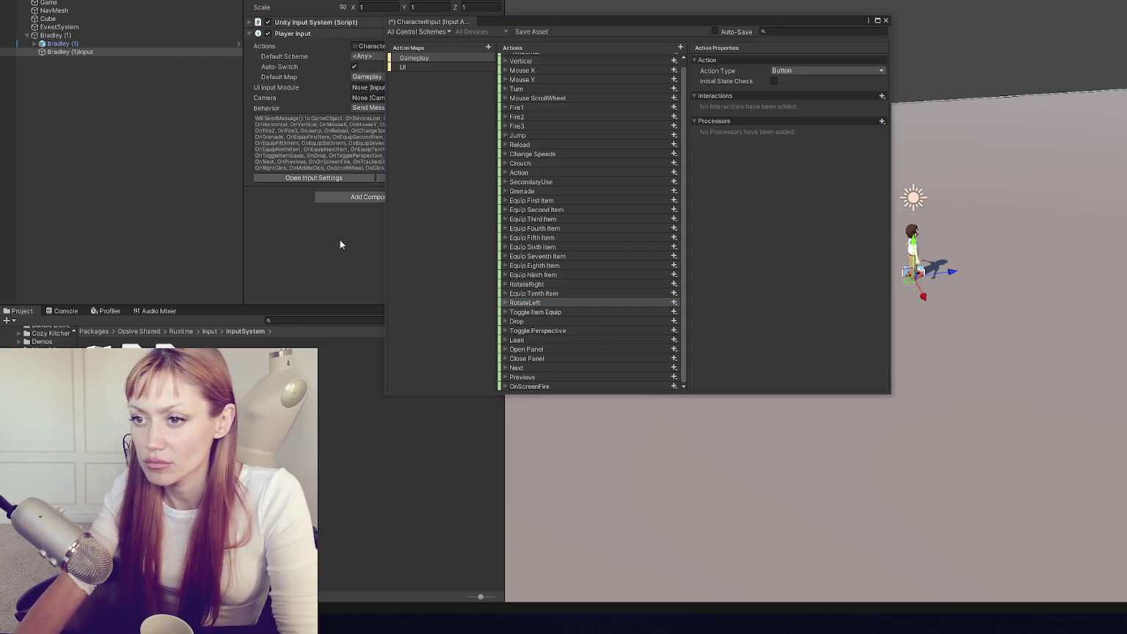
click(885, 20)
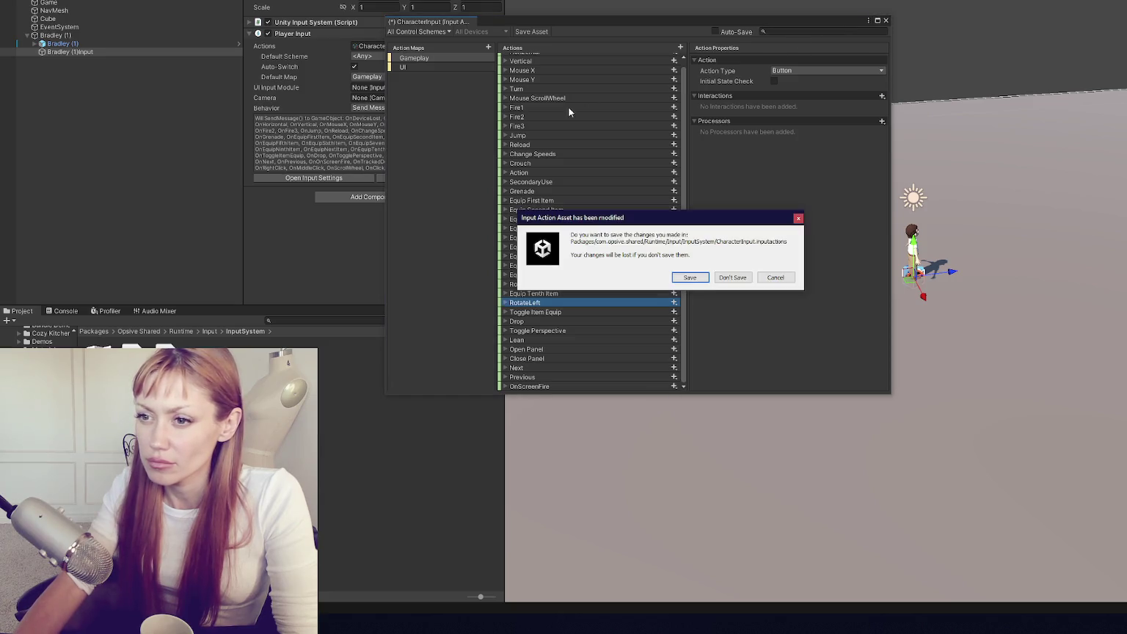
click(683, 276)
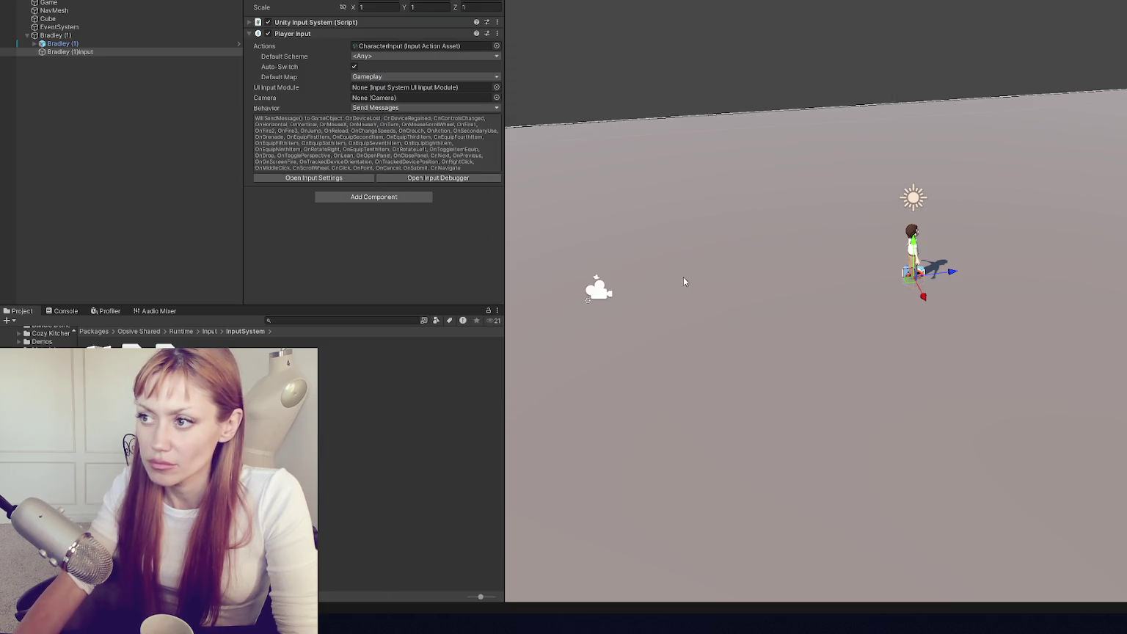
- Create and add a new CustomInput script, then select its default Start and Update methods in code
click(386, 197)
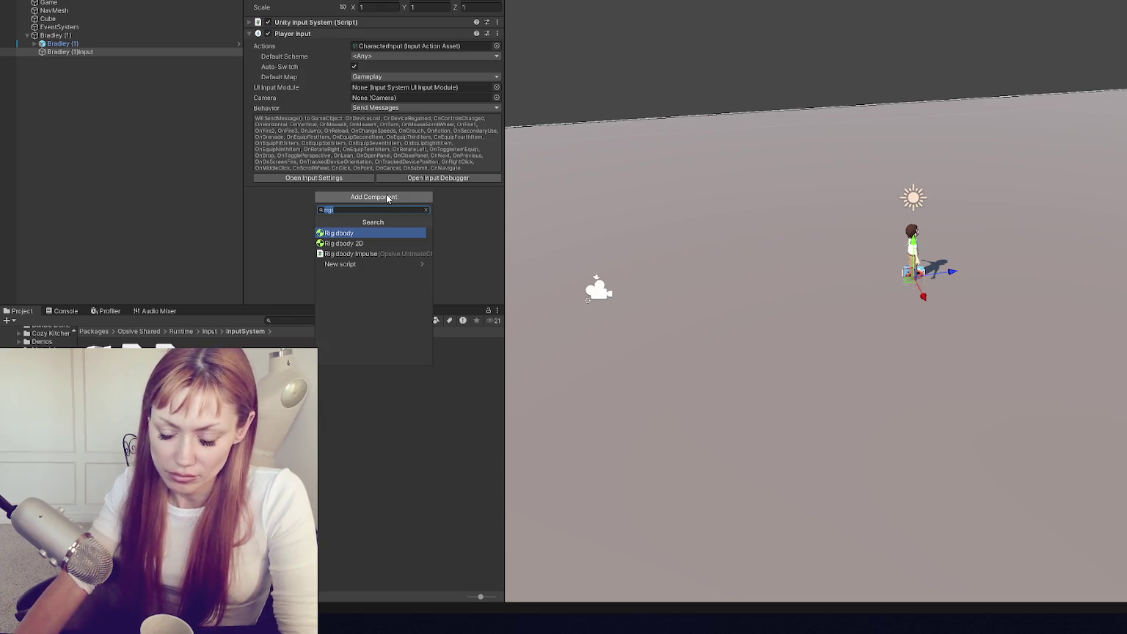
text(Cut)
text(stomInput)
key(Return)
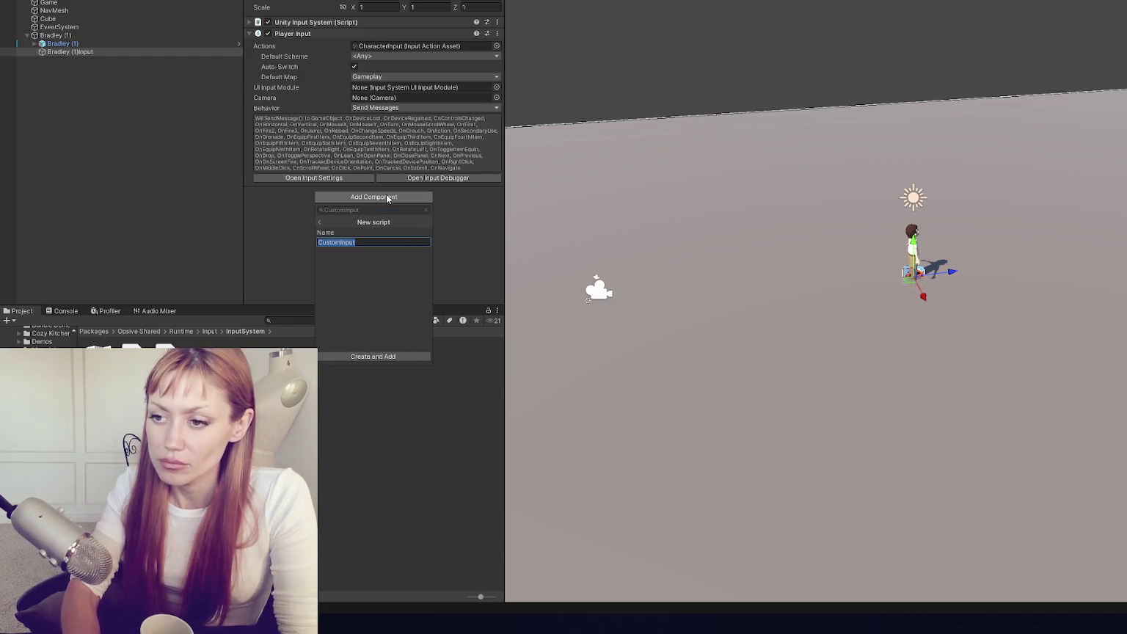
key(Return)
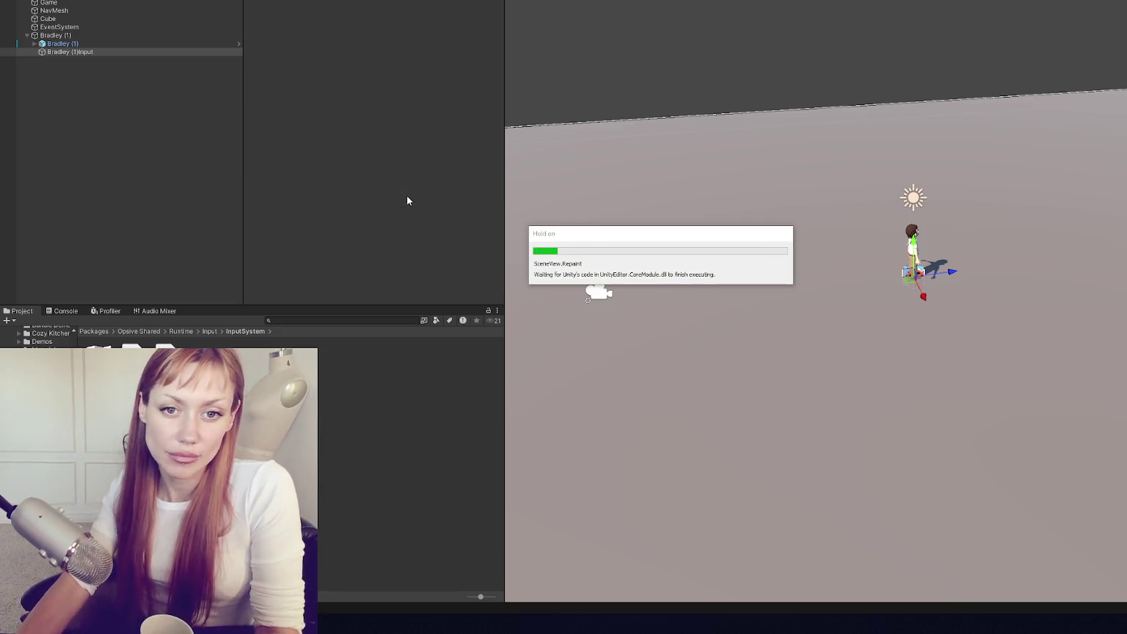
click(417, 203)
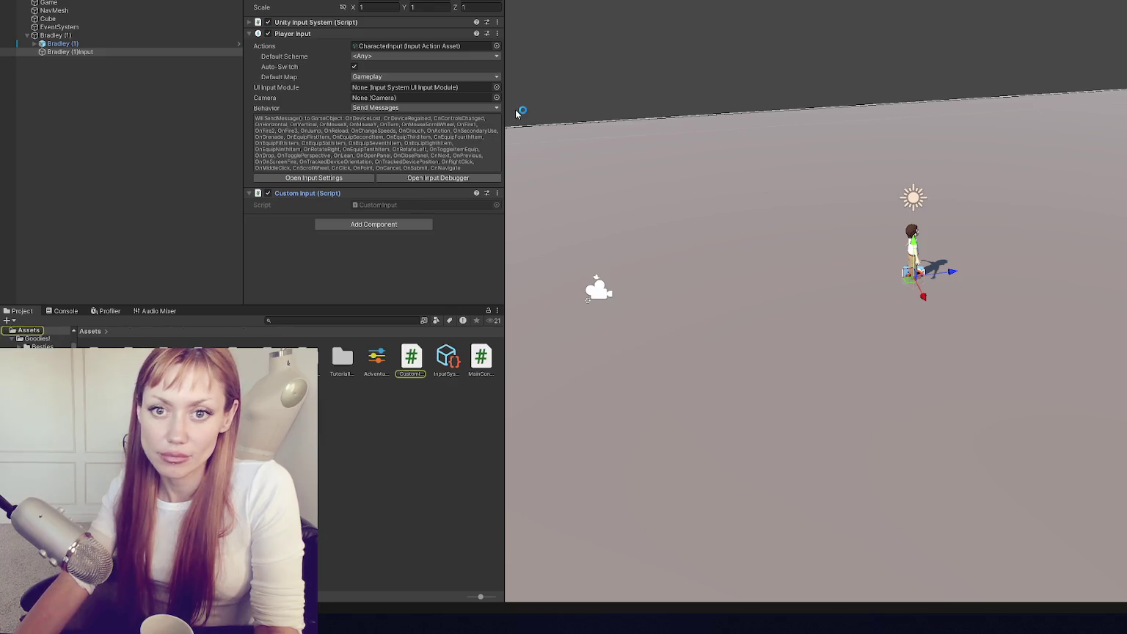
drag(442, 205, 396, 109)
- Replace the stubs with void OnRotateRight(){ Debug.Log("registered"); }, save, and switch back to Unity
key(BackSpace)
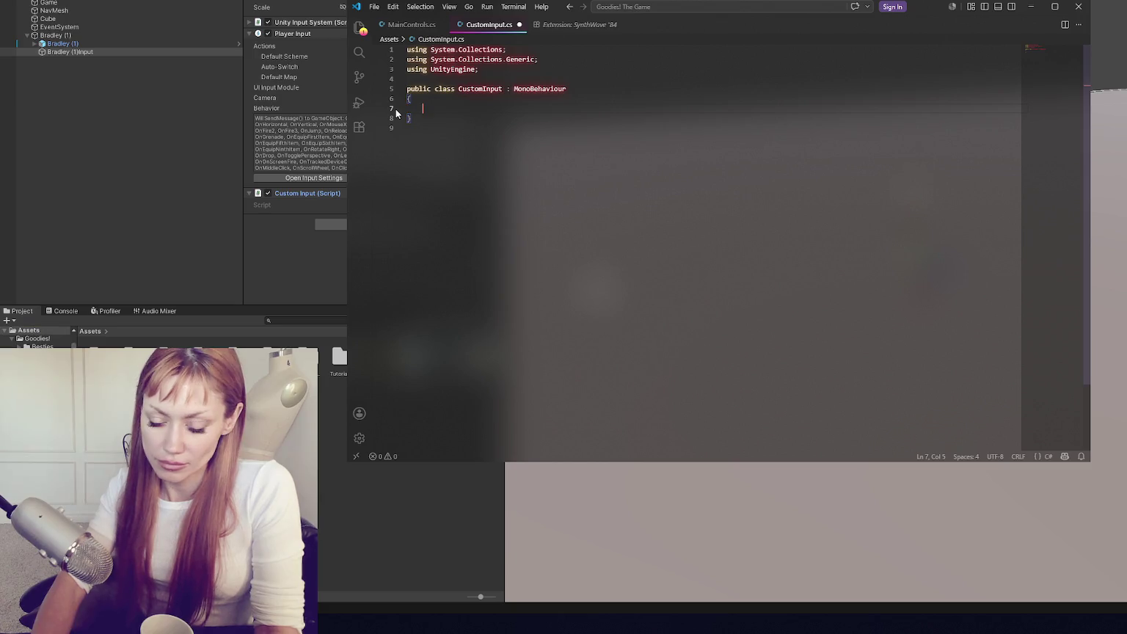
key(Tab)
text(on)
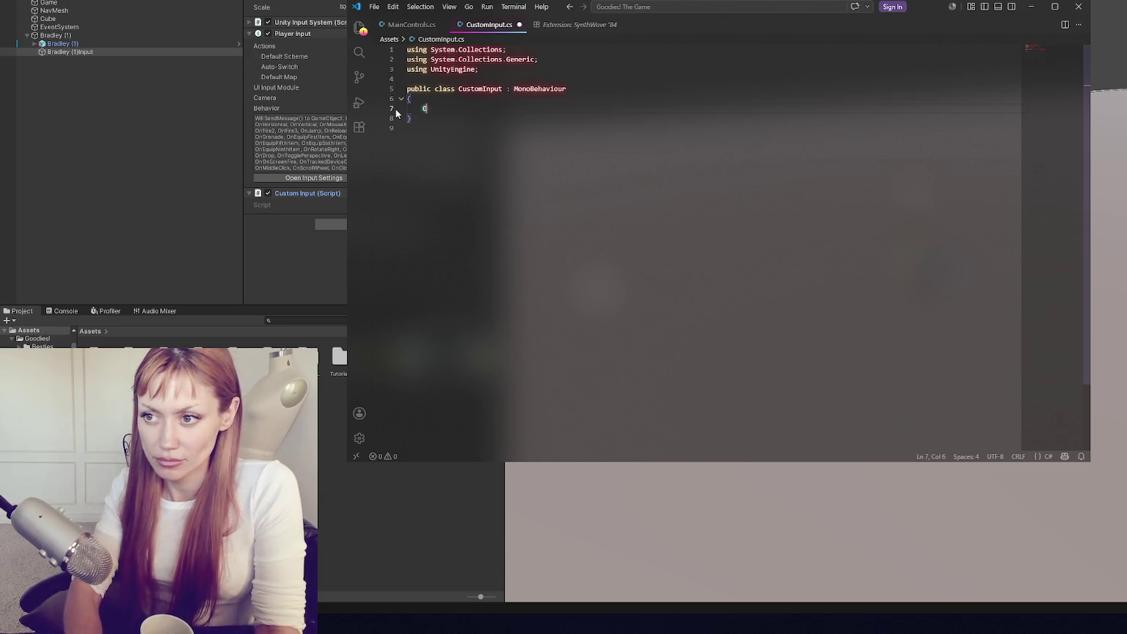
key(BackSpace)
key(BackSpace)
text(void On)
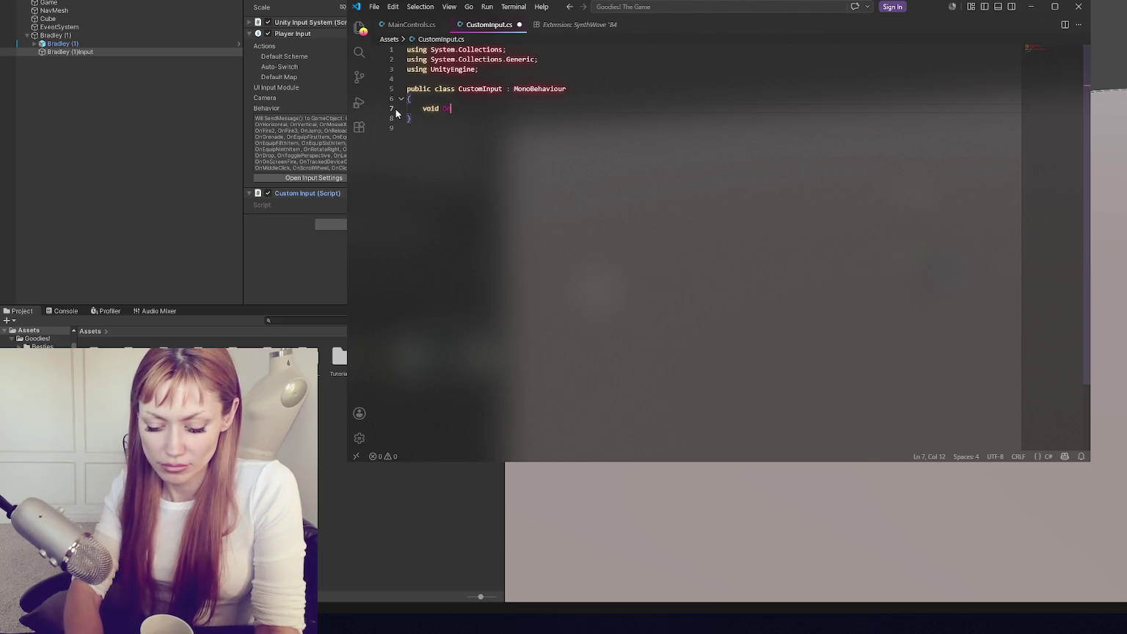
text(RotateRi)
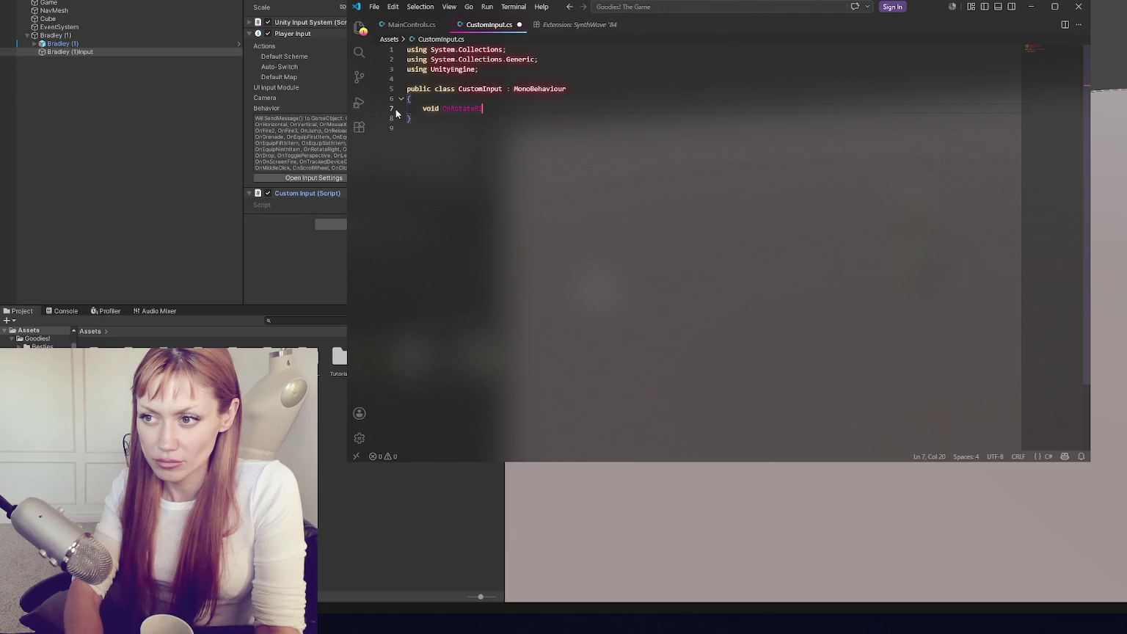
text(ght(){)
key(Return)
text(Debug)
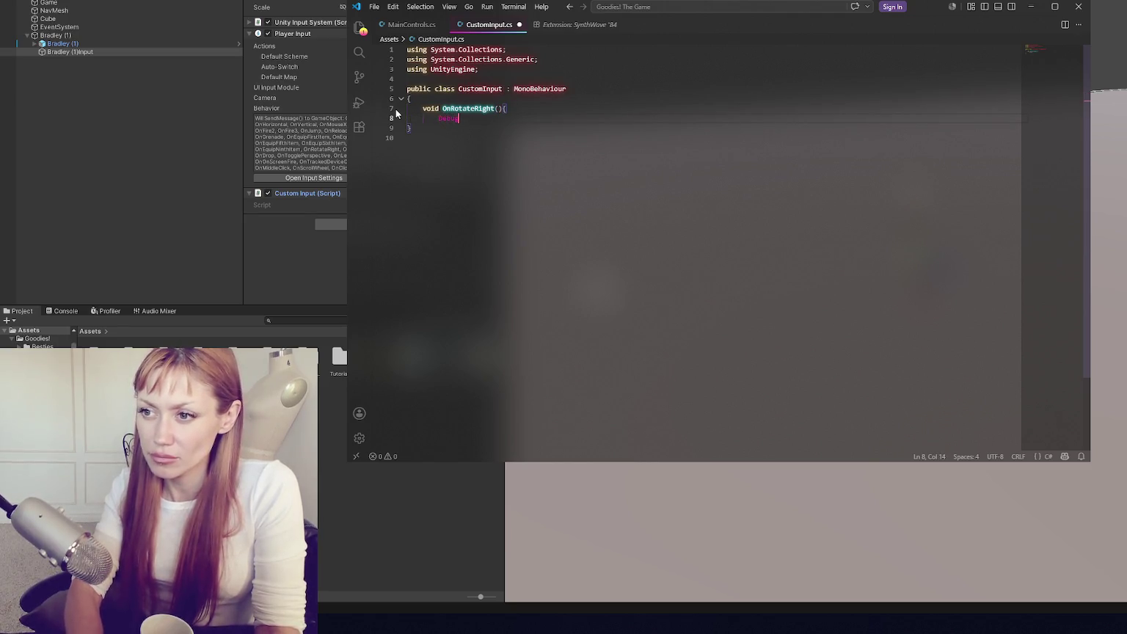
text(.Log(")
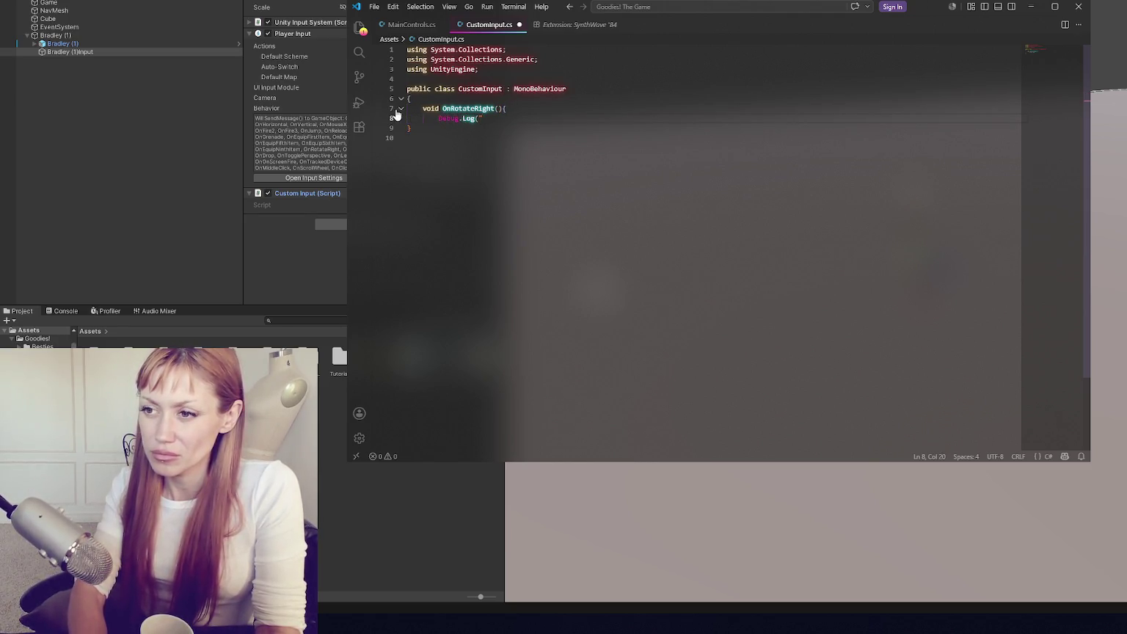
text(registered");)
key(Return)
key(Return)
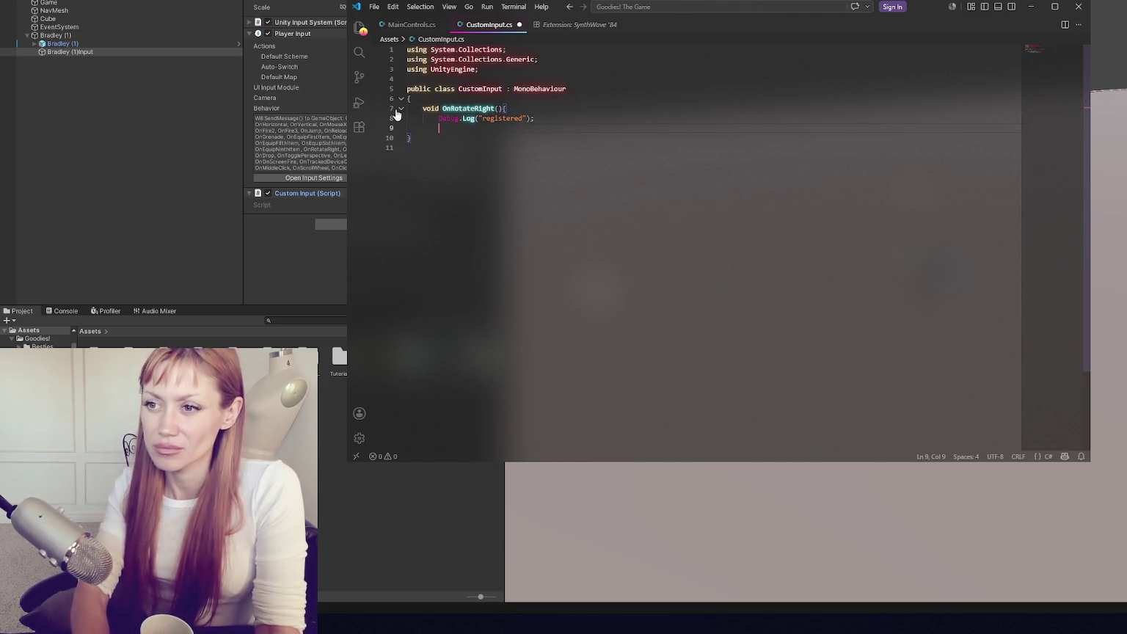
text(})
key(ctrl+s)
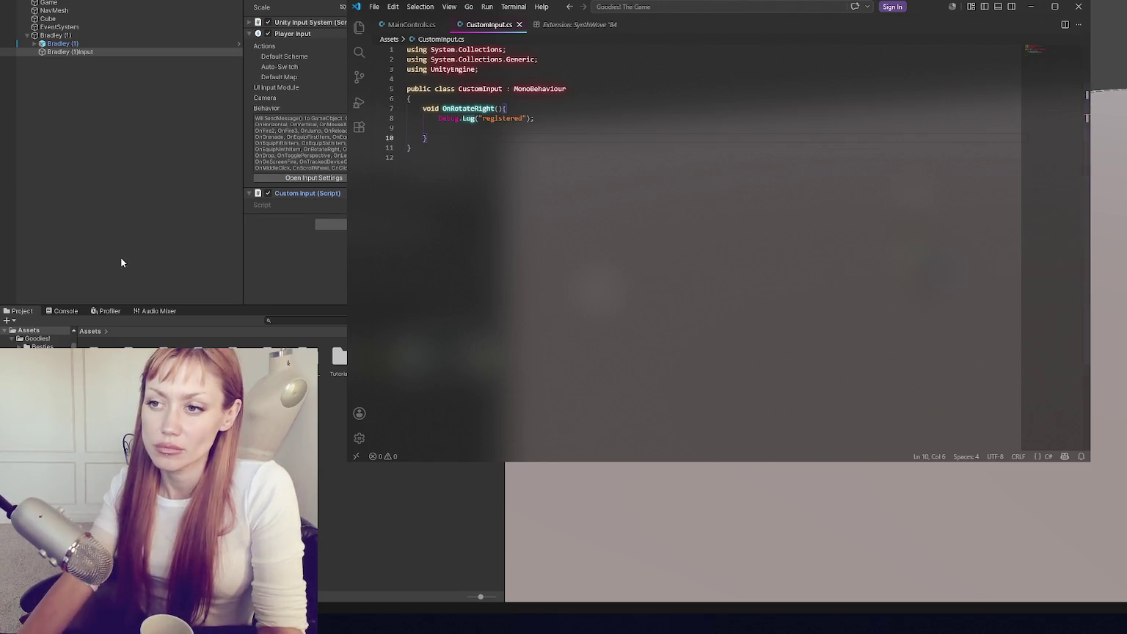
click(121, 256)
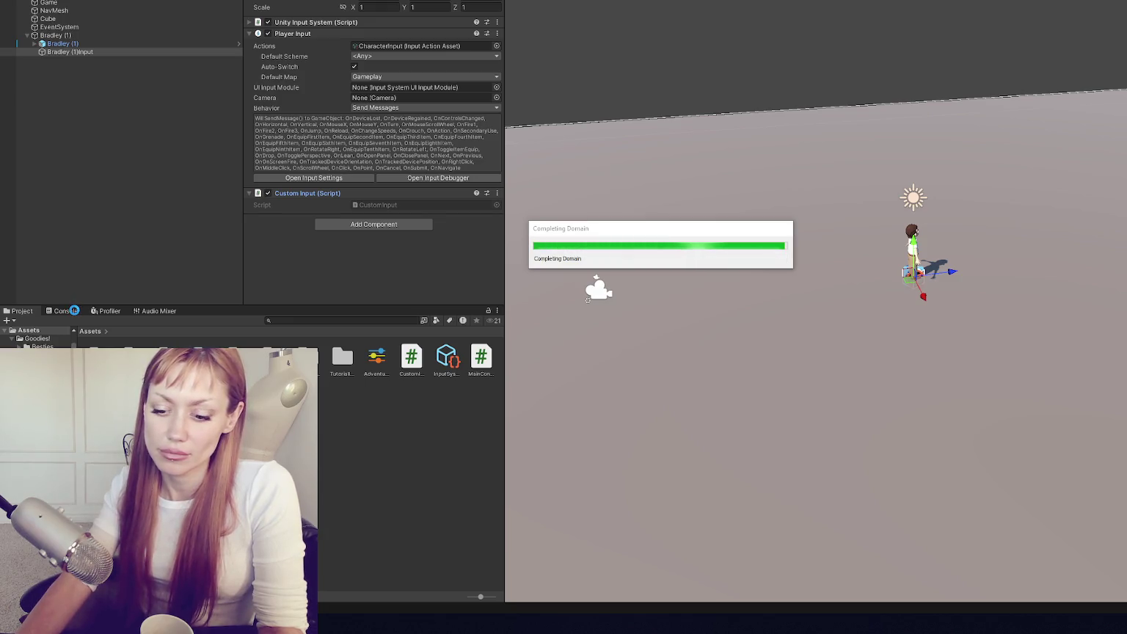
- With the Console showing, press W in the running game to log "registered", then return to VS Code
click(65, 311)
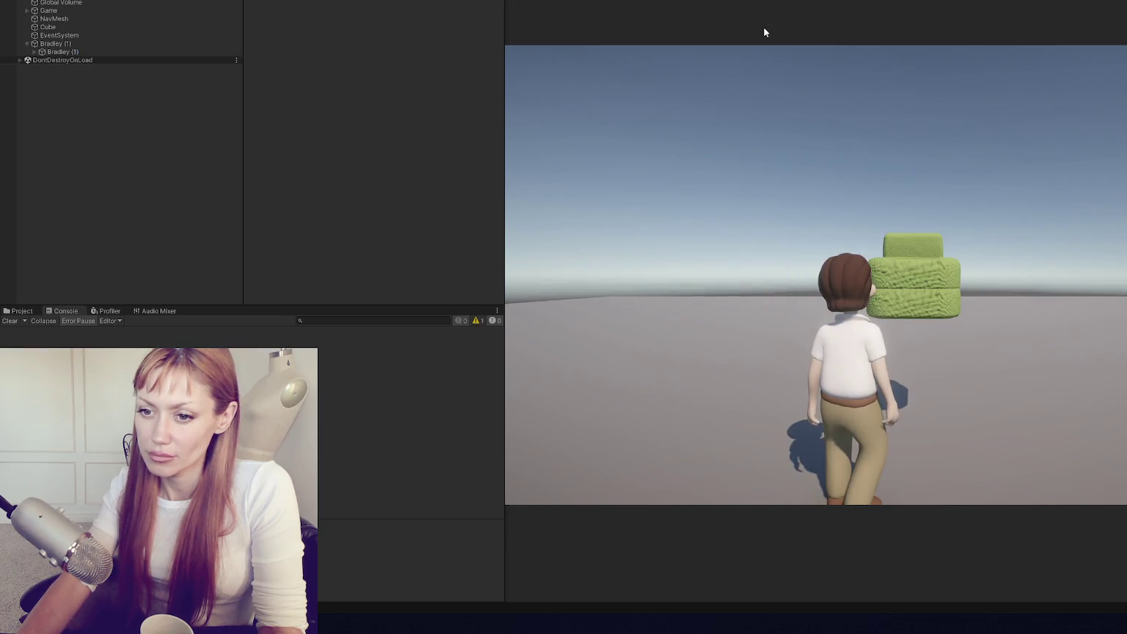
key(w)
key(alt+Tab)
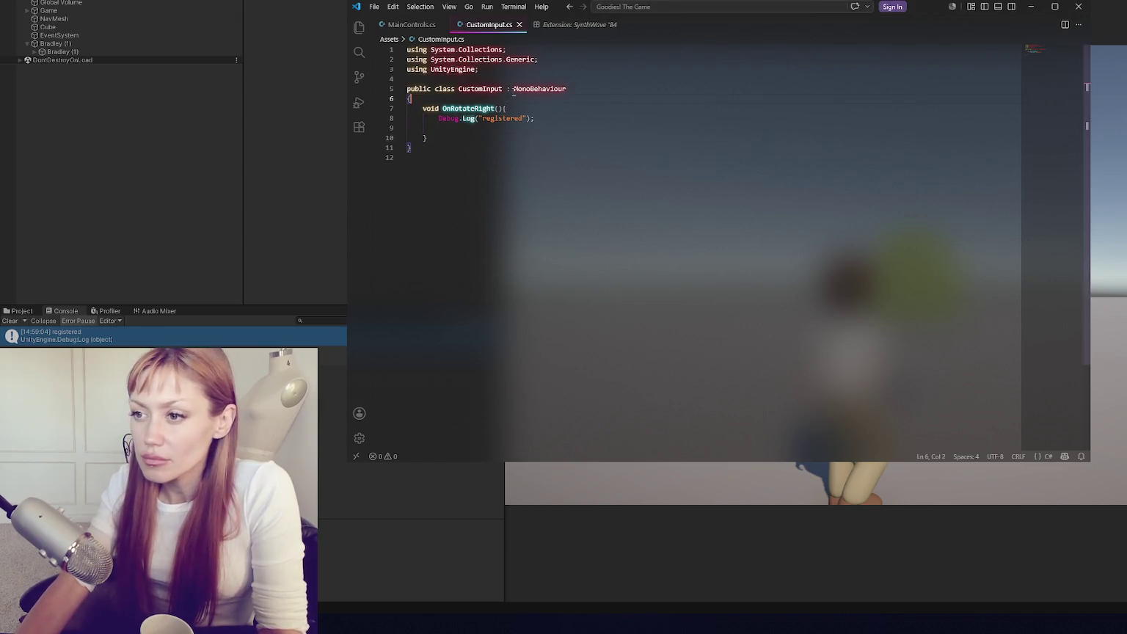
- Duplicate the OnRotateRight method and rename the copy to OnRotateLeft
drag(425, 138, 466, 101)
key(ctrl+c)
click(487, 137)
key(ctrl+v)
click(493, 148)
key(BackSpace)
key(BackSpace)
key(BackSpace)
text(Left)
- Change the log messages to "left" in OnRotateLeft and "right" in OnRotateRight, and save
double_click(499, 157)
text(left)
double_click(503, 118)
text(right)
key(ctrl+s)
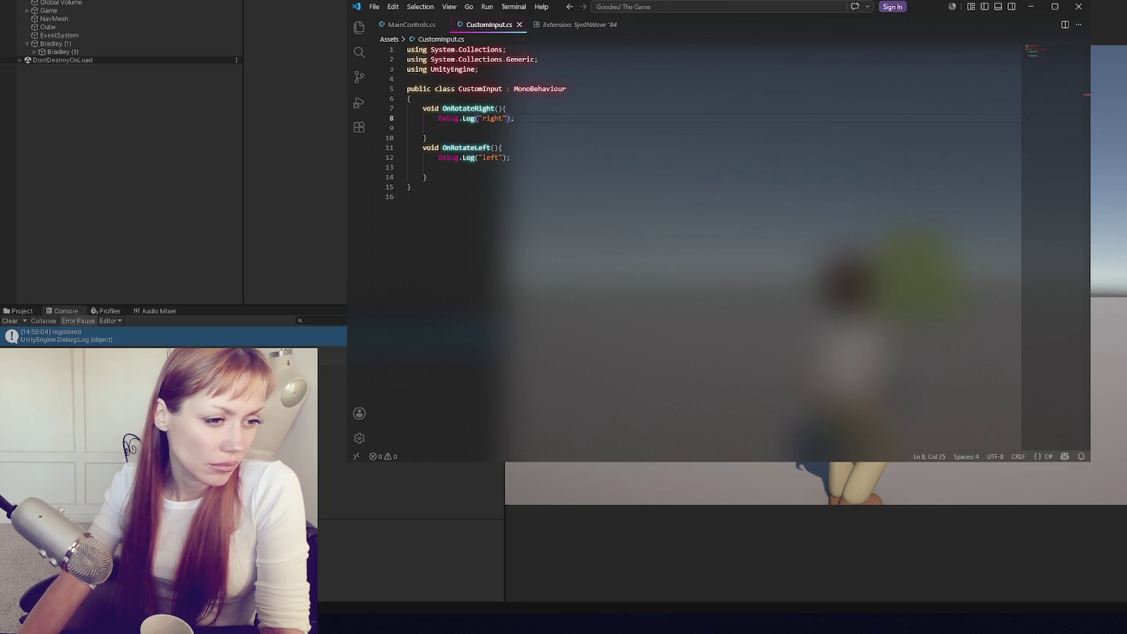
click(529, 100)
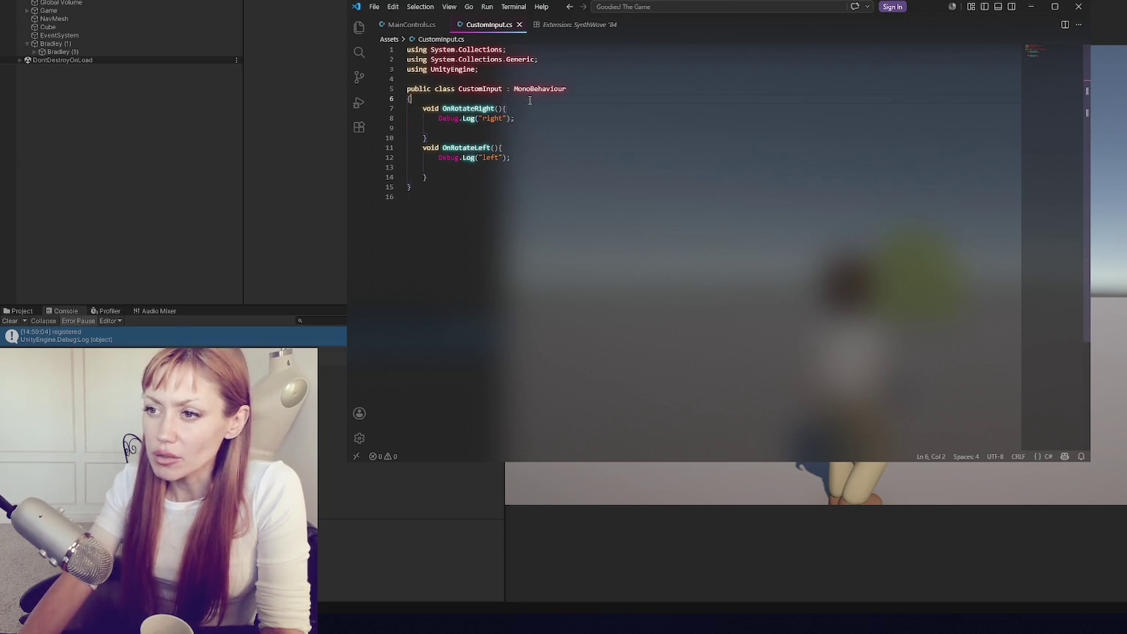
- Declare a public InputActionReference field named heldAction at the top of the class
key(Return)
key(Return)
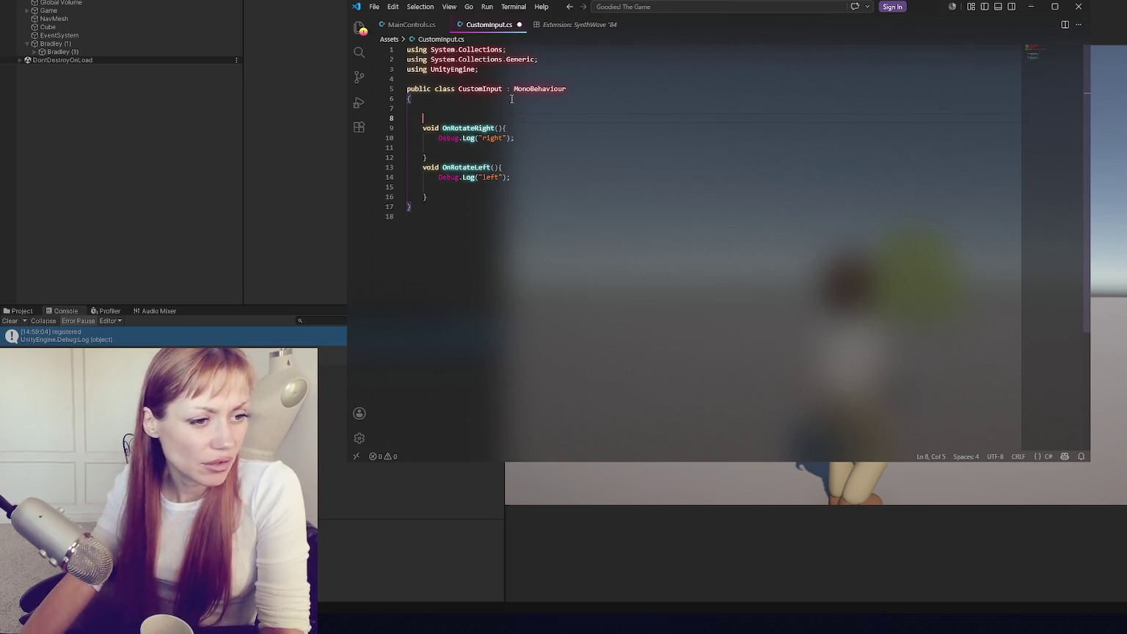
click(482, 111)
text(pub)
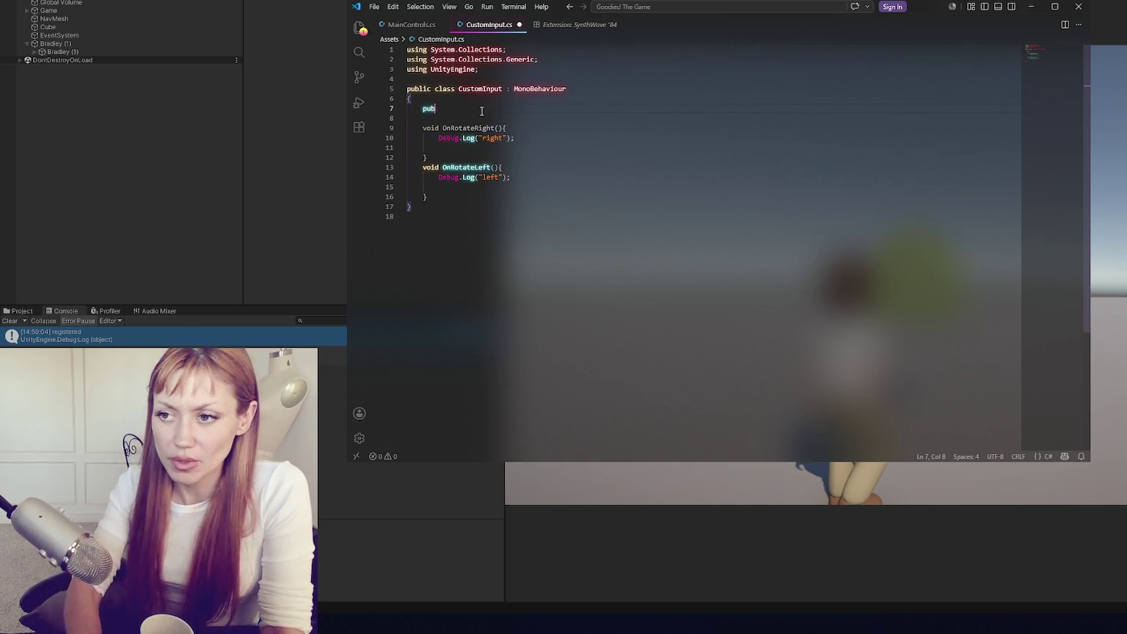
text(lic input)
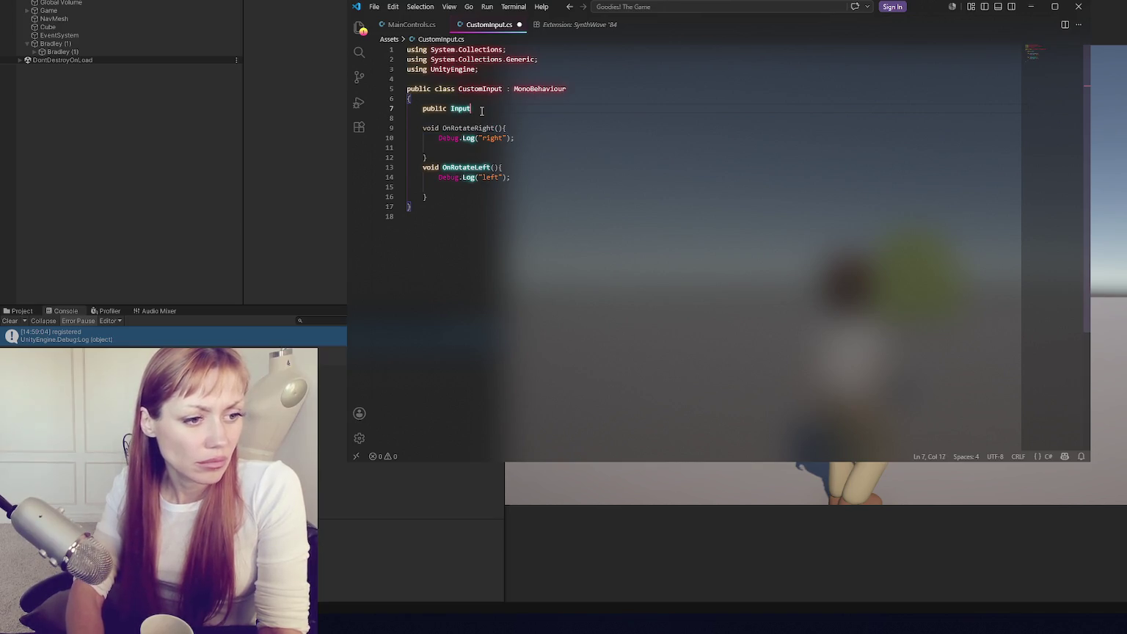
text(Action)
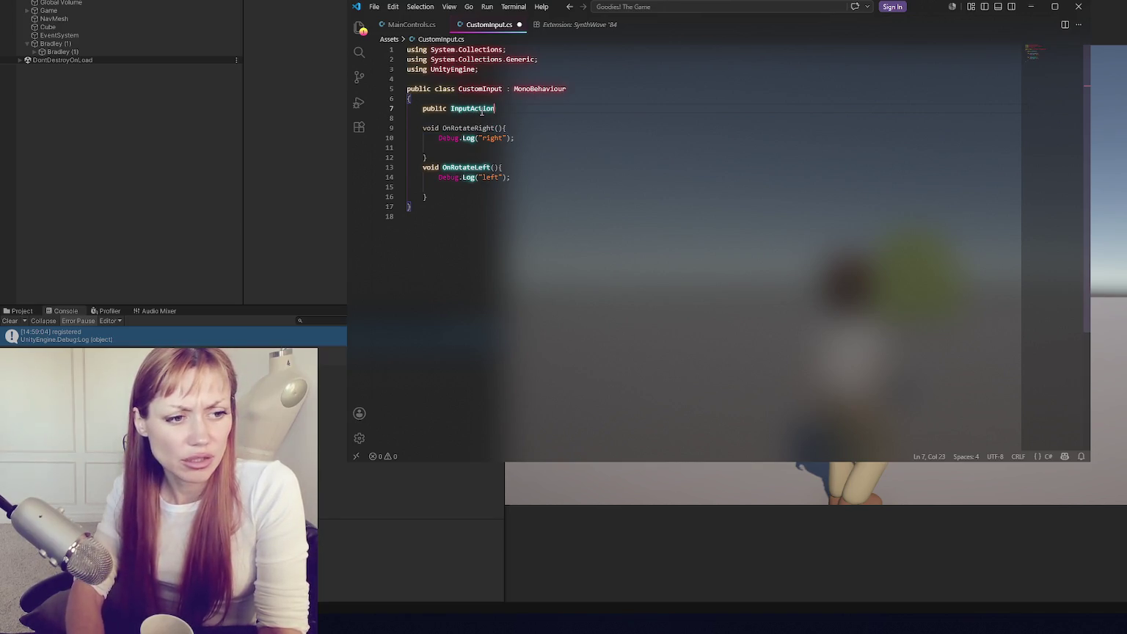
text(Reference)
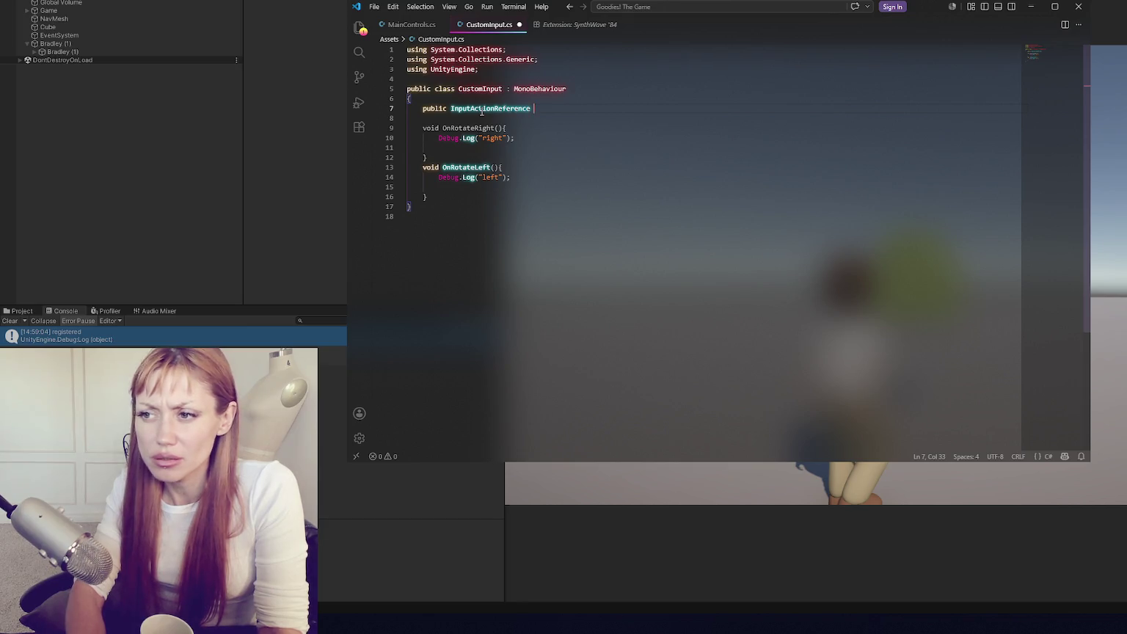
text(rotateRight)
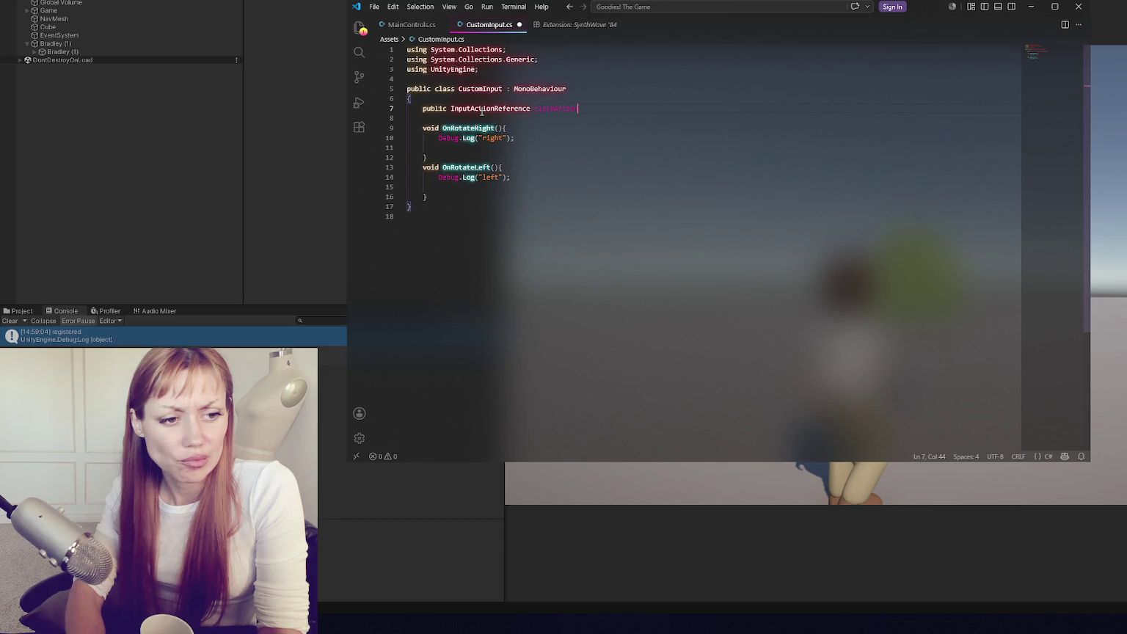
key(BackSpace)
text(adAction;)
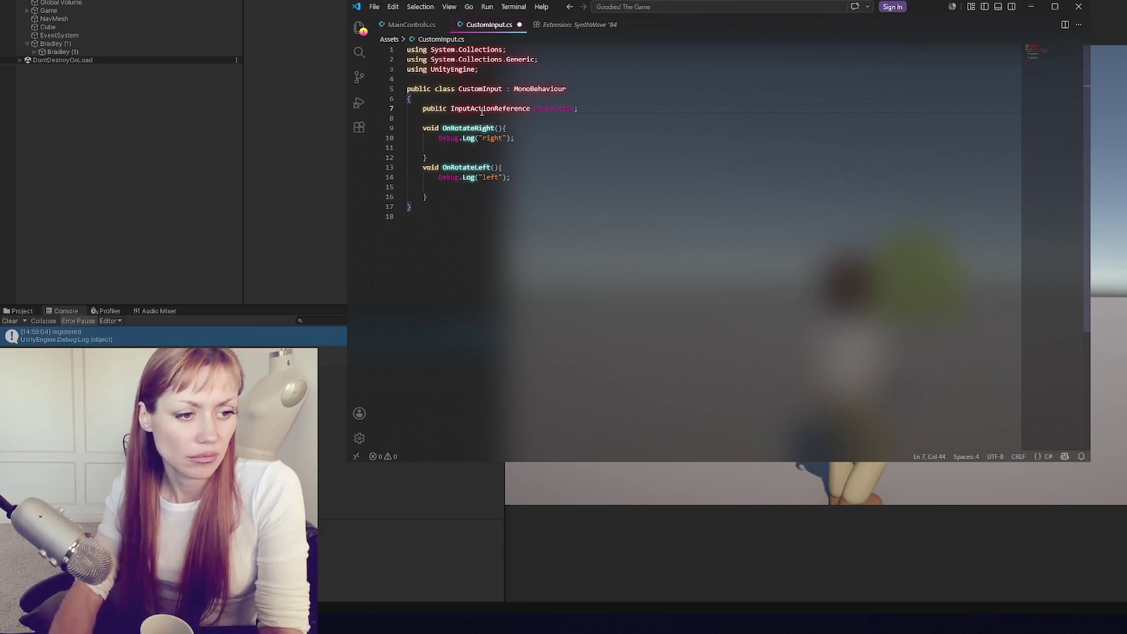
drag(481, 115, 477, 140)
- Add void Update() logging "Held" when heldAction.action.IsPressed(), and save the script
click(487, 197)
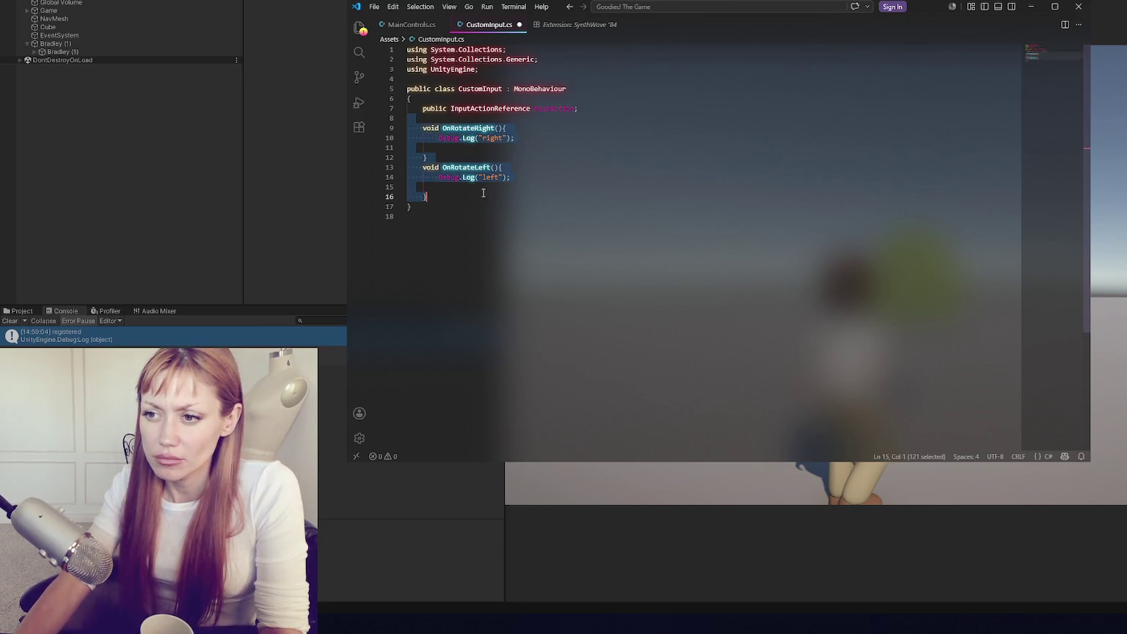
key(Return)
key(Return)
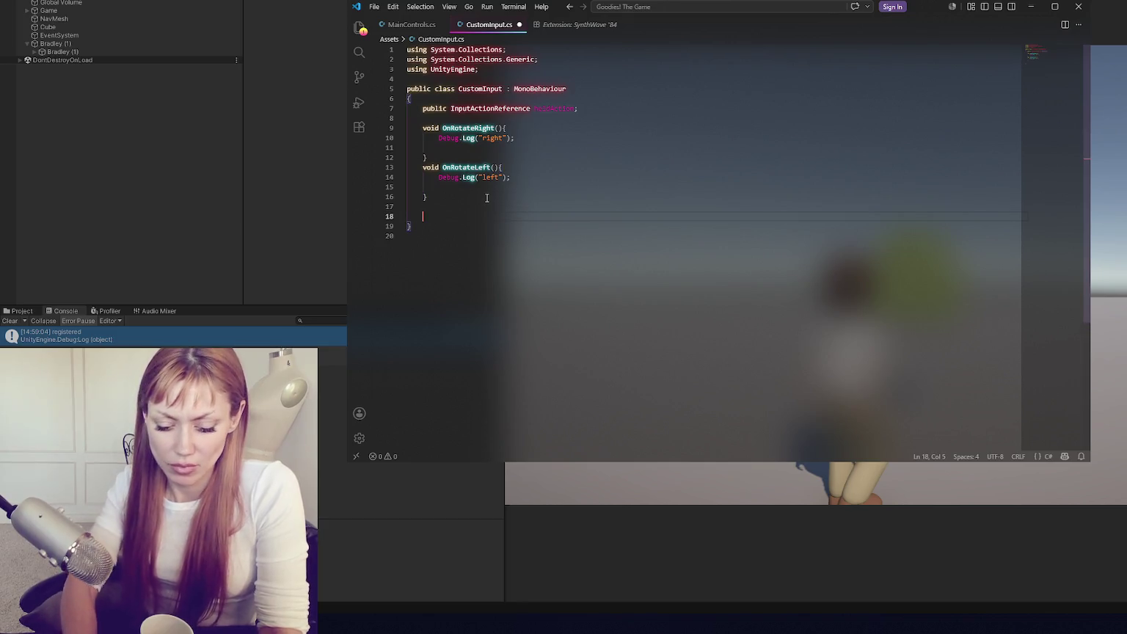
text(void Update(){)
key(Return)
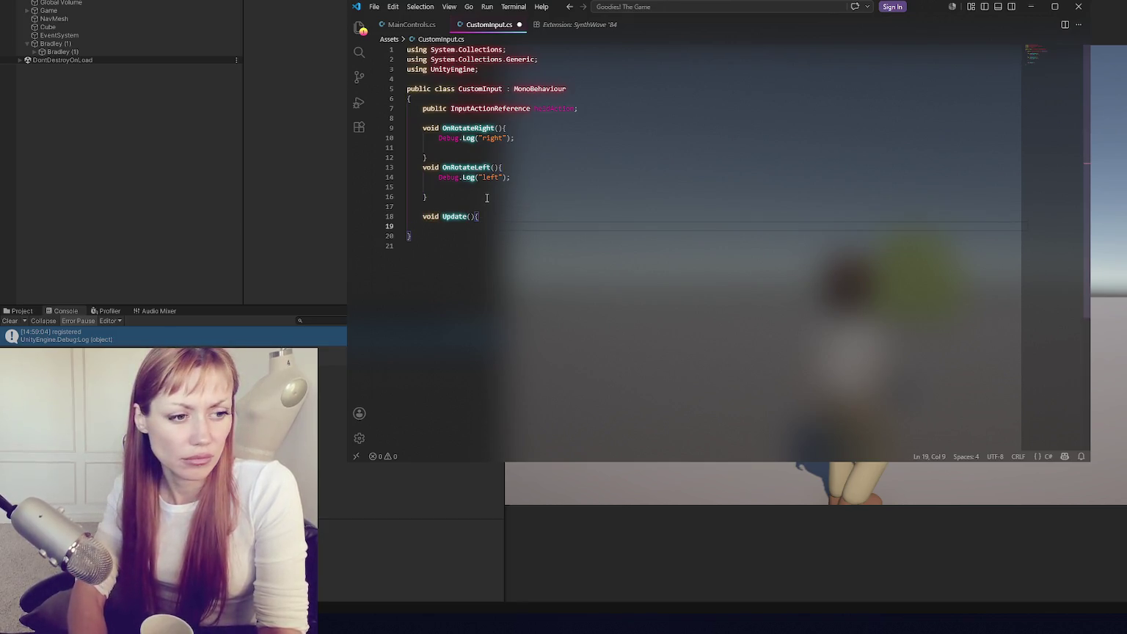
text(if(hel)
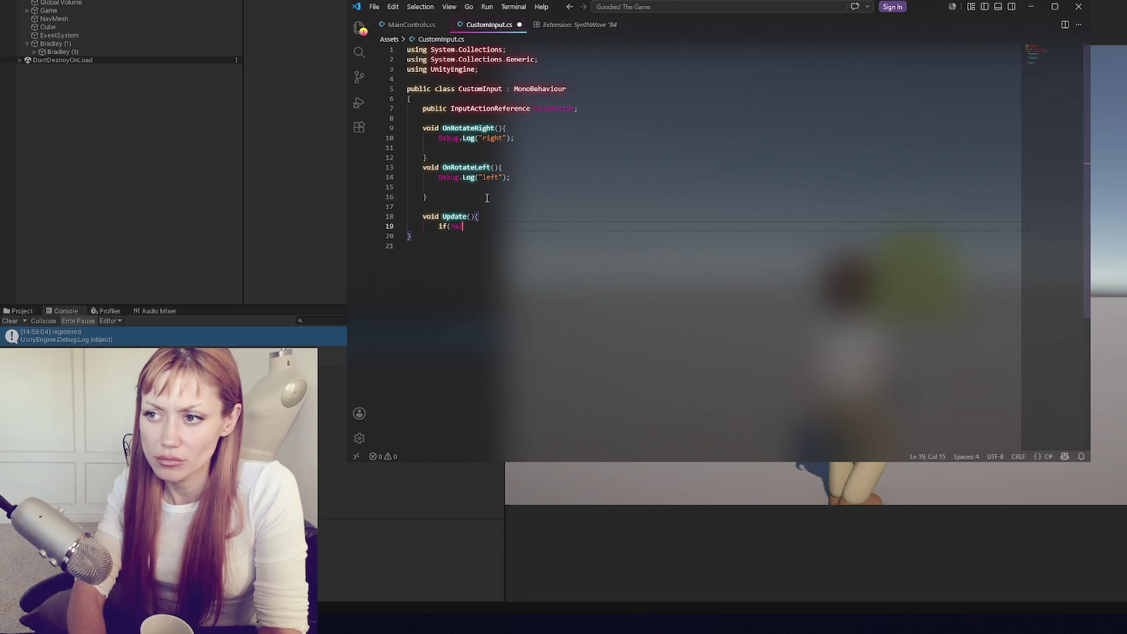
text(dAction.action.IsPresse)
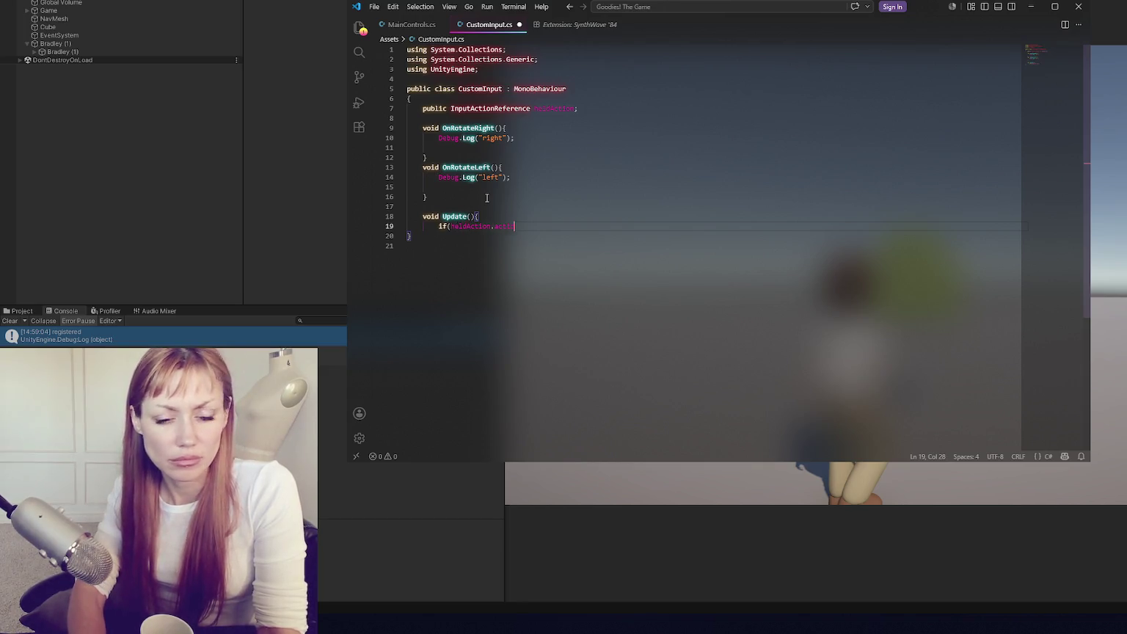
text(d()){)
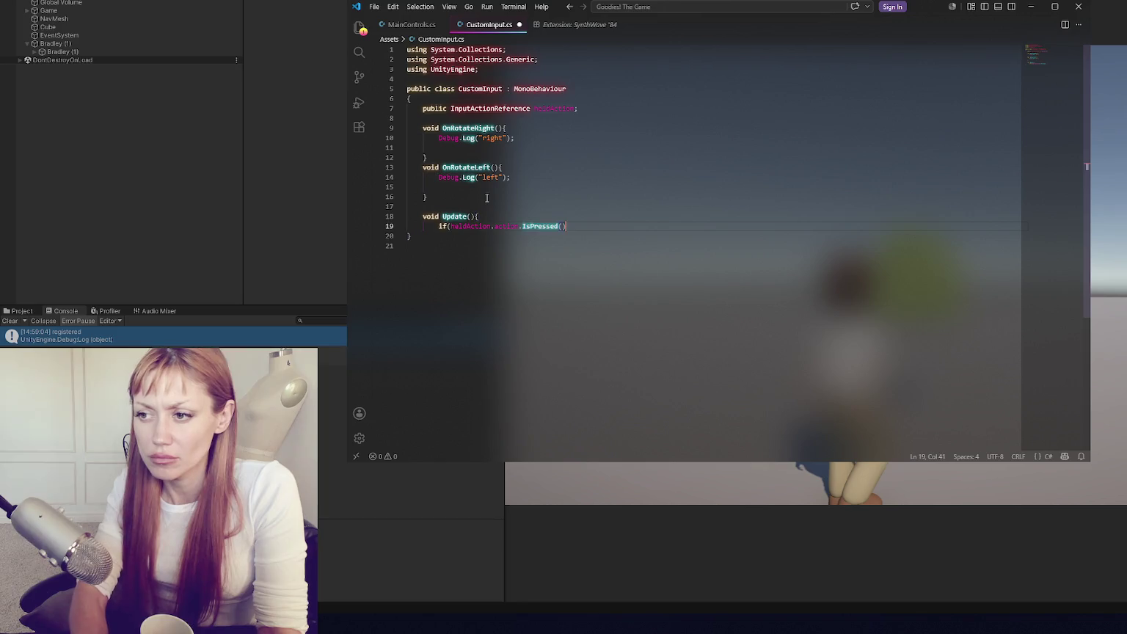
key(Return)
text(ebug.Log("Held"))
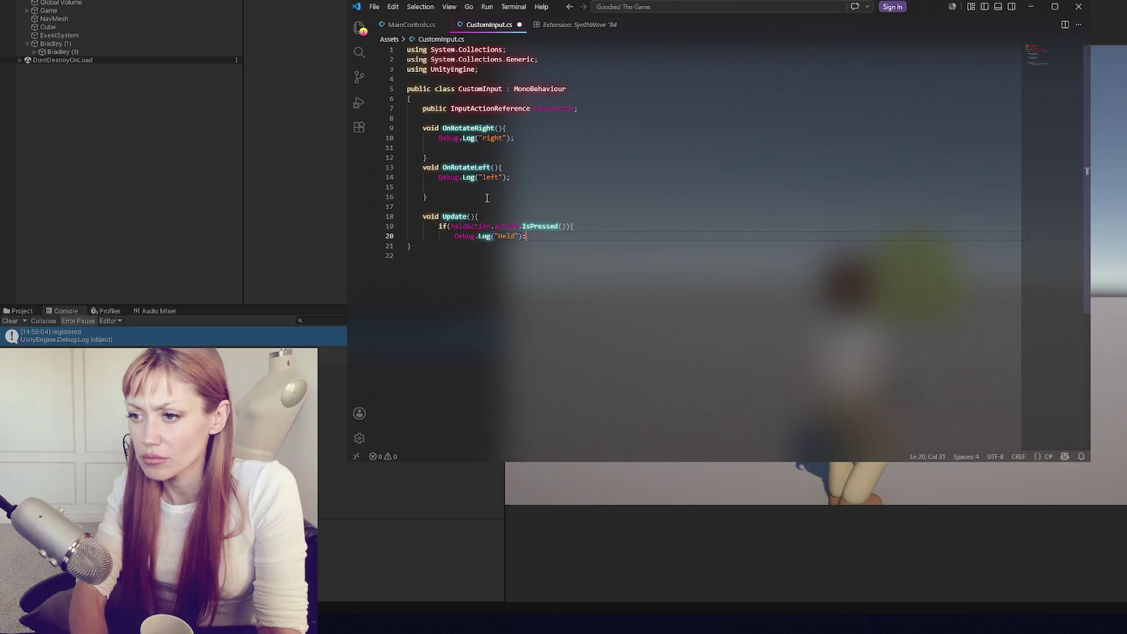
text(;)
key(Return)
text(})
key(Return)
text(})
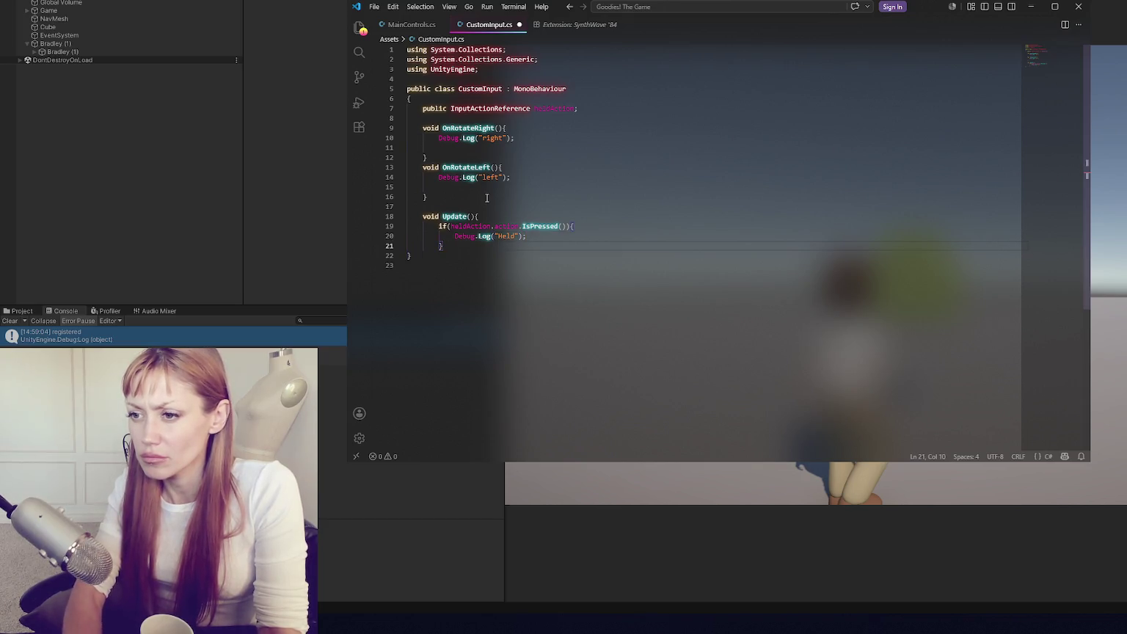
text(})
click(532, 220)
key(ctrl+s)
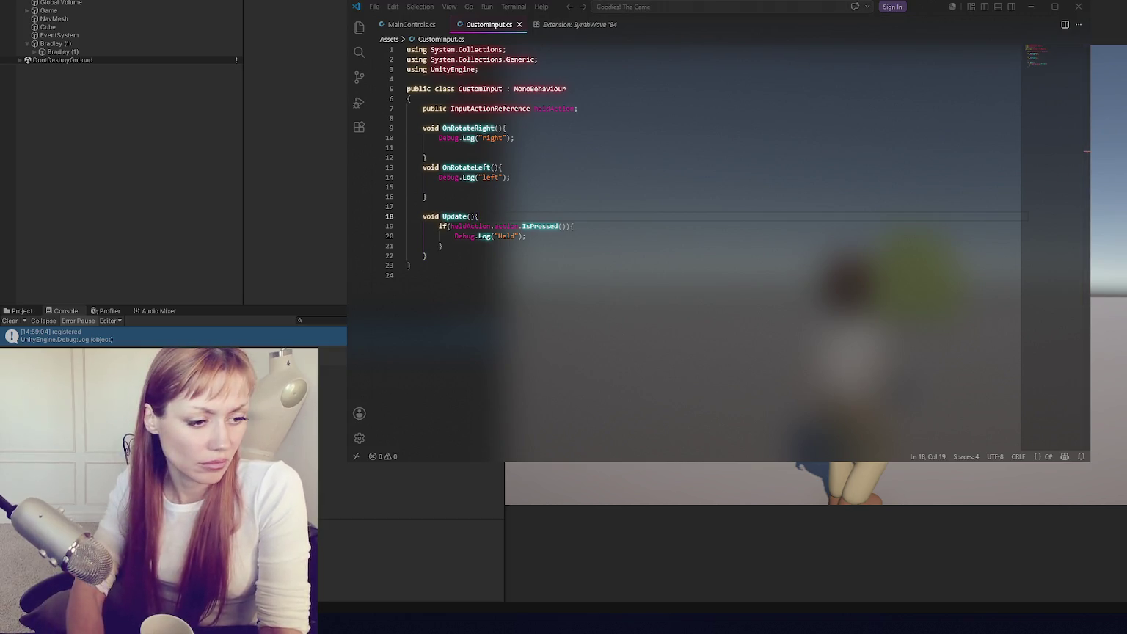
- Delete the heldAction field declaration line
click(440, 256)
click(579, 108)
key(shift+Home)
key(BackSpace)
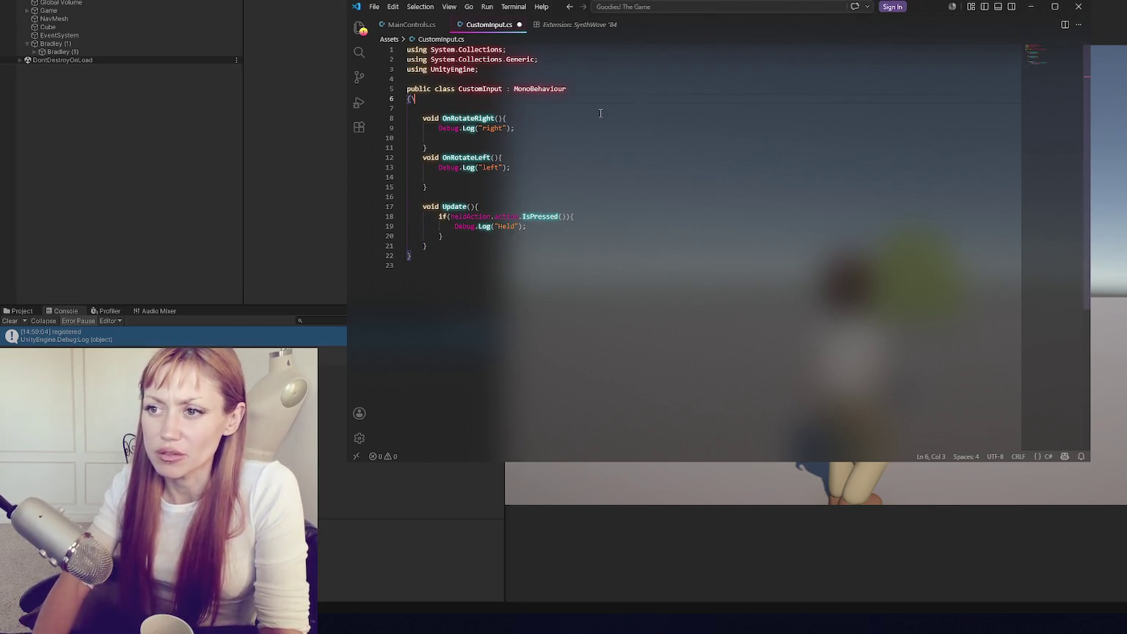
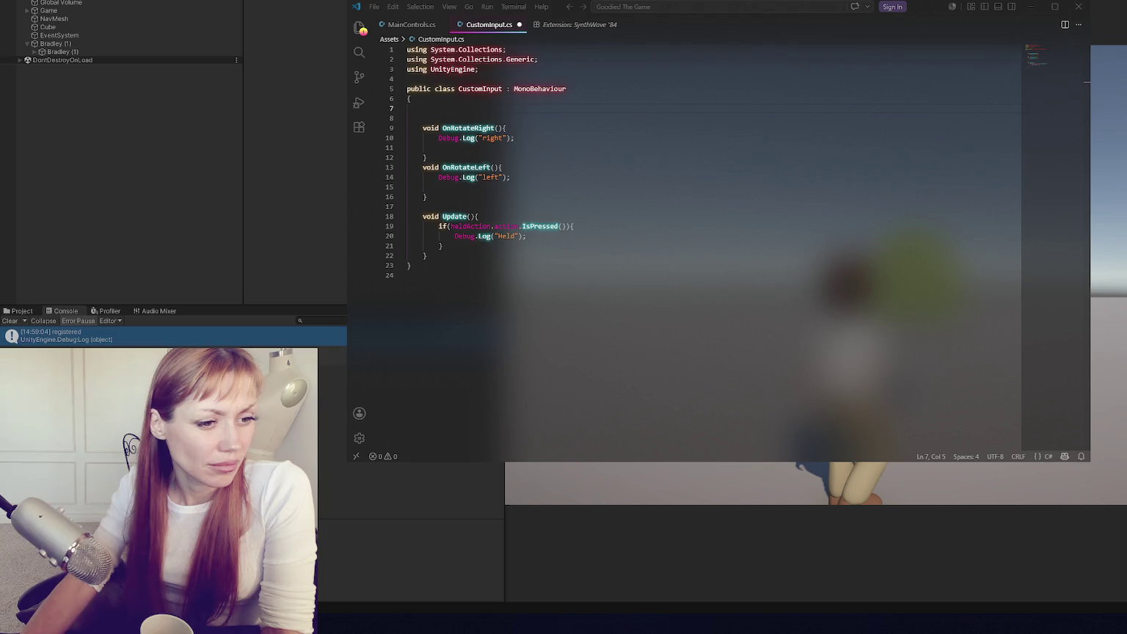
- On line 19 of CustomInput.cs, change heldAction.action to Keyboard.current in the Update check
click(635, 196)
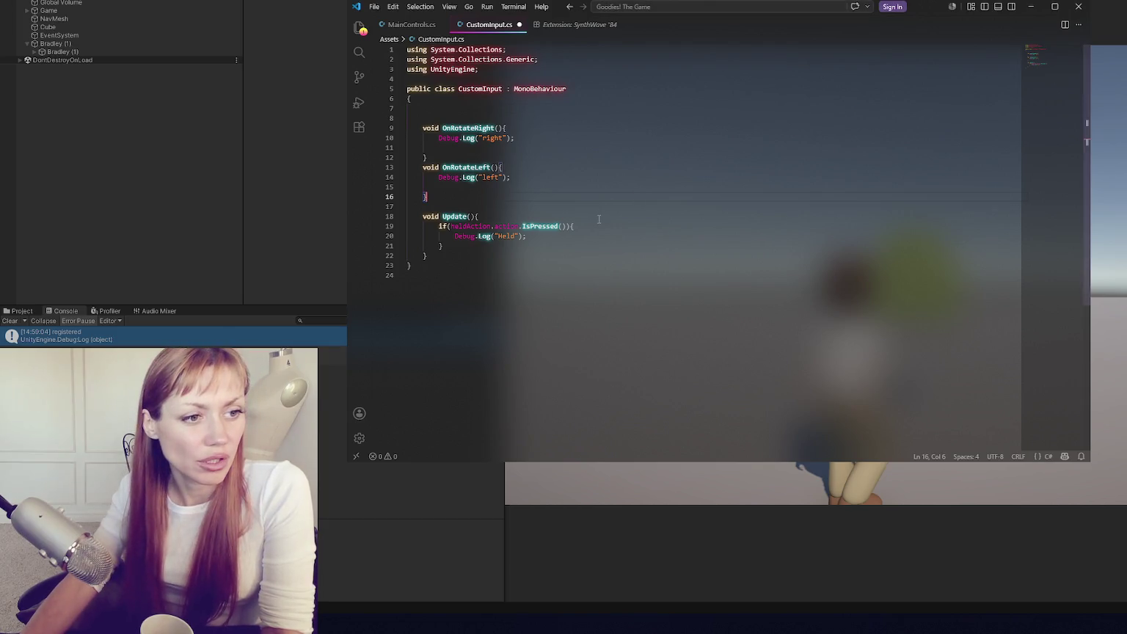
double_click(478, 226)
text(ro)
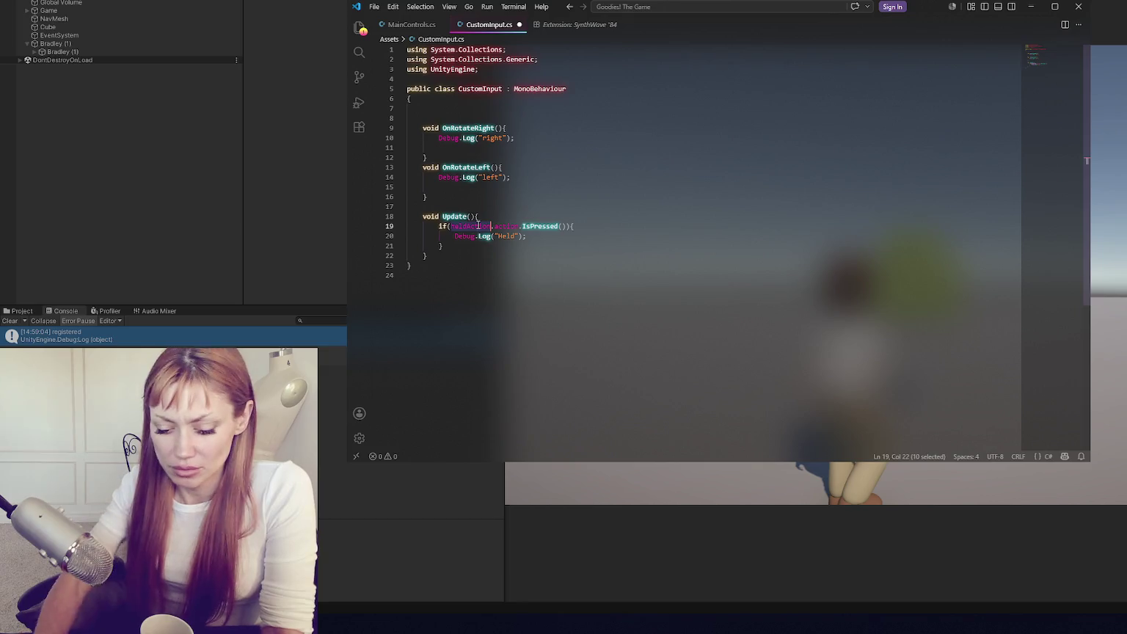
text(yboard)
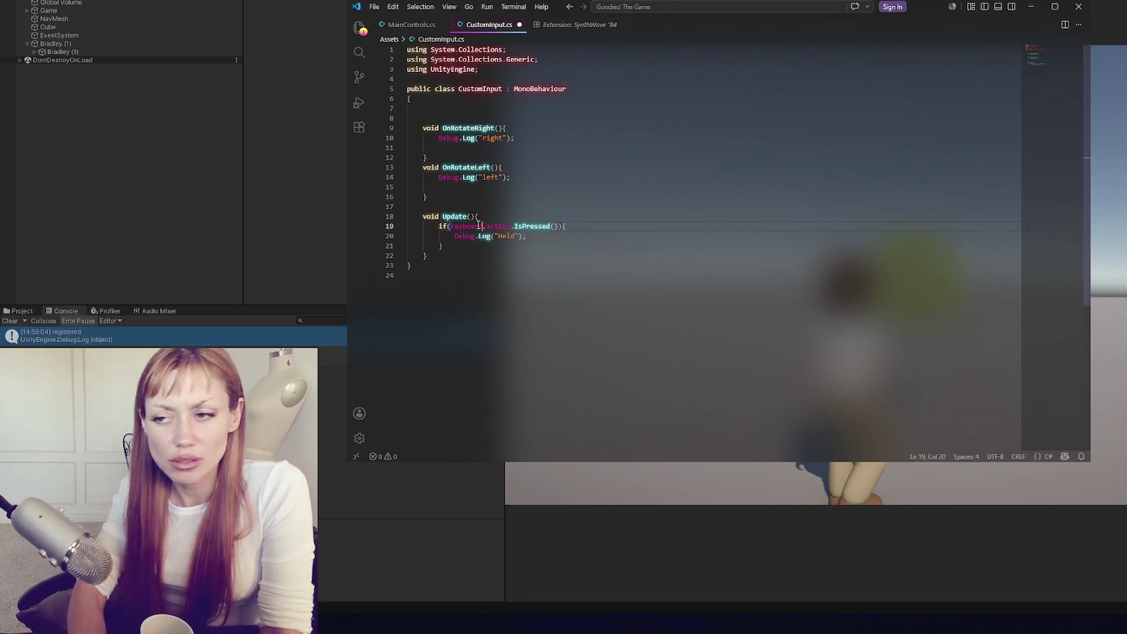
double_click(498, 225)
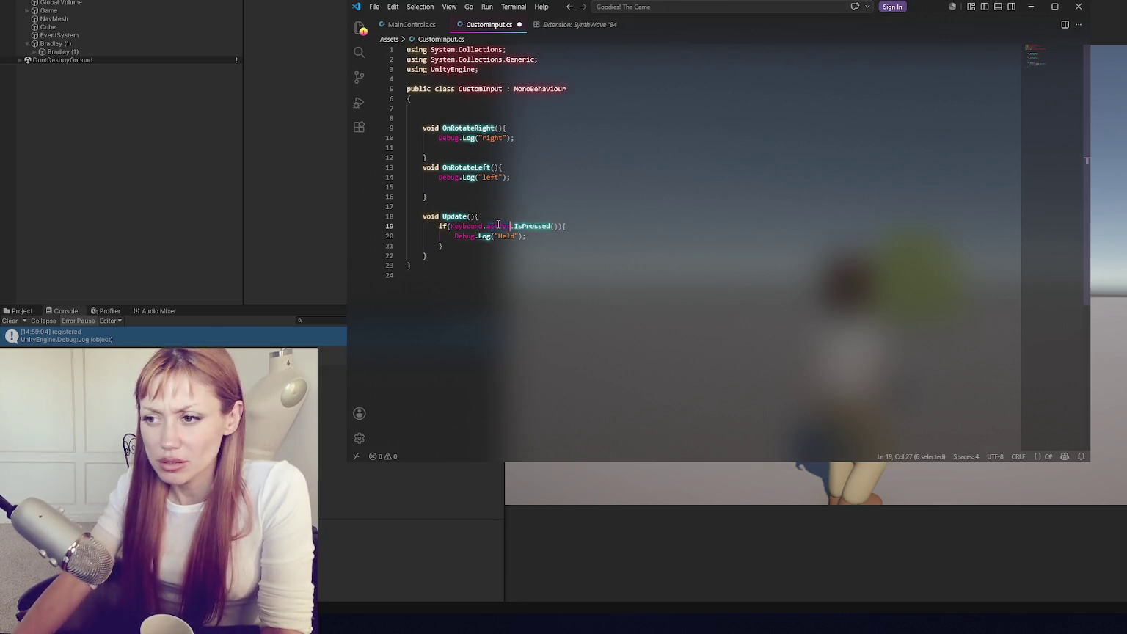
text(current)
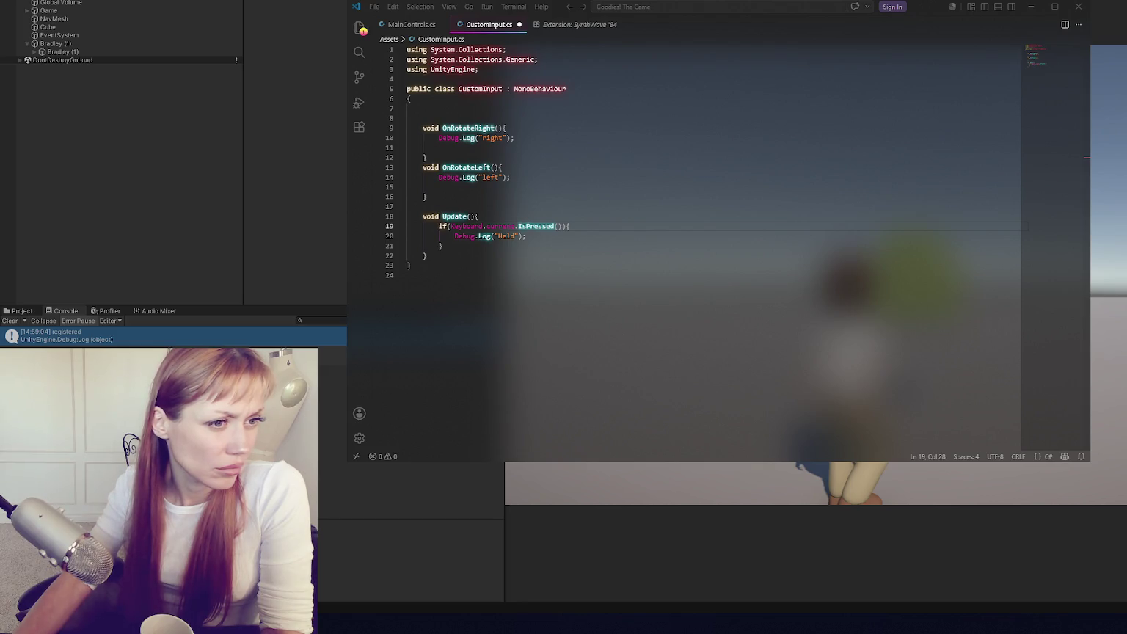
click(484, 110)
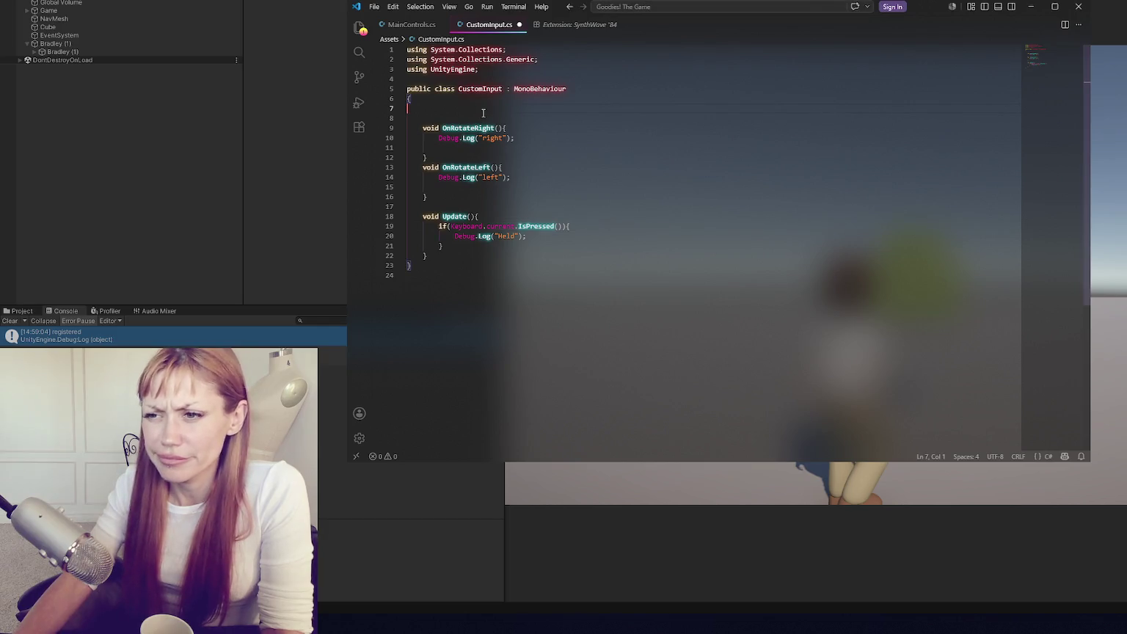
- Declare a public InputActionReference inputAction field and make line 20 test inputAction.action
key(Return)
text(public )
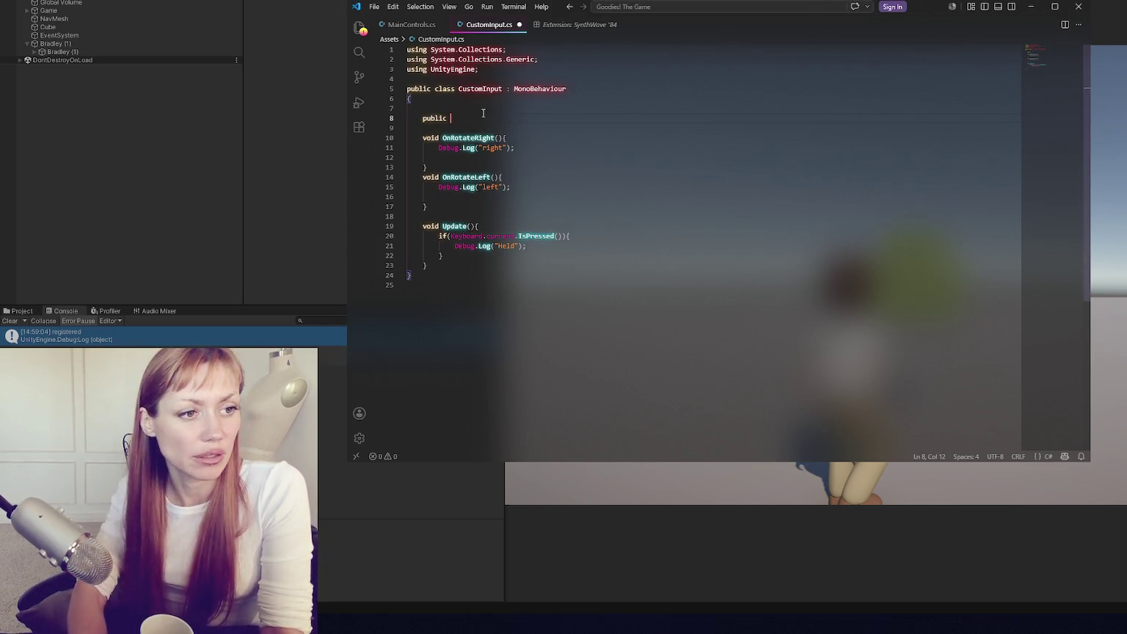
text(InputActionR)
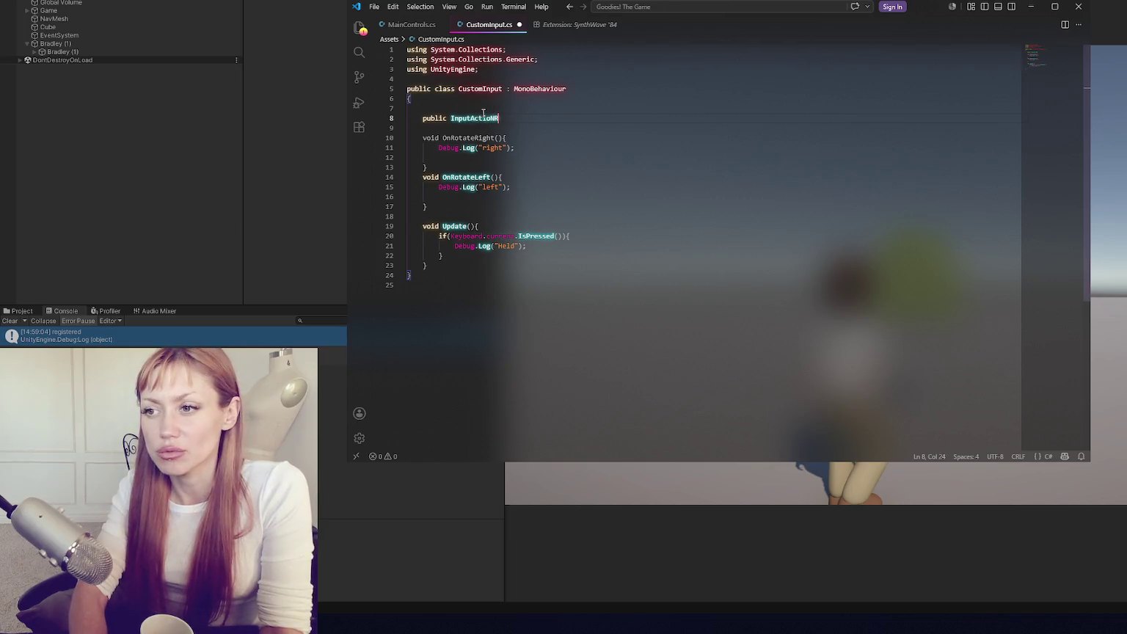
text(eference input;)
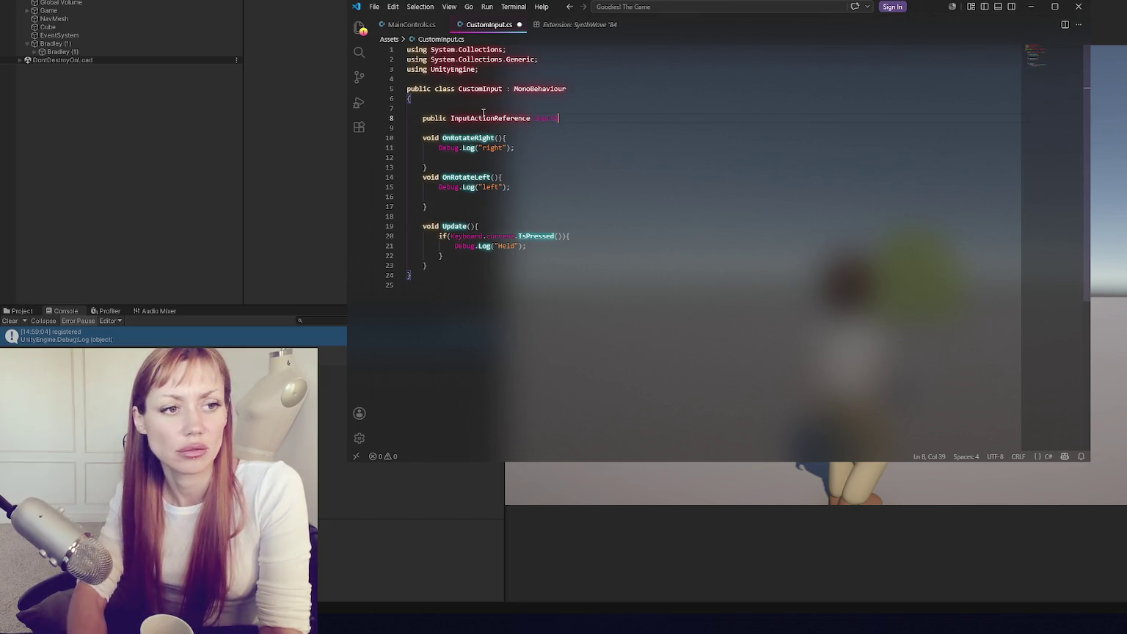
text(;)
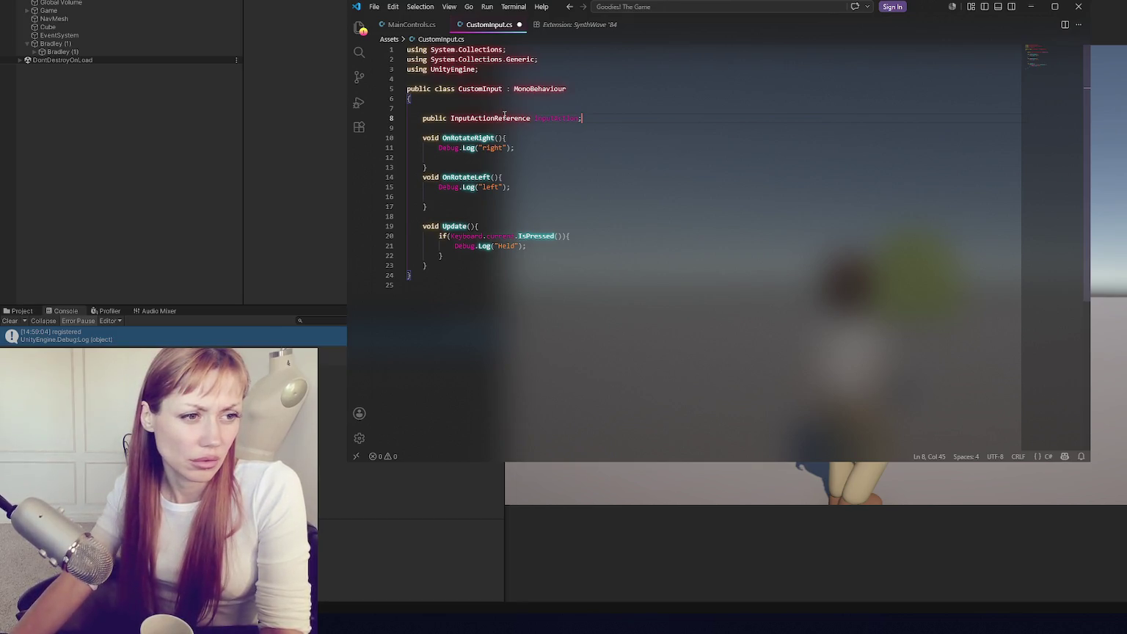
double_click(548, 118)
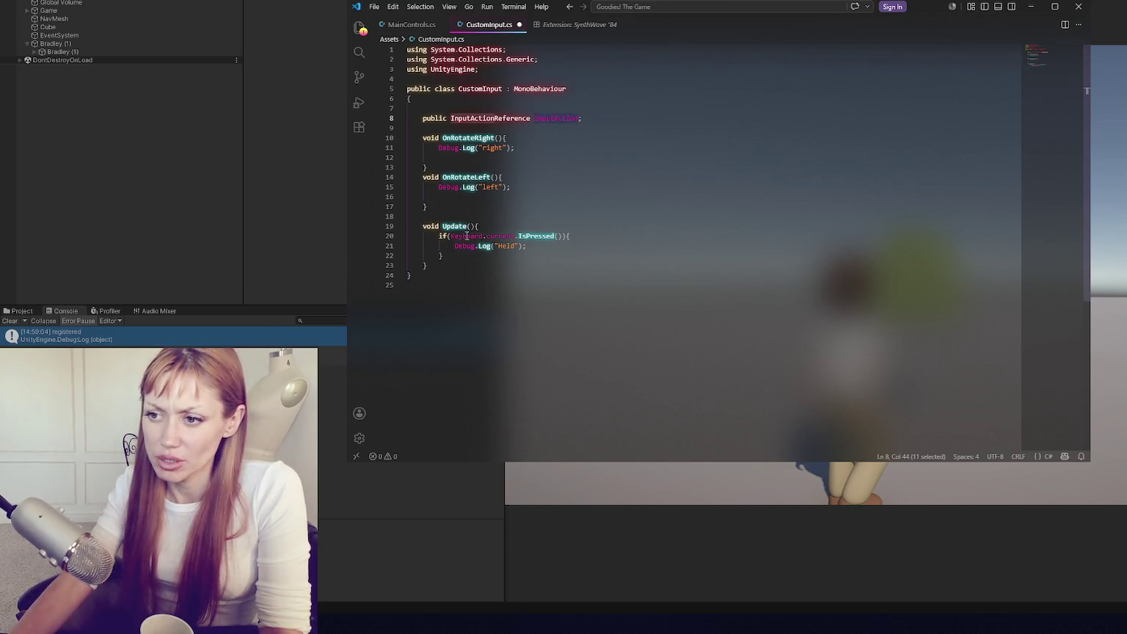
key(ctrl+c)
double_click(467, 235)
key(ctrl+v)
double_click(517, 236)
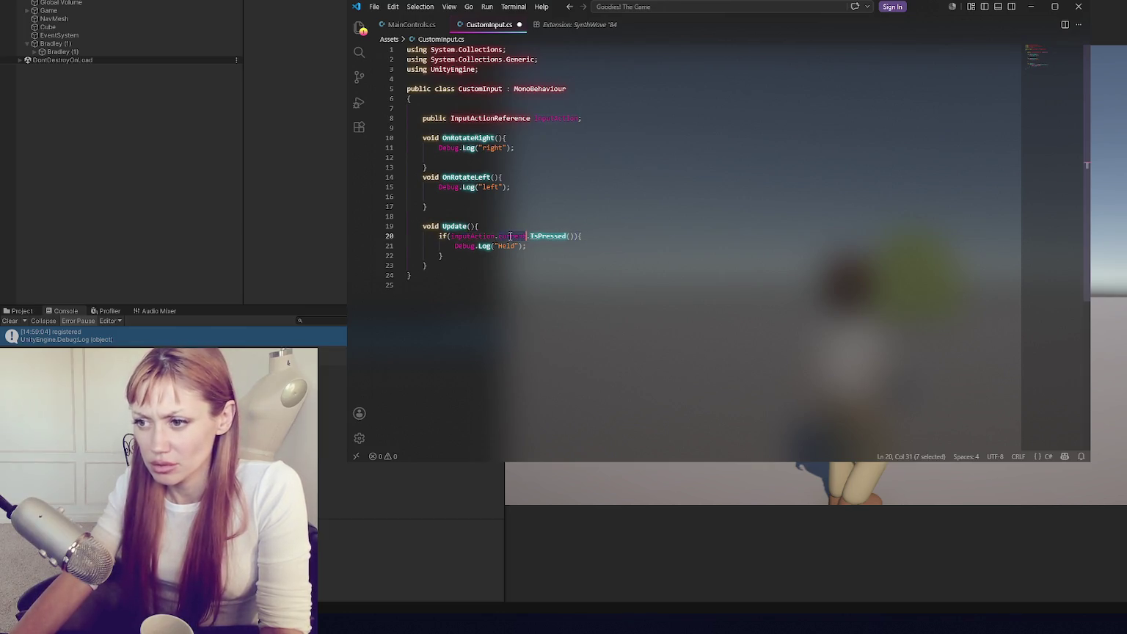
text(action)
- Save CustomInput.cs and switch back to Unity to recompile
key(Down)
key(Down)
key(ctrl+s)
click(232, 210)
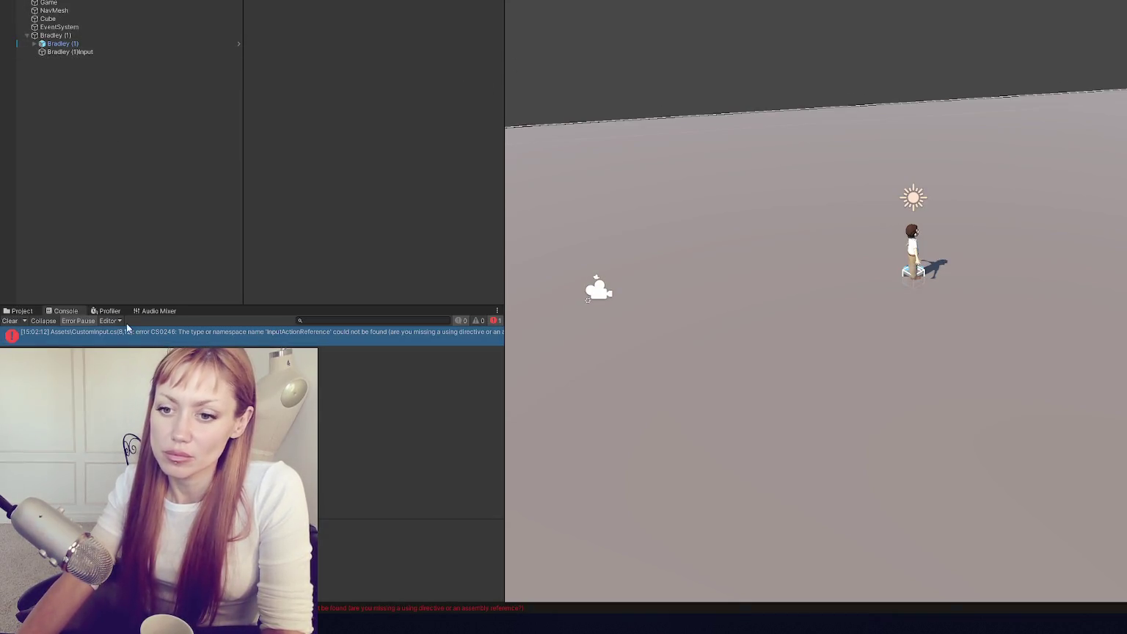
- Open CustomInput.cs from the CS0246 InputActionReference error and place the cursor after the using lines
double_click(433, 332)
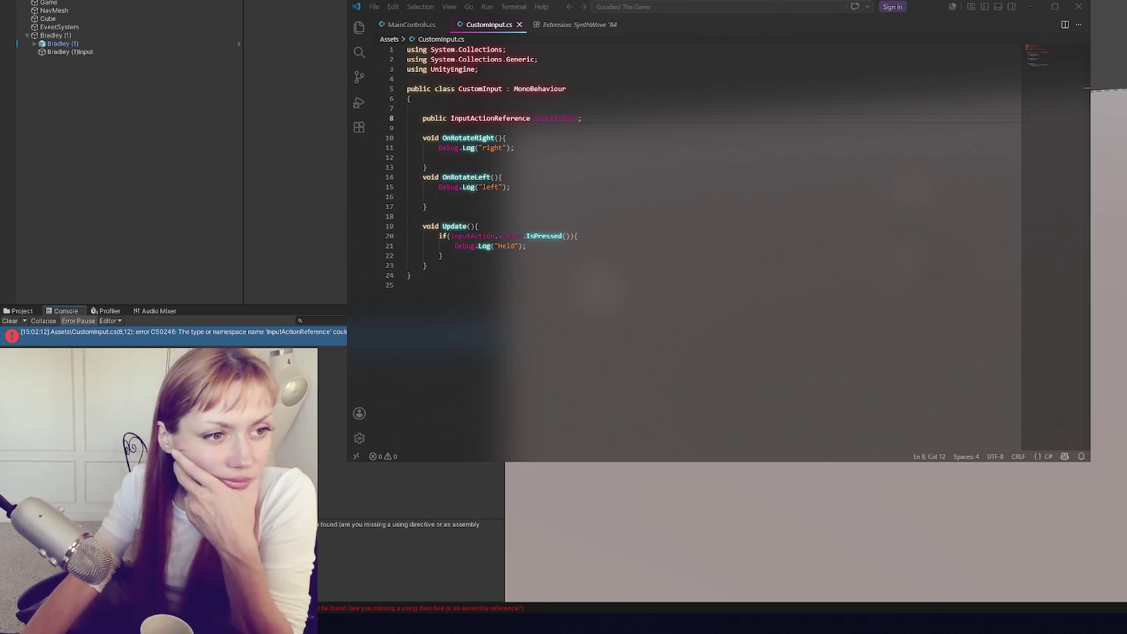
click(481, 69)
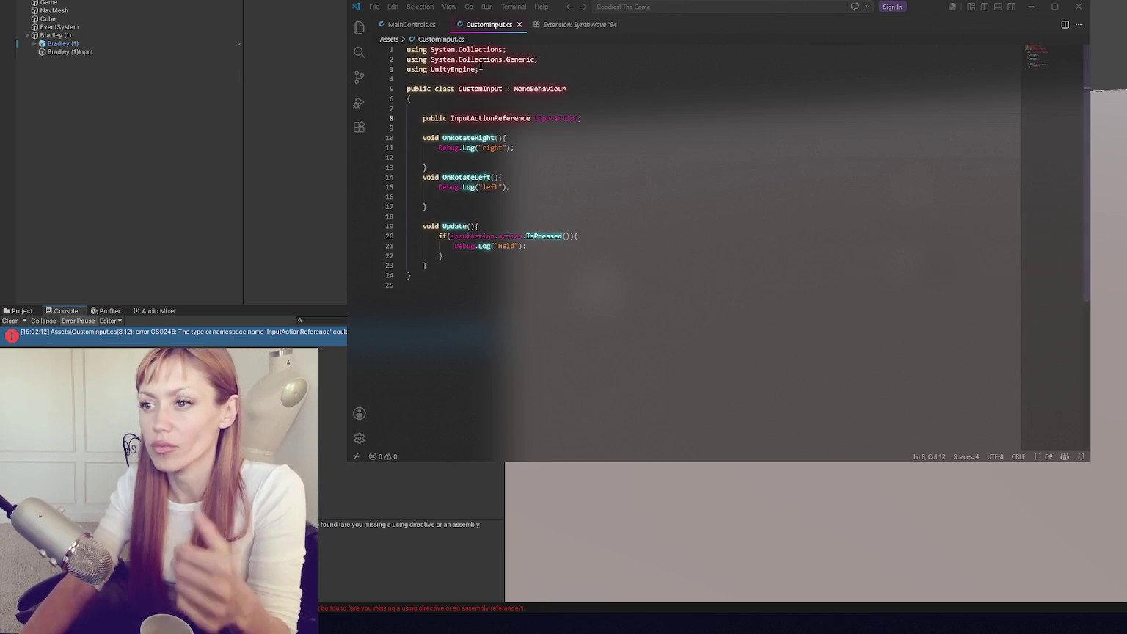
- Add 'using UnityEngine.InputSystem;' to CustomInput.cs, save it, and go back to Unity
key(Return)
text(using UnityE)
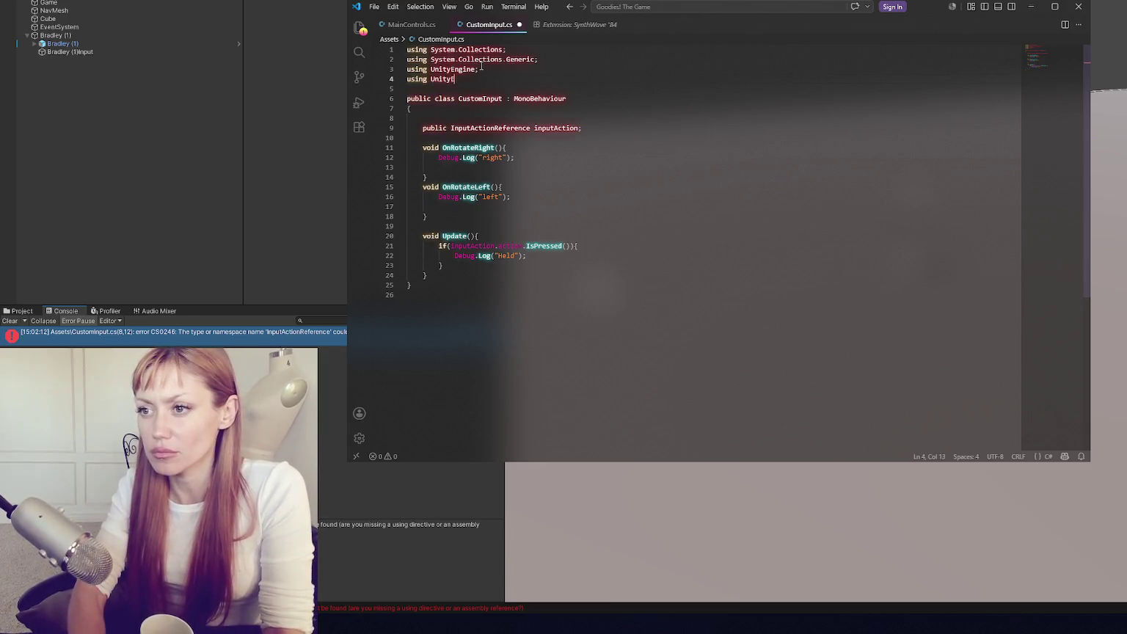
text(ngine.InputSystem;)
key(ctrl+s)
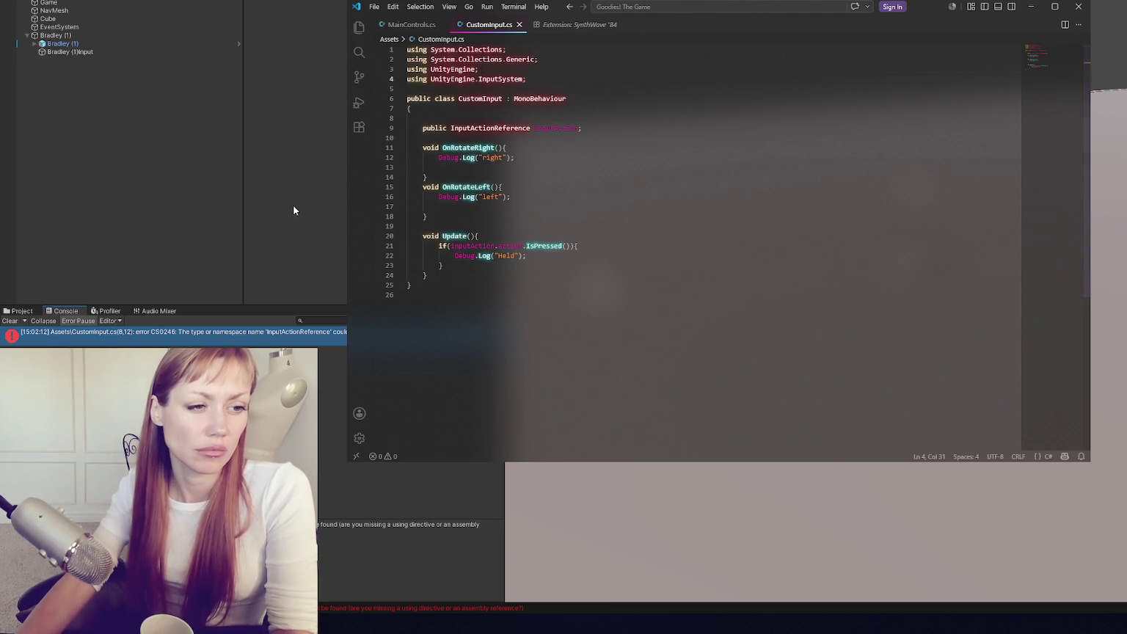
click(281, 169)
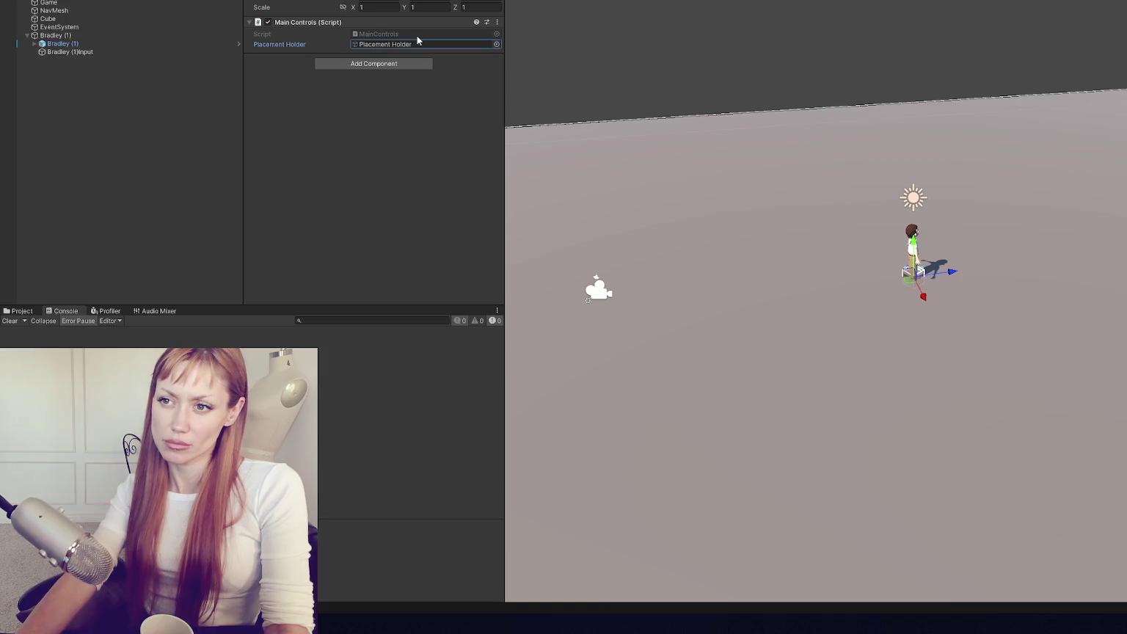
- Select Bradley (1)Input and browse its Custom Input Action slot, which offers only None
key(alt+Tab)
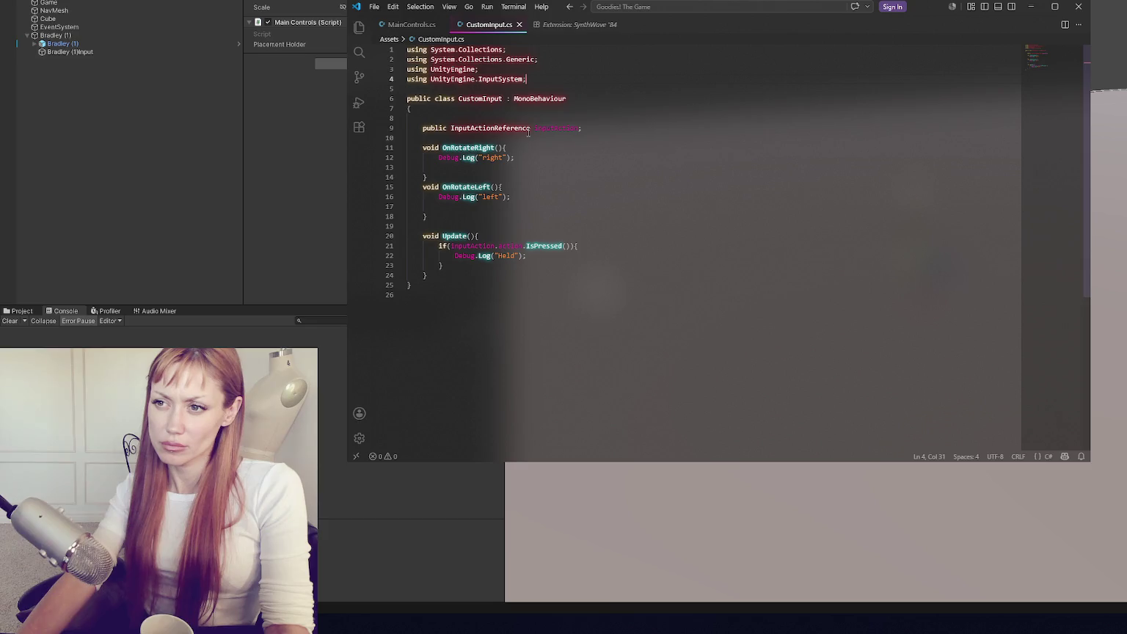
click(110, 52)
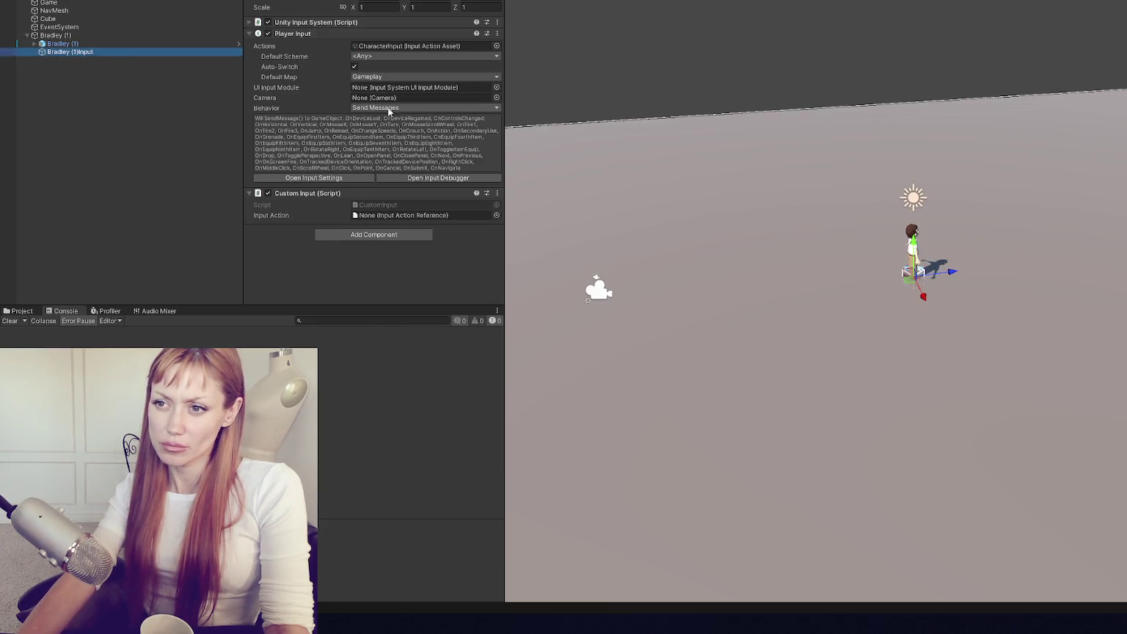
click(497, 216)
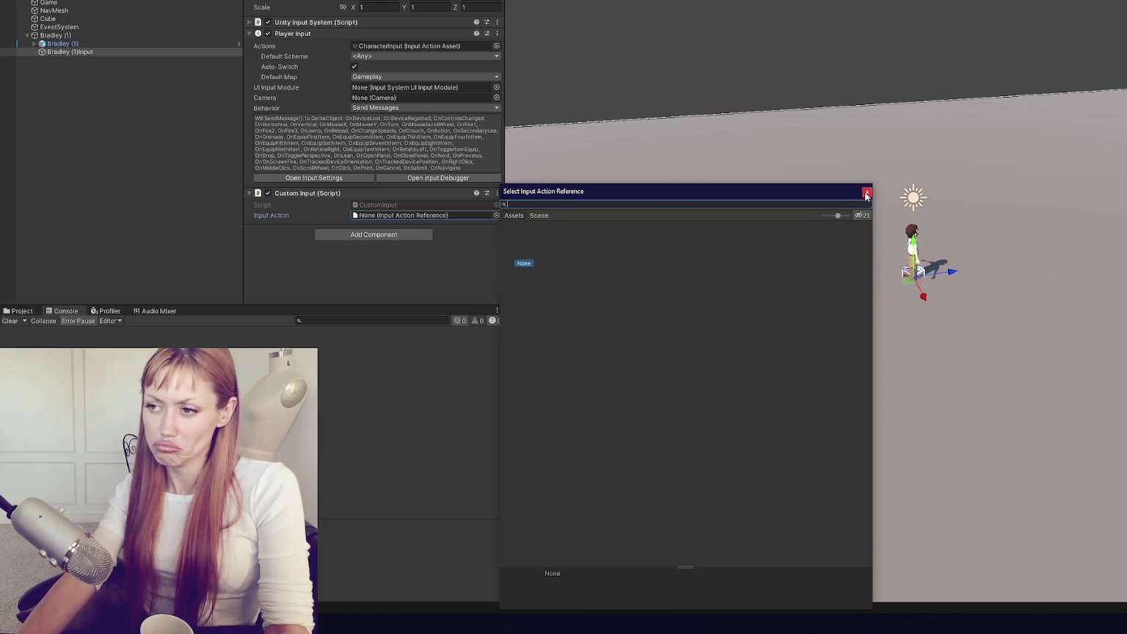
click(865, 193)
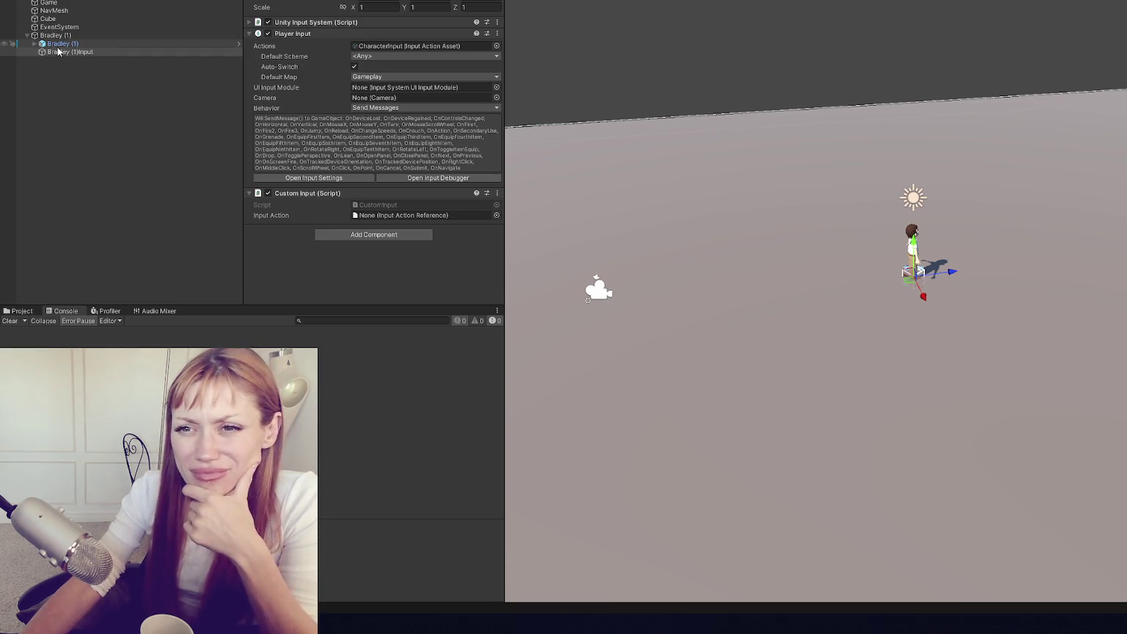
mouse_move(66, 51)
mouse_down()
mouse_move(423, 214)
mouse_move(88, 72)
mouse_move(50, 46)
mouse_up()
mouse_move(260, 148)
mouse_down()
mouse_move(388, 214)
mouse_move(70, 60)
mouse_move(381, 215)
mouse_move(88, 1)
mouse_move(367, 210)
mouse_move(88, 4)
mouse_move(79, 18)
mouse_move(74, 6)
mouse_move(374, 216)
mouse_up()
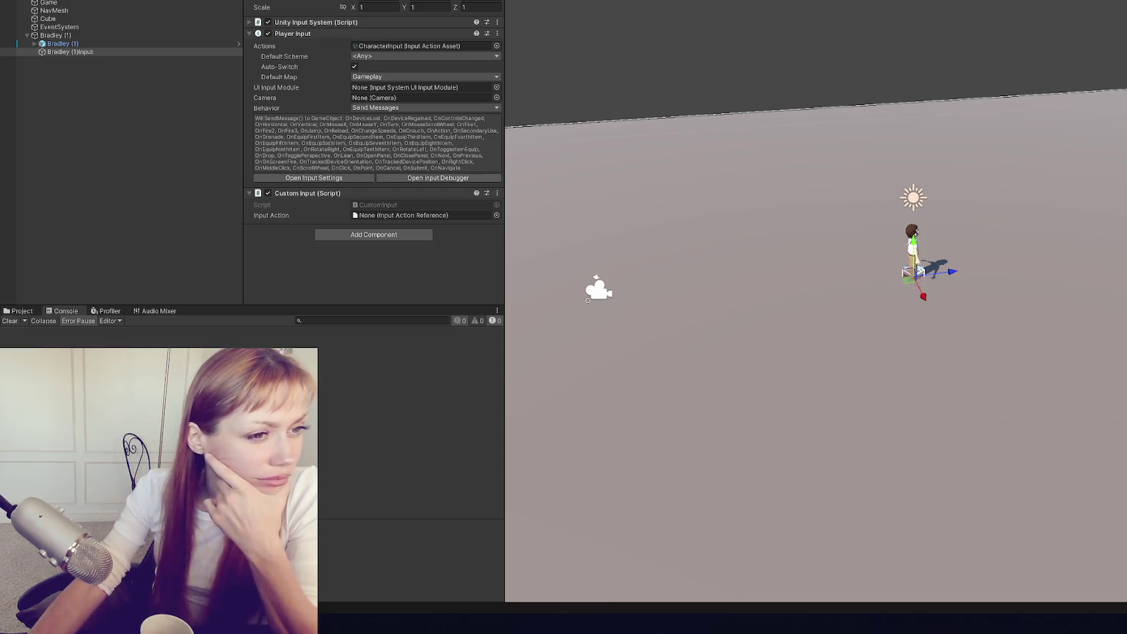
scroll(592, 79, down, 7)
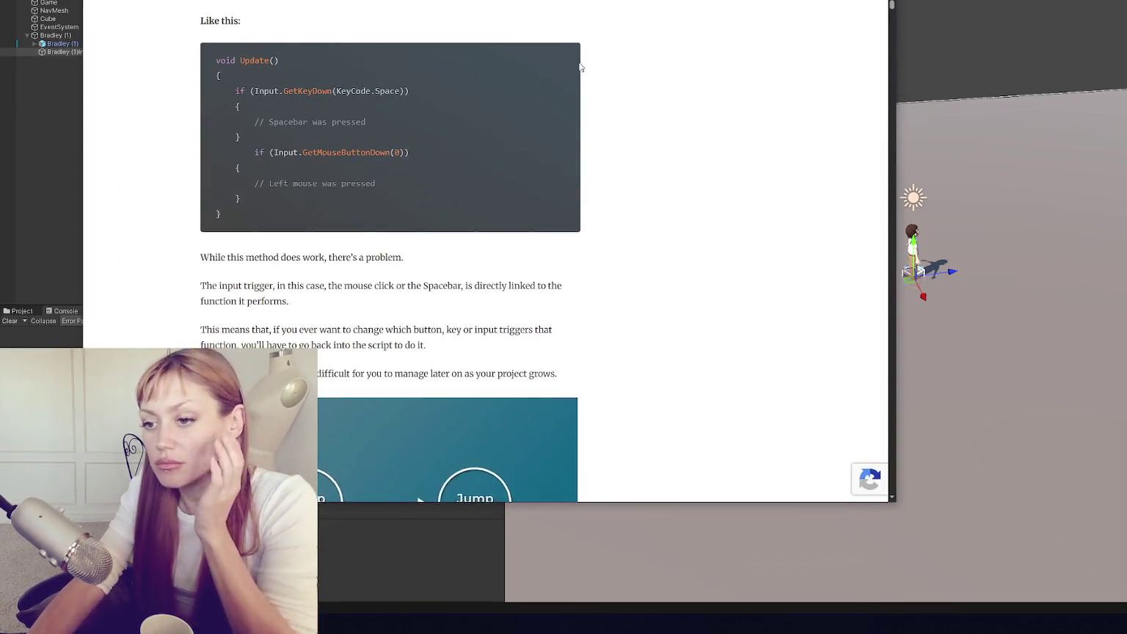
- Scroll the Game Dev Beginner article down to 'How to add a new Action', then return to Unity
scroll(611, 176, down, 15)
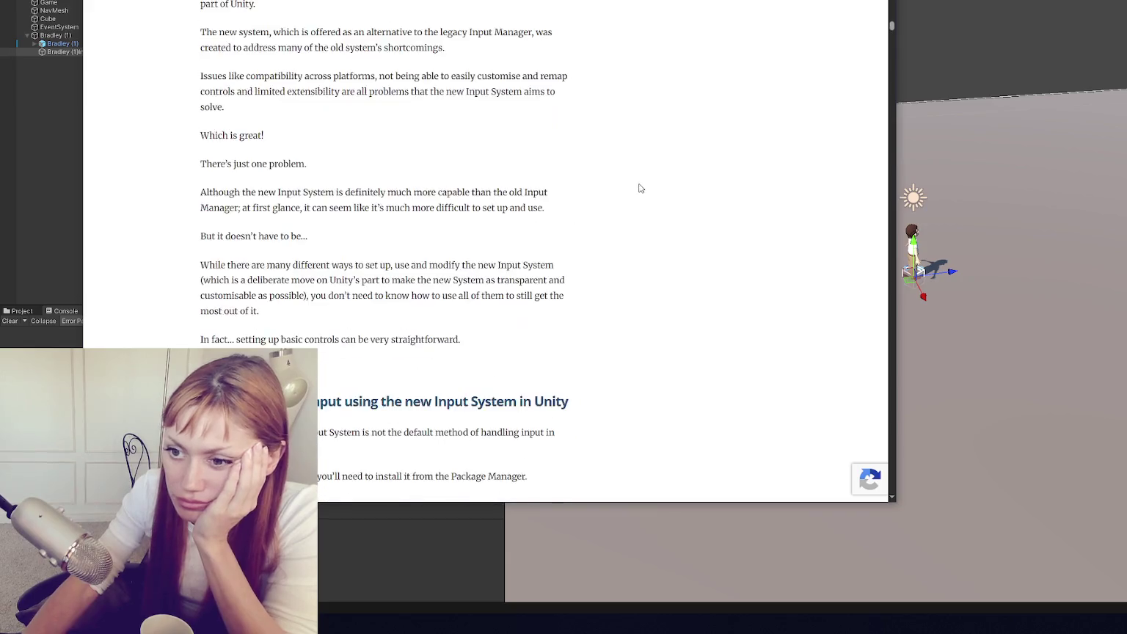
scroll(645, 177, down, 6)
scroll(652, 174, down, 5)
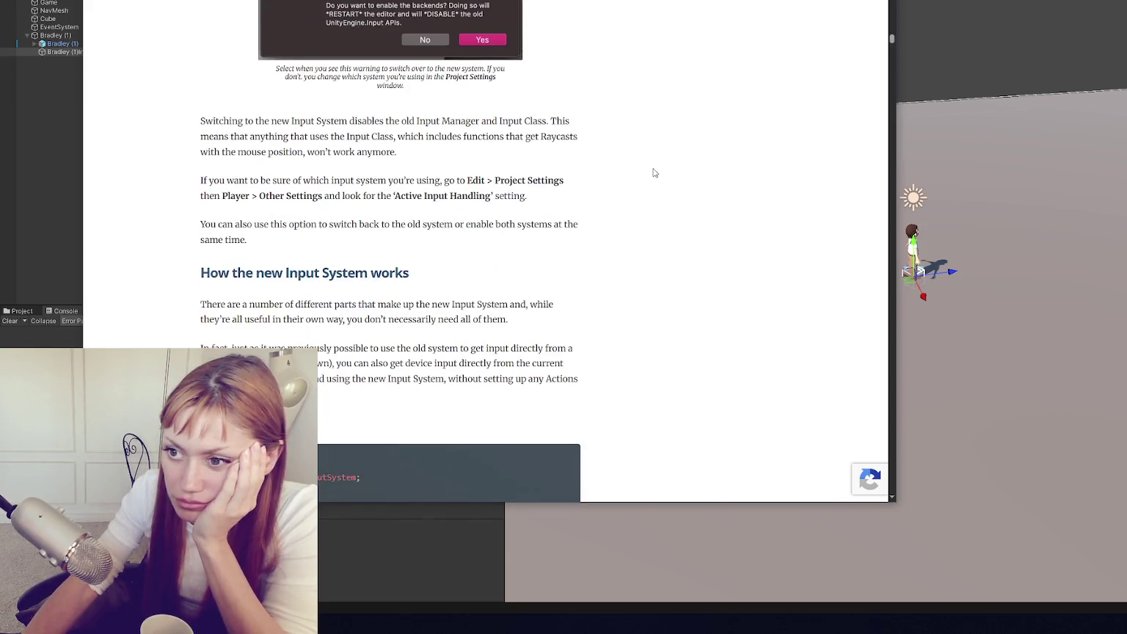
scroll(657, 160, down, 5)
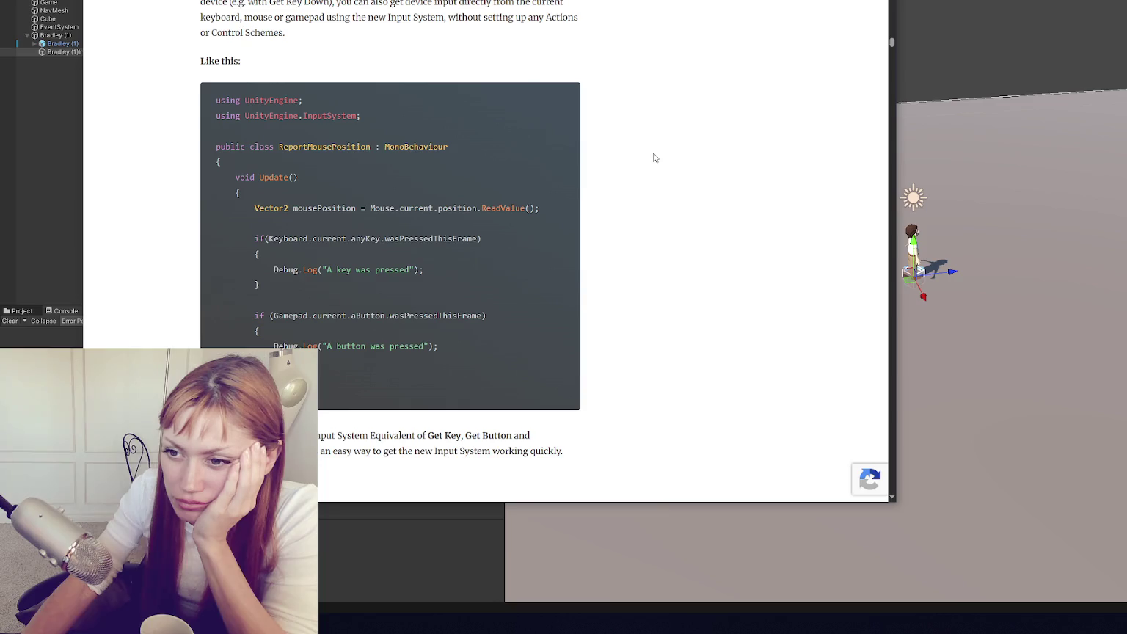
scroll(654, 157, down, 15)
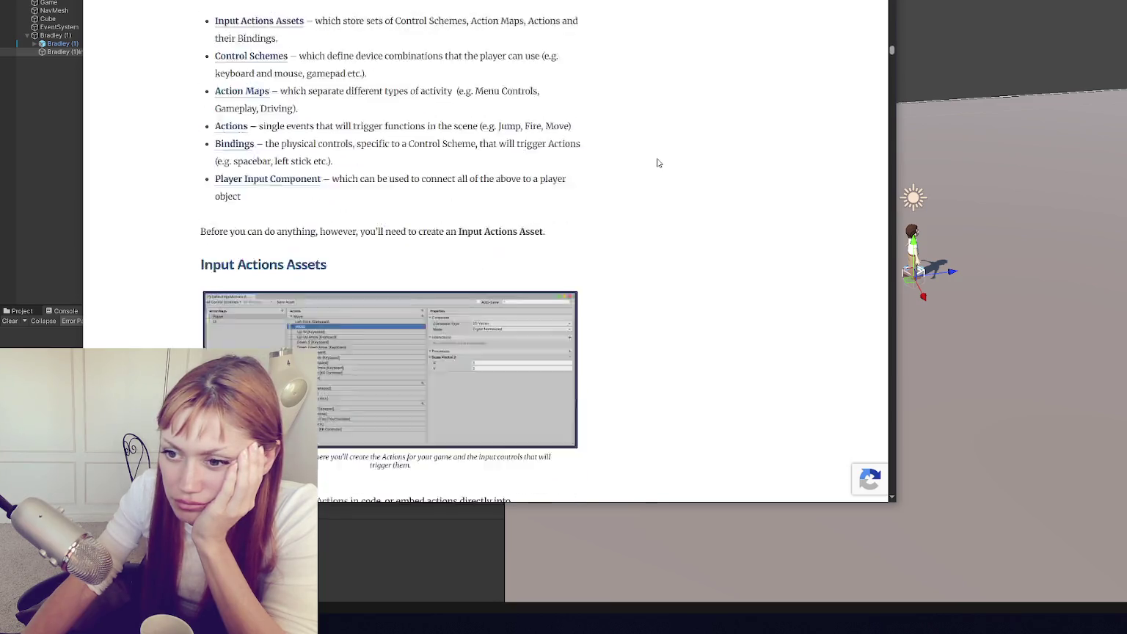
scroll(663, 166, down, 5)
scroll(662, 165, up, 12)
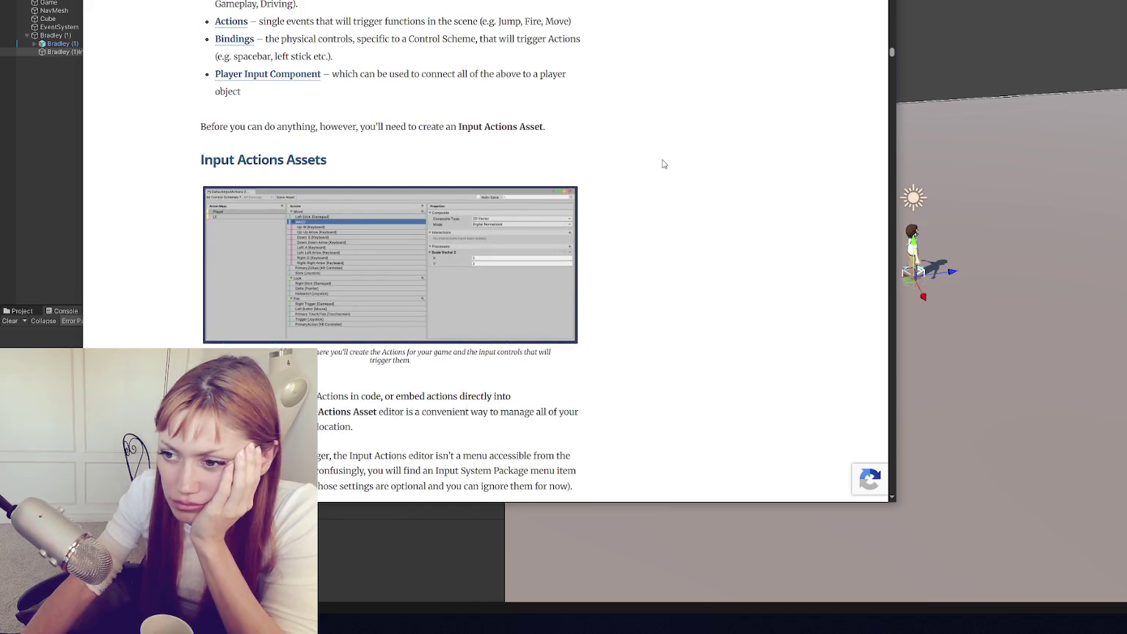
scroll(663, 164, down, 8)
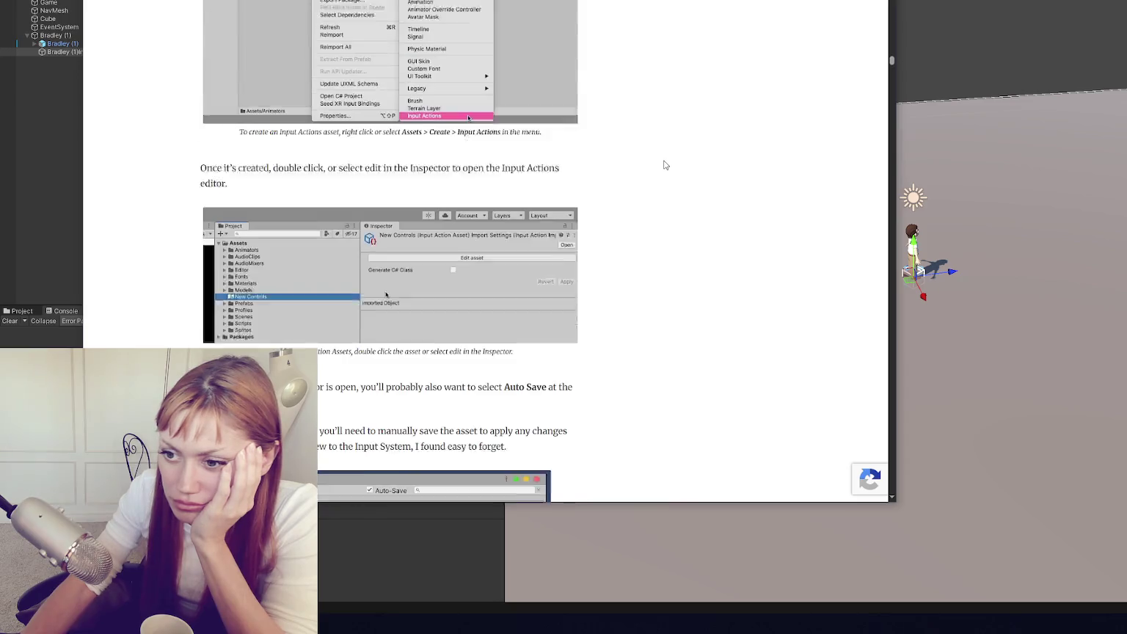
scroll(667, 163, down, 5)
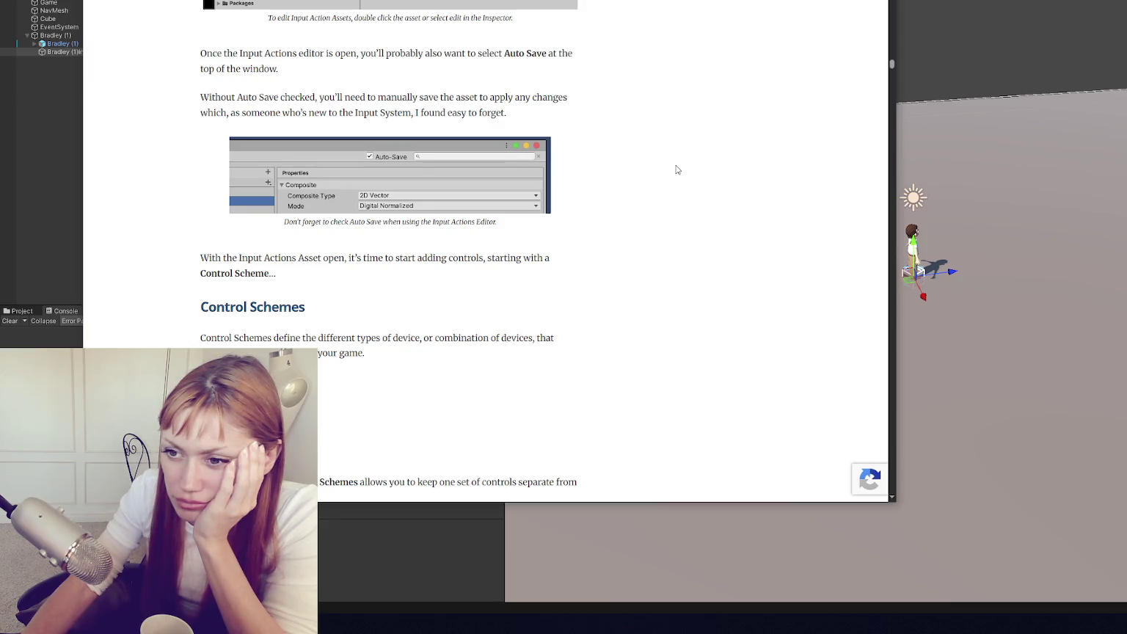
scroll(677, 170, down, 15)
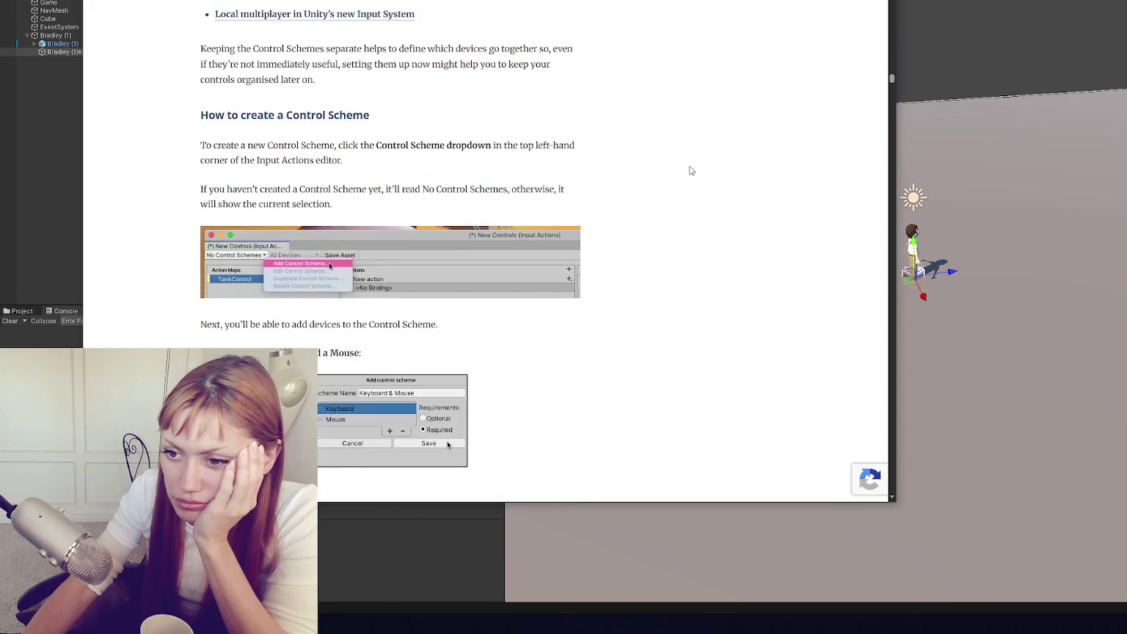
scroll(692, 171, down, 15)
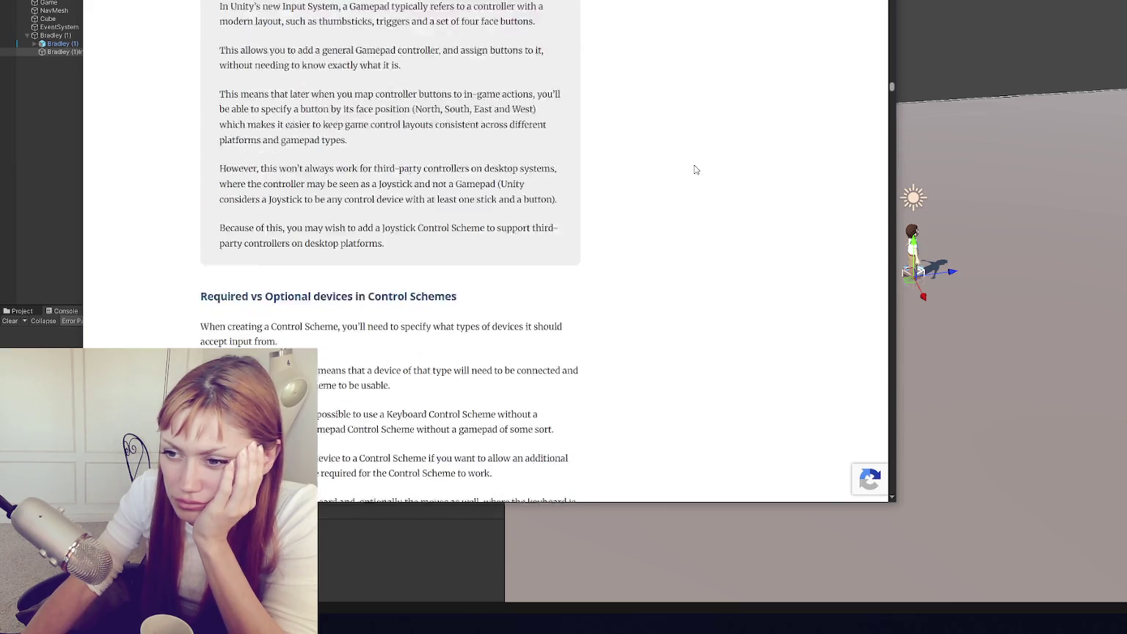
scroll(699, 169, down, 15)
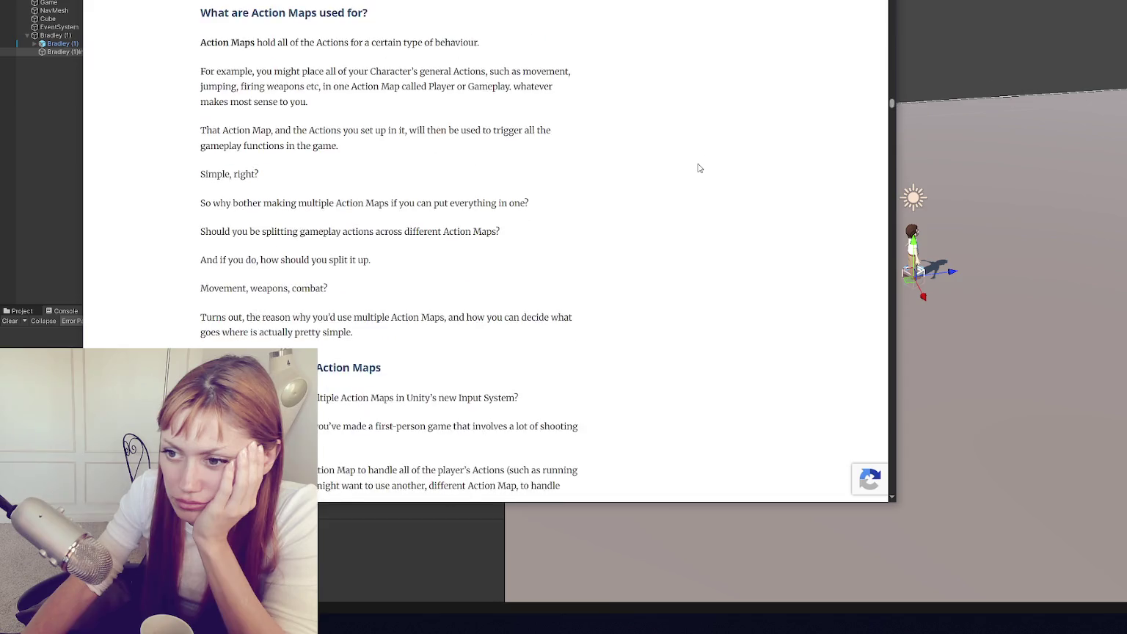
scroll(699, 169, down, 10)
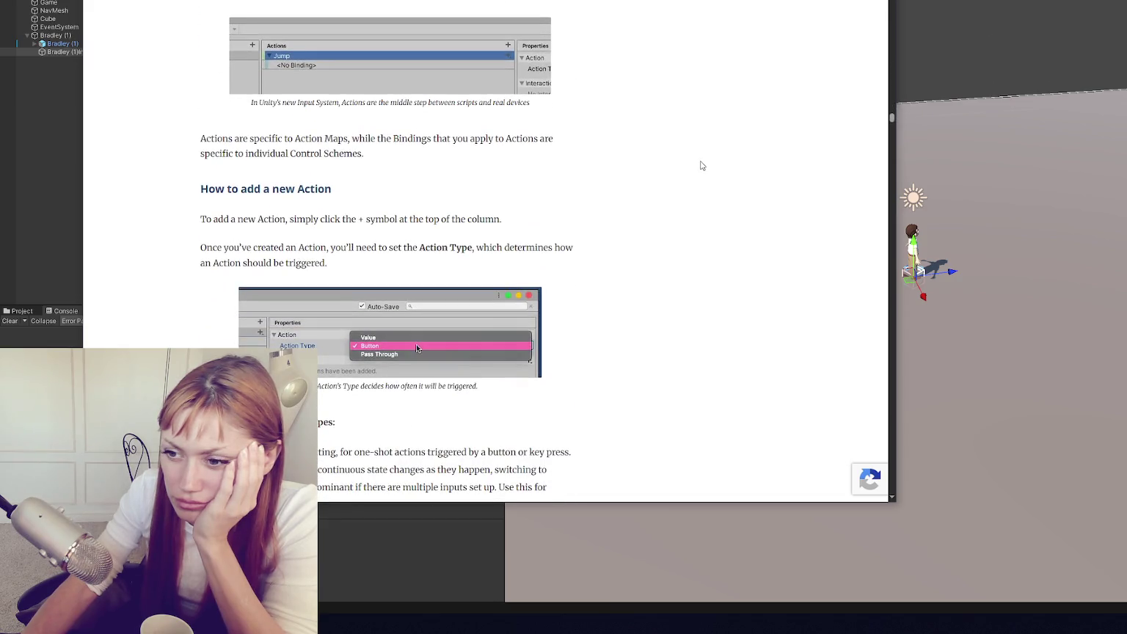
key(alt+Tab)
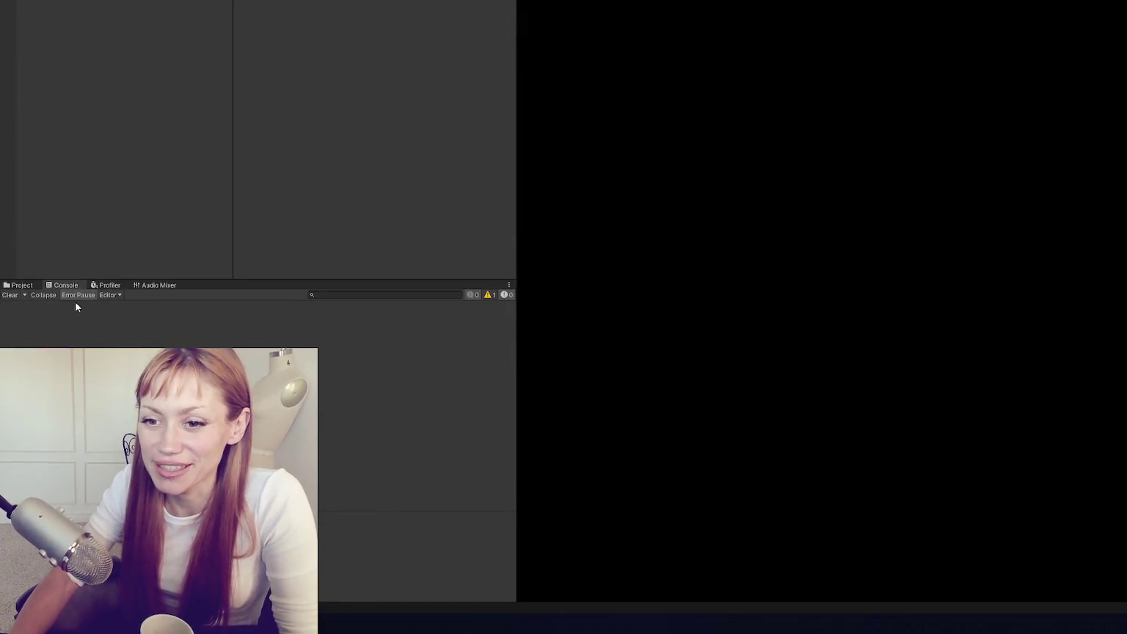
- Search the Project assets for 'input con' and open InputControls.cs in Visual Studio Code
click(21, 285)
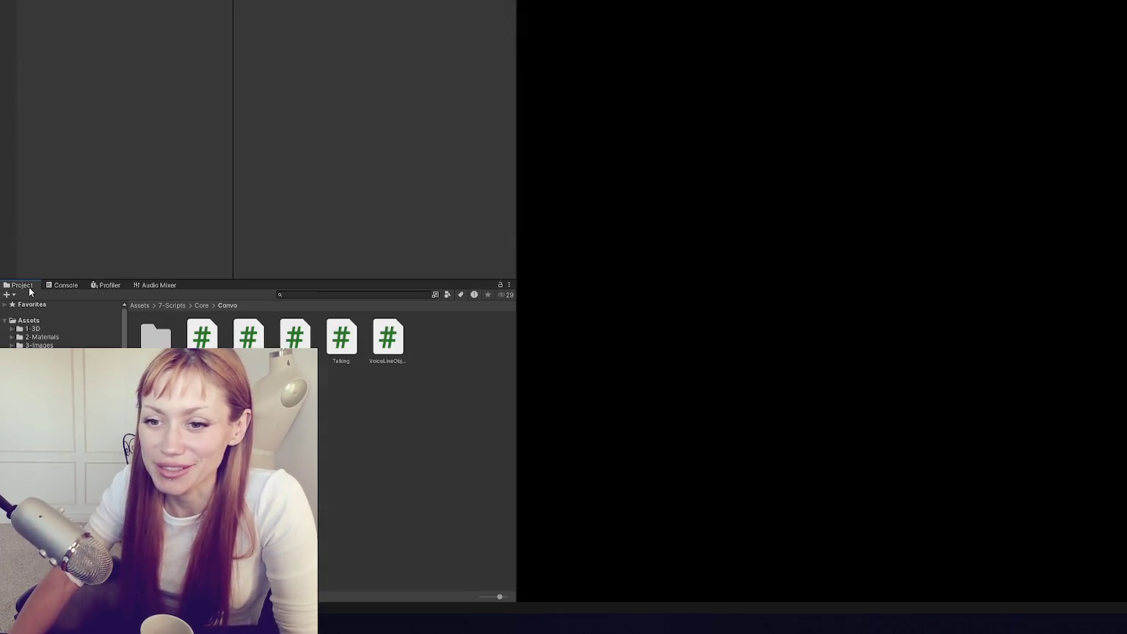
click(319, 295)
text(input con)
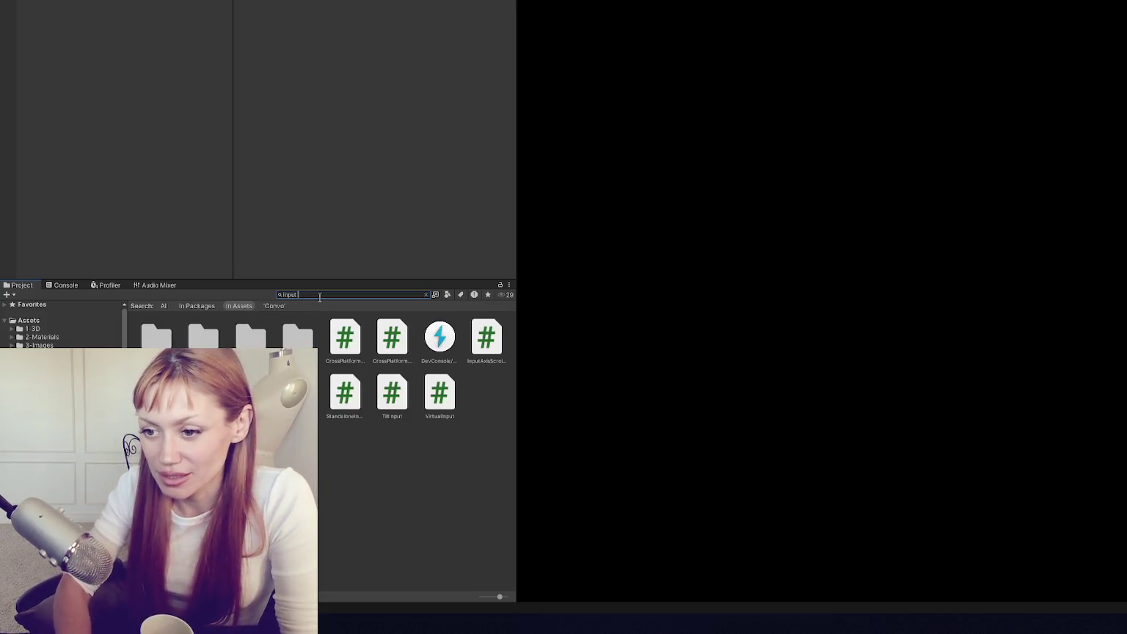
double_click(201, 335)
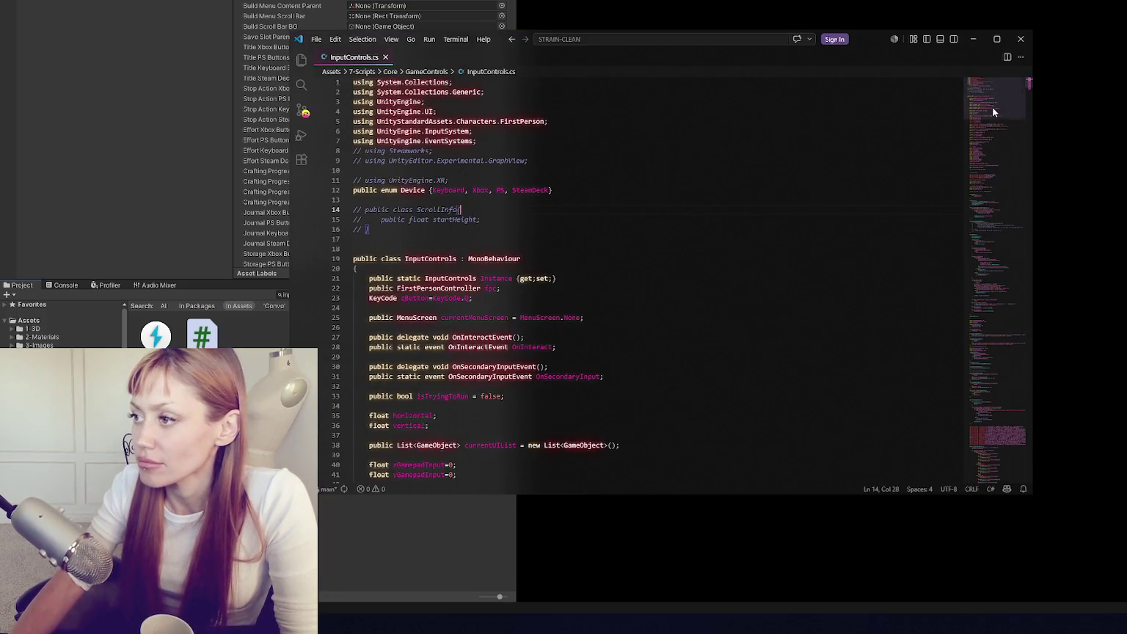
click(978, 298)
drag(978, 293, 979, 327)
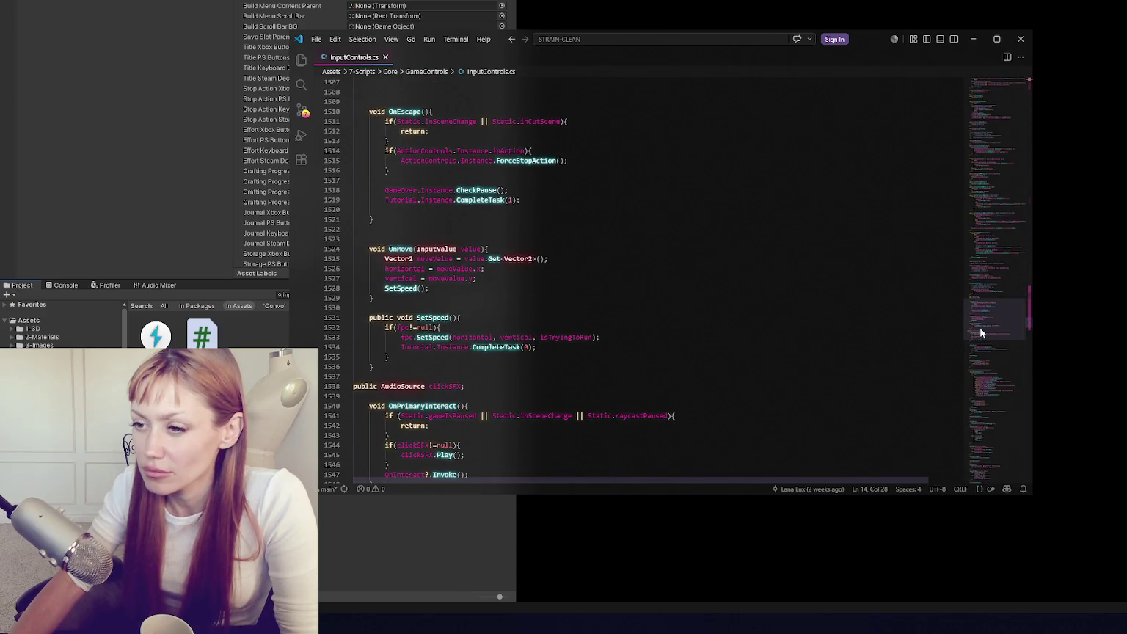
- Scroll through InputControls.cs to read the OnMove, OnRun and OnJump handlers
scroll(480, 150, down, 5)
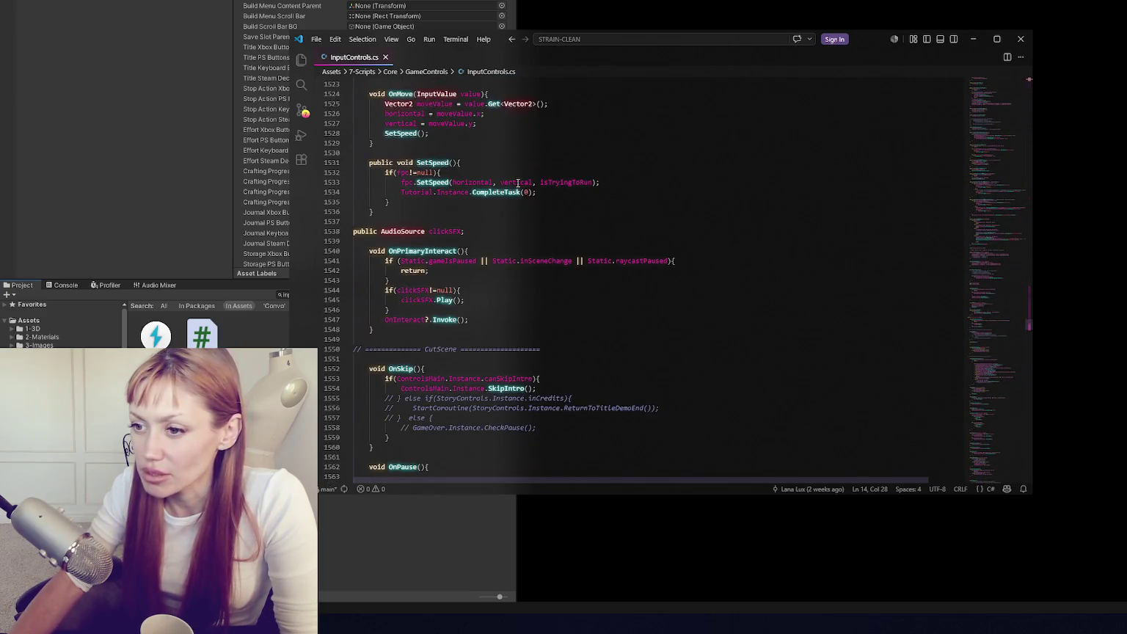
scroll(520, 184, down, 6)
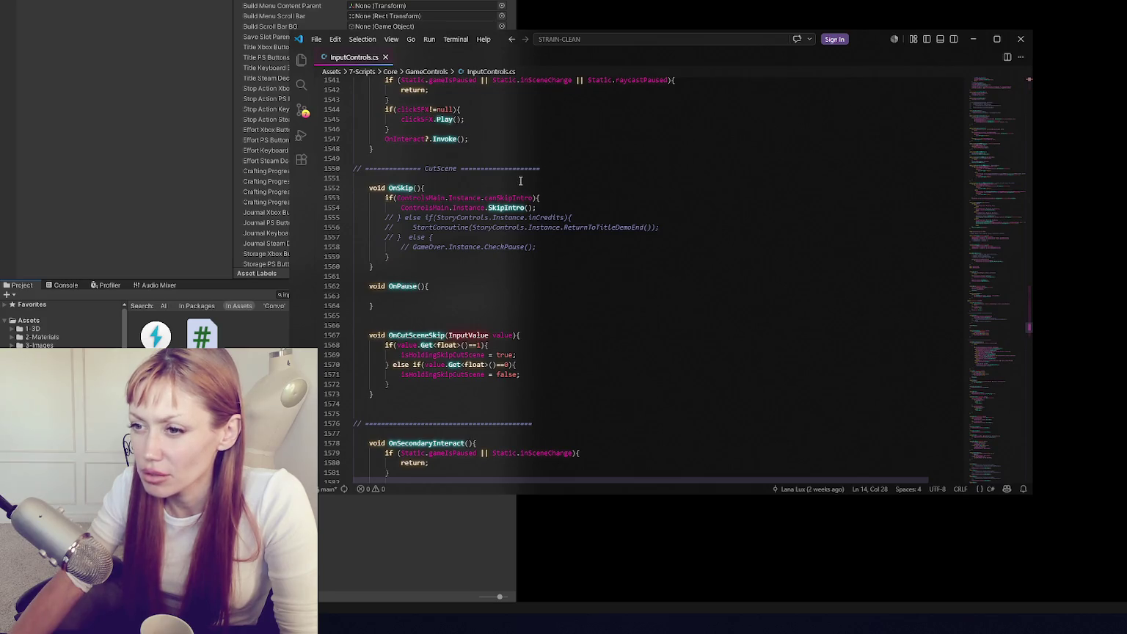
scroll(520, 180, down, 4)
scroll(522, 176, up, 2)
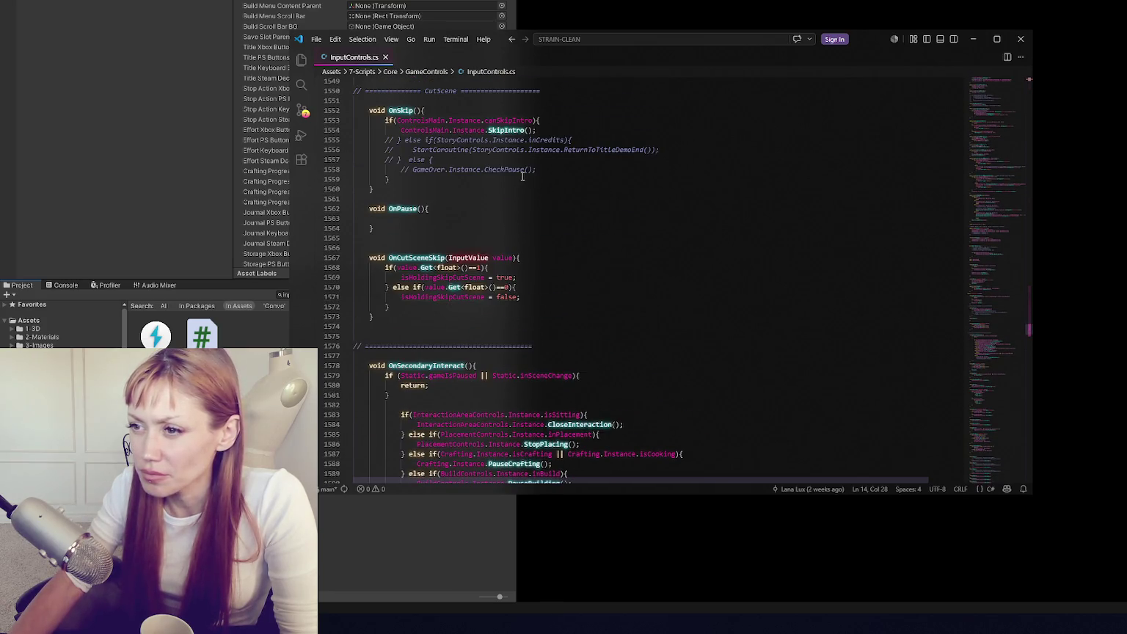
scroll(522, 176, down, 10)
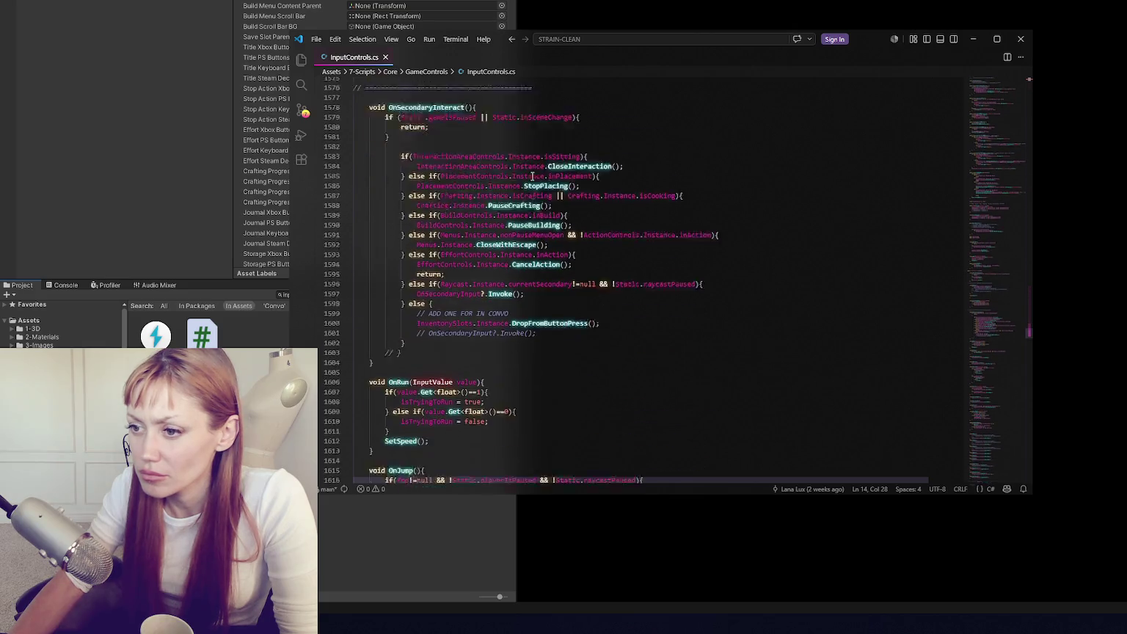
scroll(532, 177, down, 4)
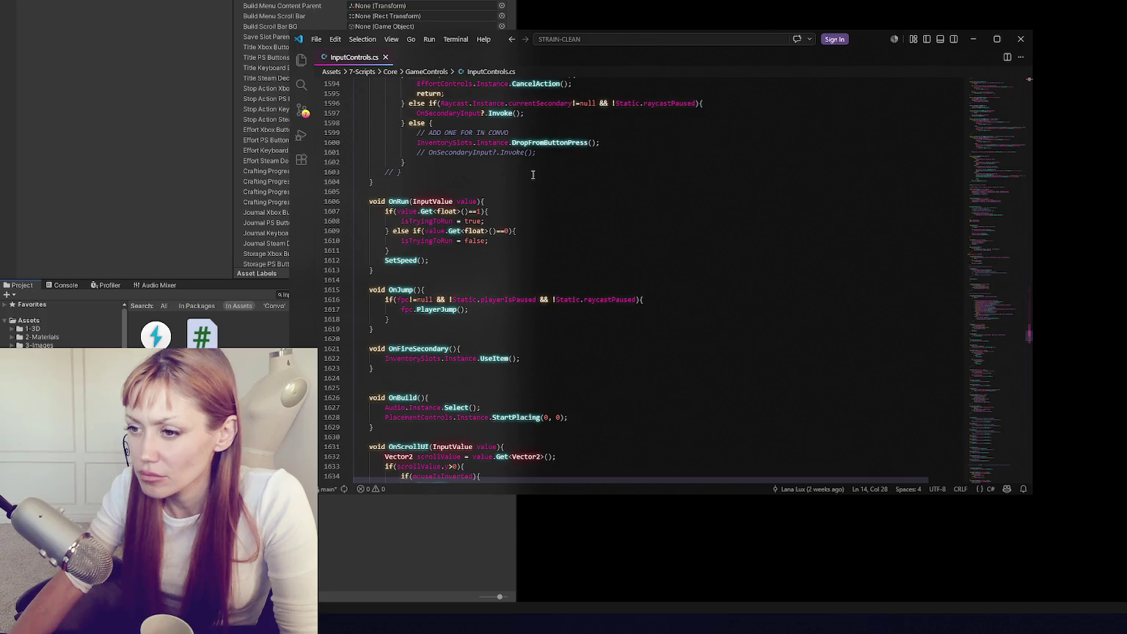
scroll(534, 174, down, 2)
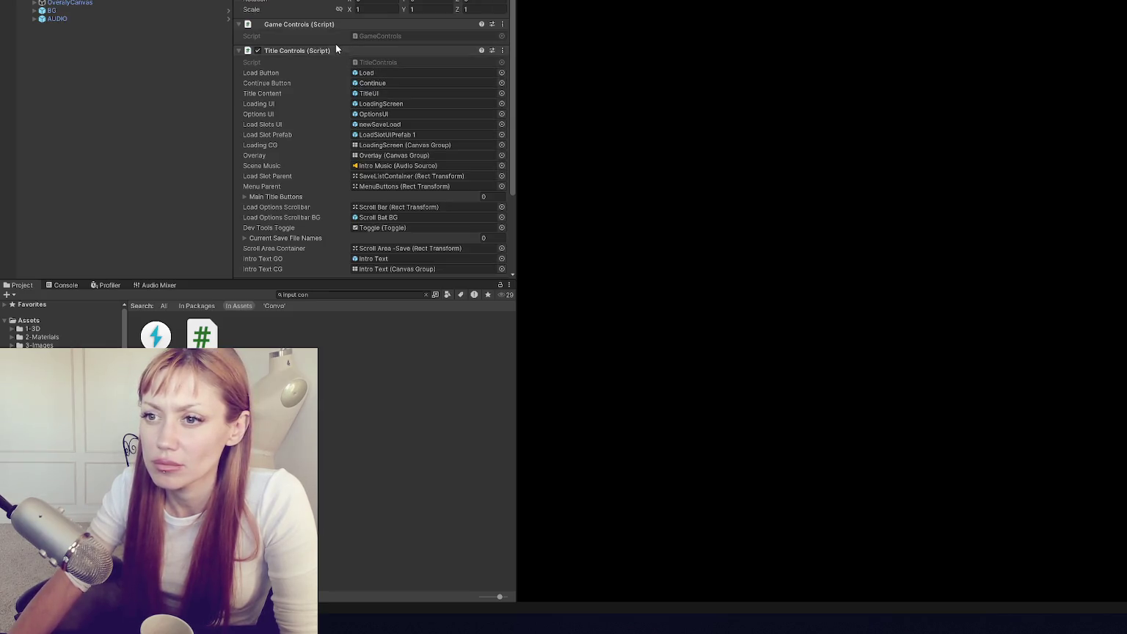
- Expand Player Input, open its inputs asset, and inspect the Run action's Action Type among other actions
click(335, 47)
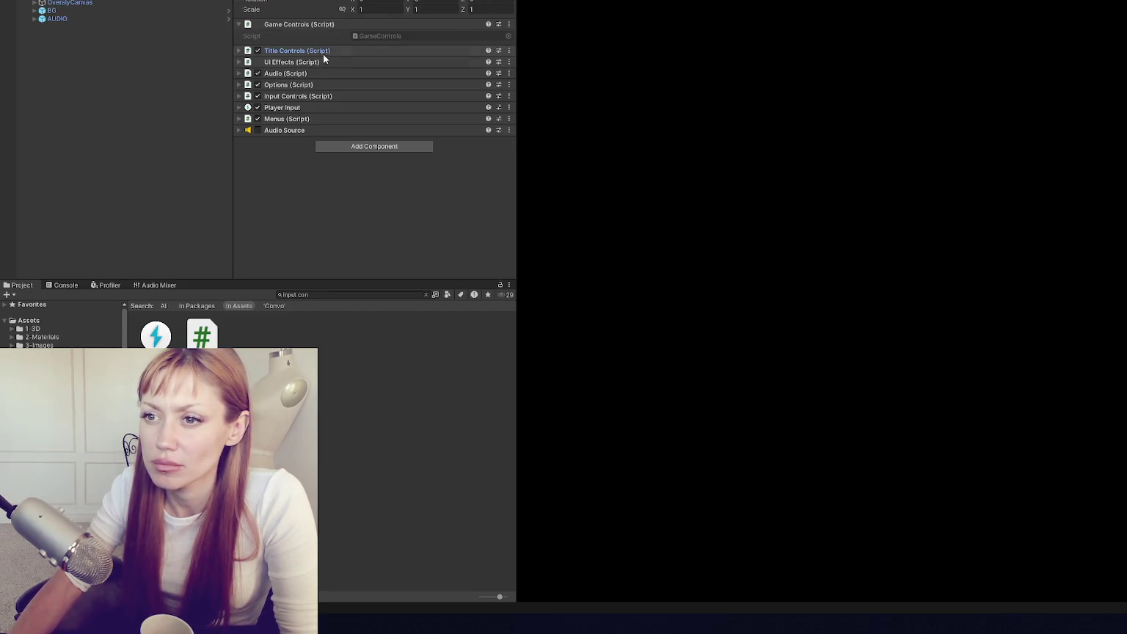
click(302, 109)
double_click(418, 121)
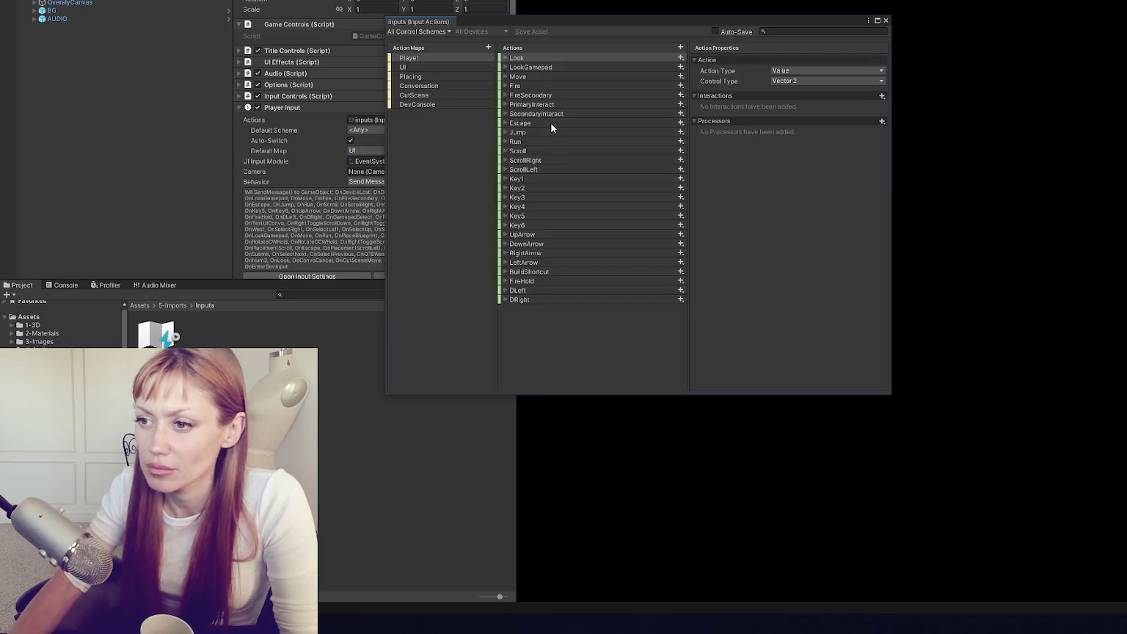
click(524, 141)
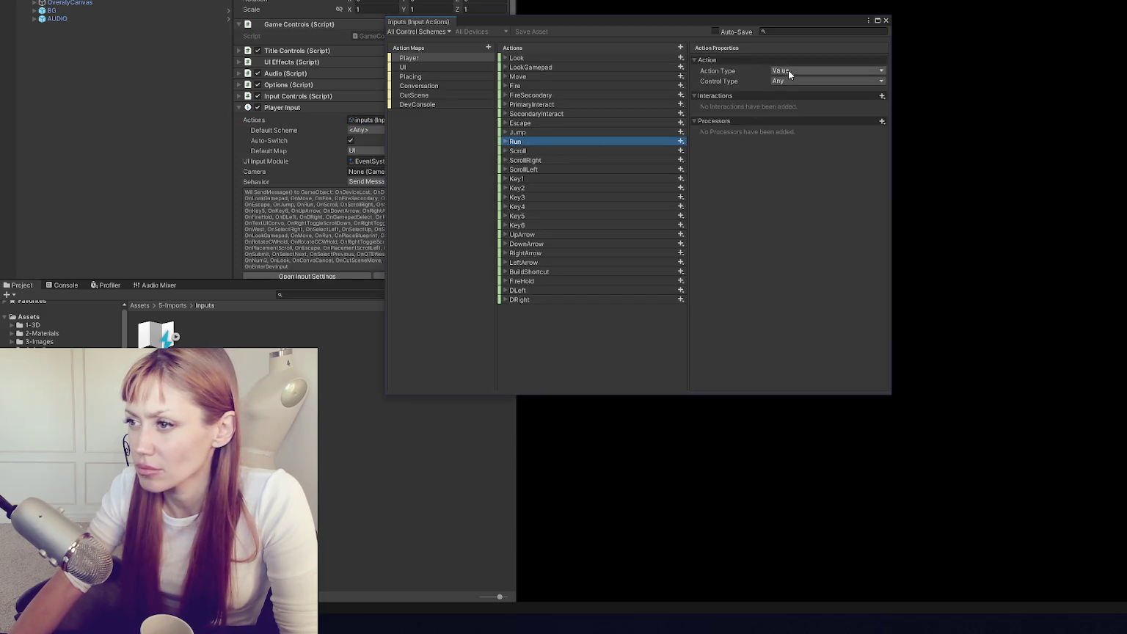
click(563, 169)
click(559, 197)
click(550, 224)
click(528, 160)
click(526, 142)
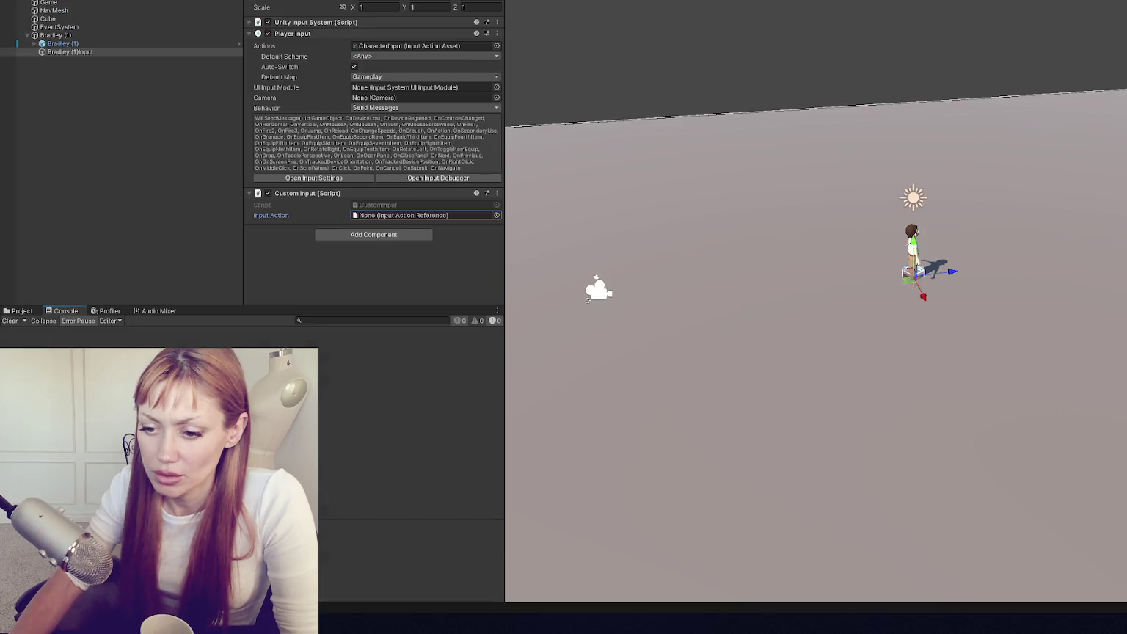
- Open the CharacterInput asset and add a new Gameplay action named RotateRight
double_click(389, 46)
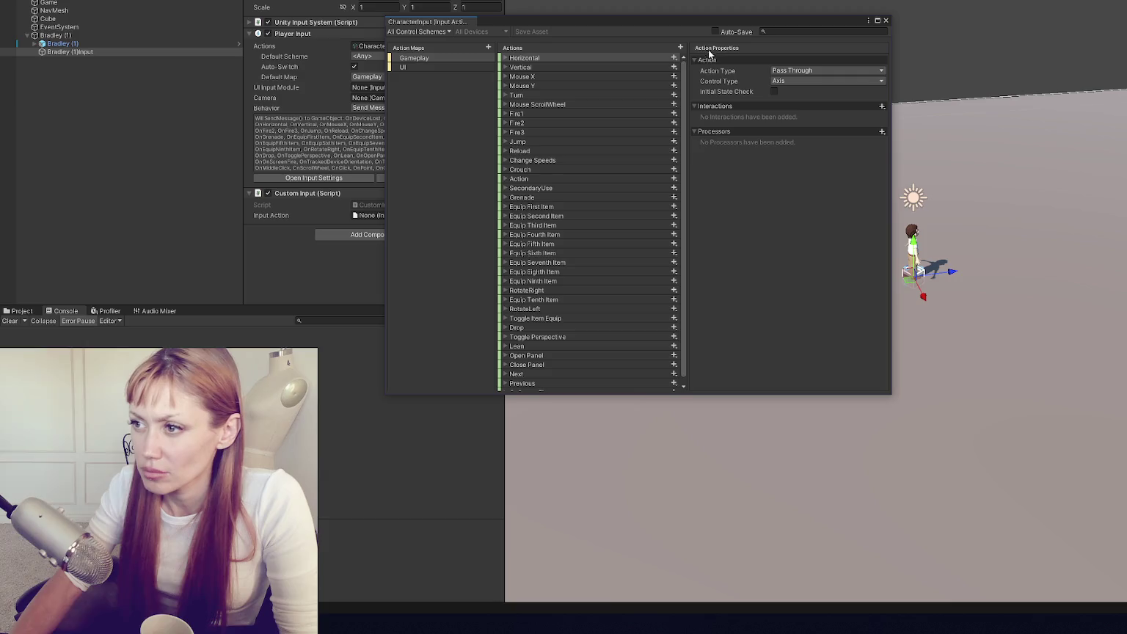
click(680, 48)
text(OnScreenFire)
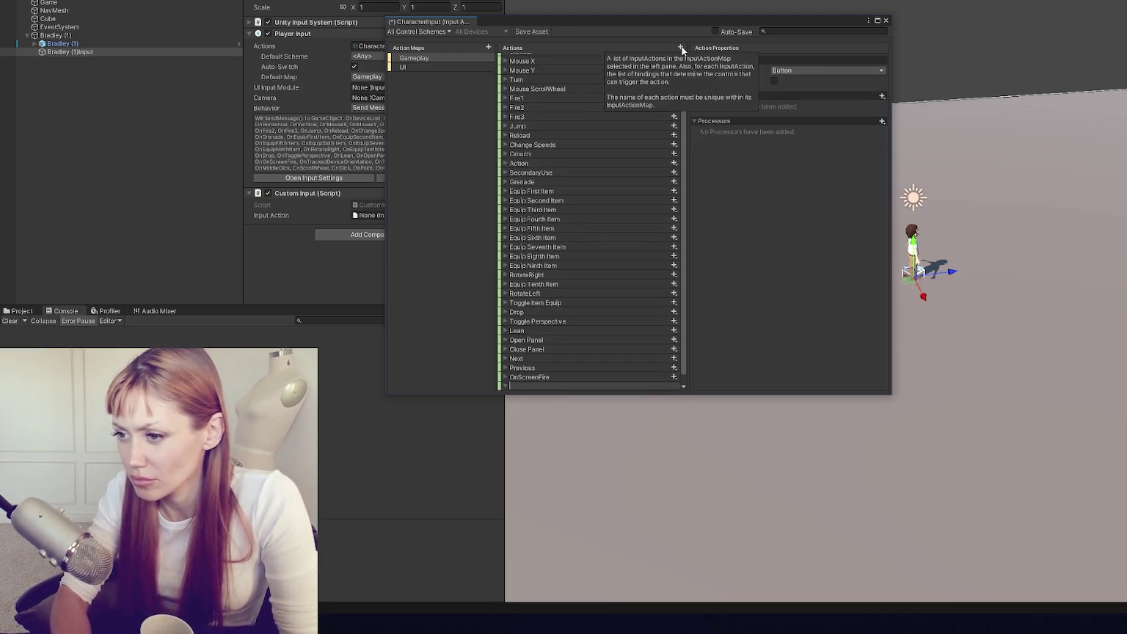
text(Rot)
key(BackSpace)
key(BackSpace)
text(RotateRight)
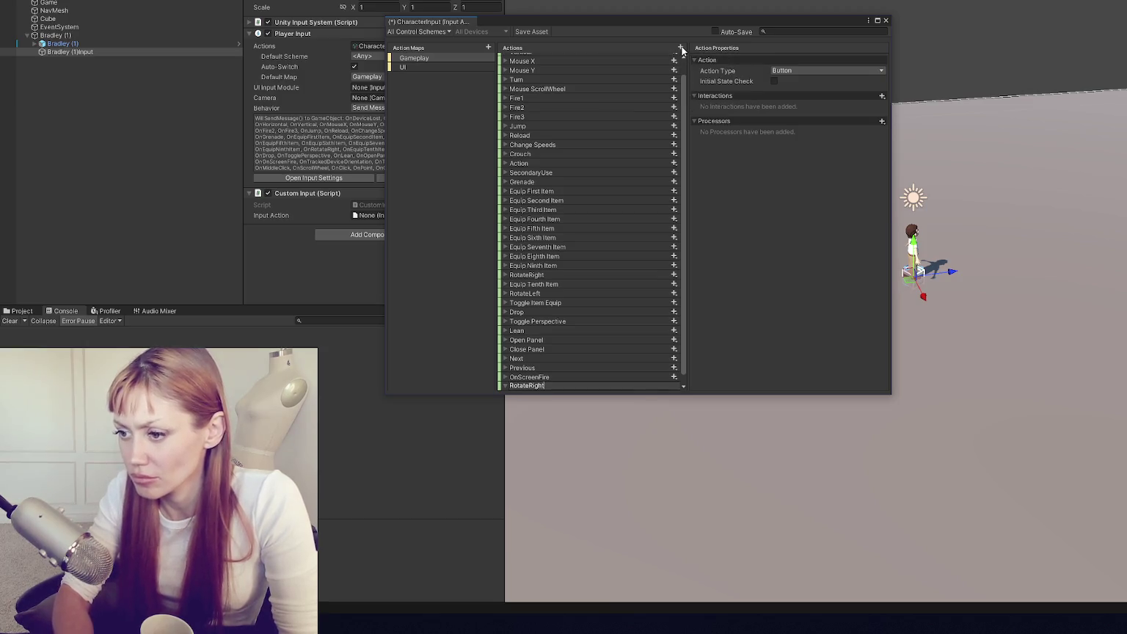
key(Return)
- Rename the original action to 'RotateRight - old' and the new RotateRight1 to RotateRight
click(561, 275)
double_click(560, 274)
text(- old)
key(Return)
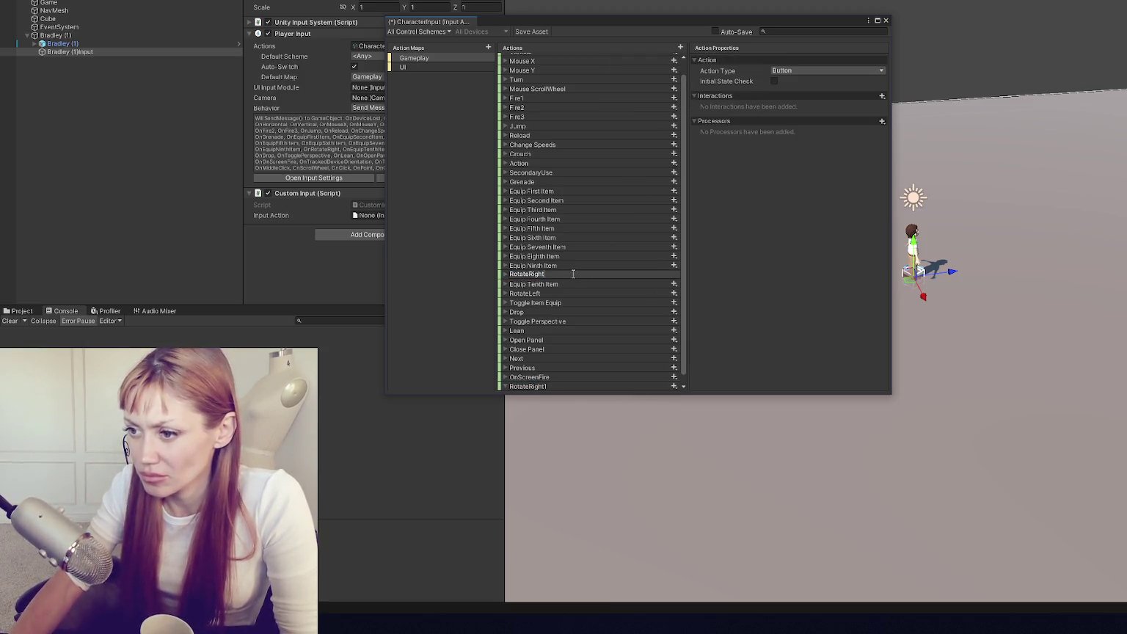
click(569, 386)
double_click(578, 386)
key(BackSpace)
key(Return)
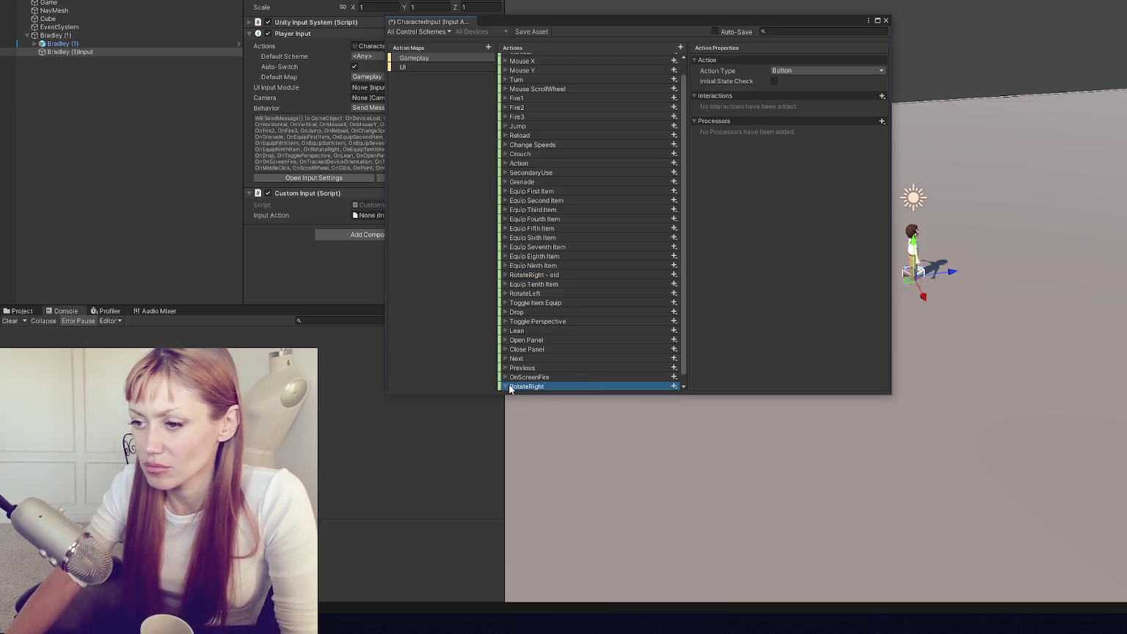
- Set the new RotateRight action's type to Value and add an empty binding
click(796, 73)
click(784, 80)
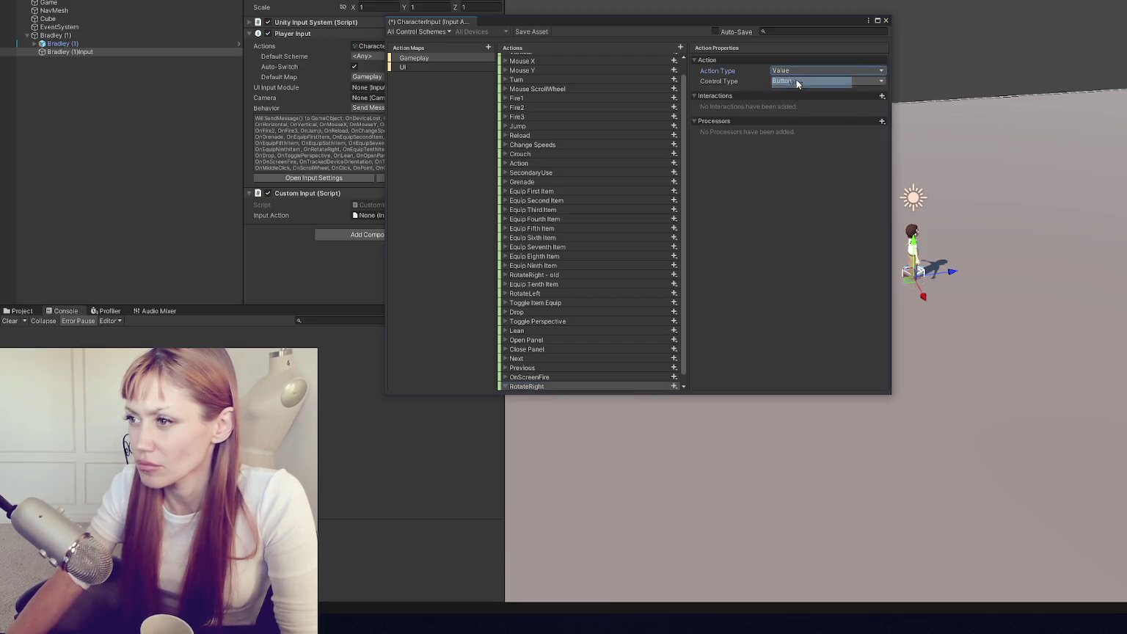
click(784, 82)
click(798, 117)
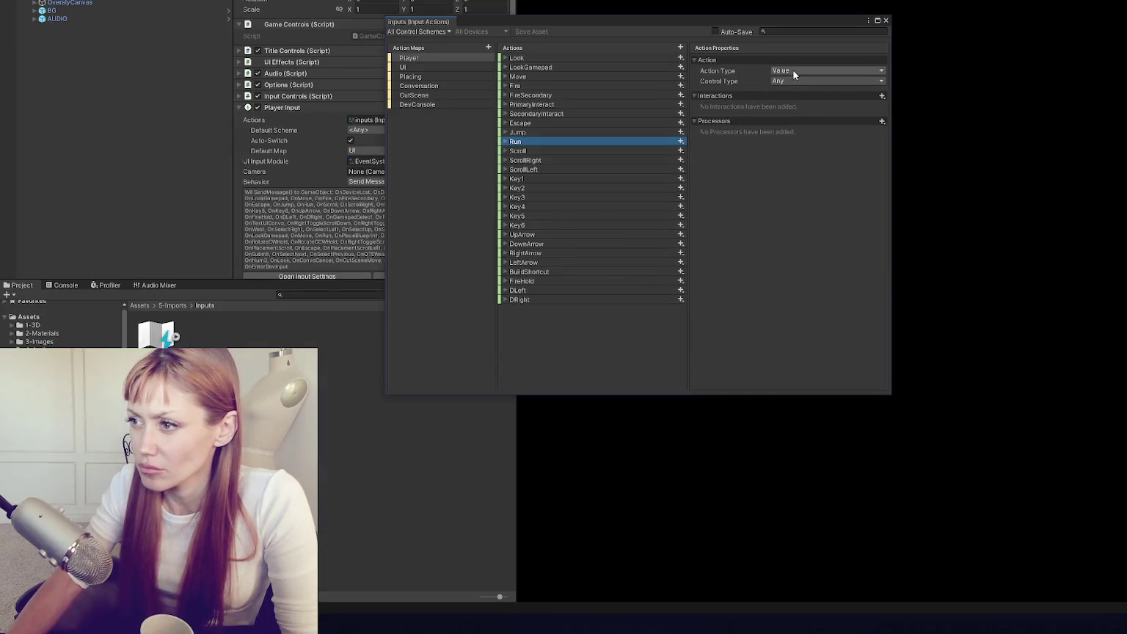
- After checking Run's Shift binding, bind RotateRight to E [Keyboard] and move RotateRight - old below Equip Tenth Item
click(504, 142)
click(536, 151)
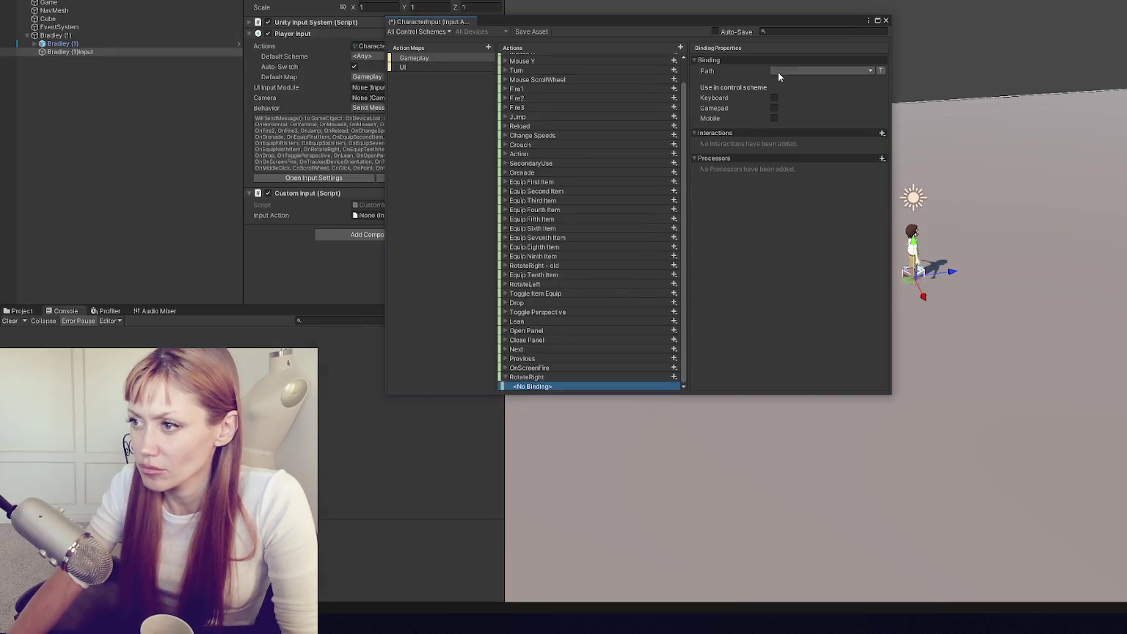
click(780, 71)
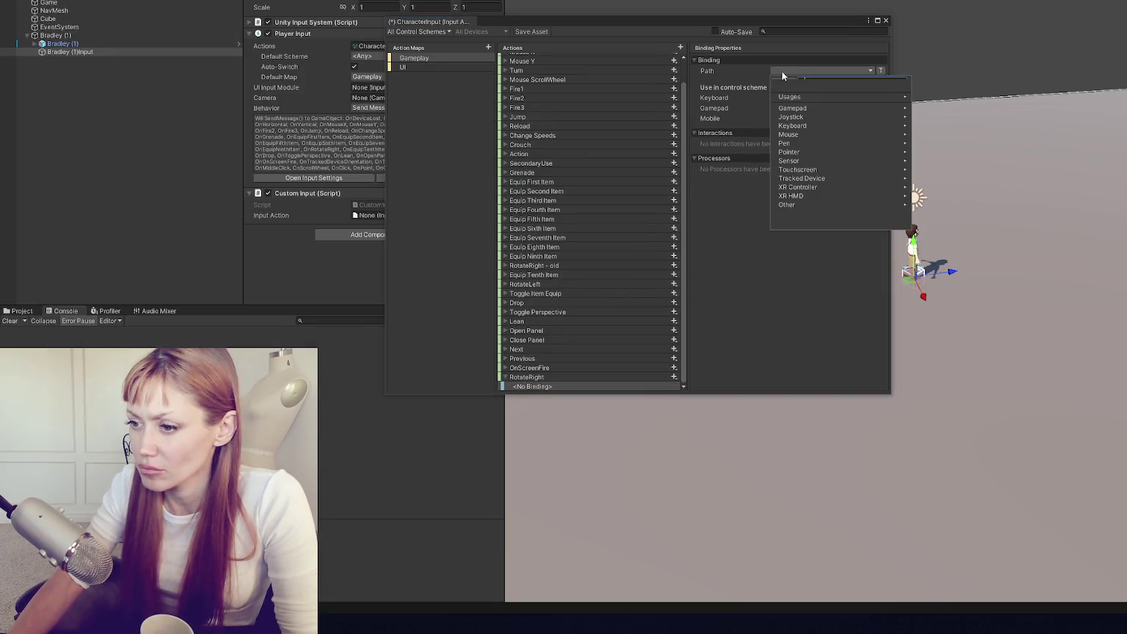
text(right stick)
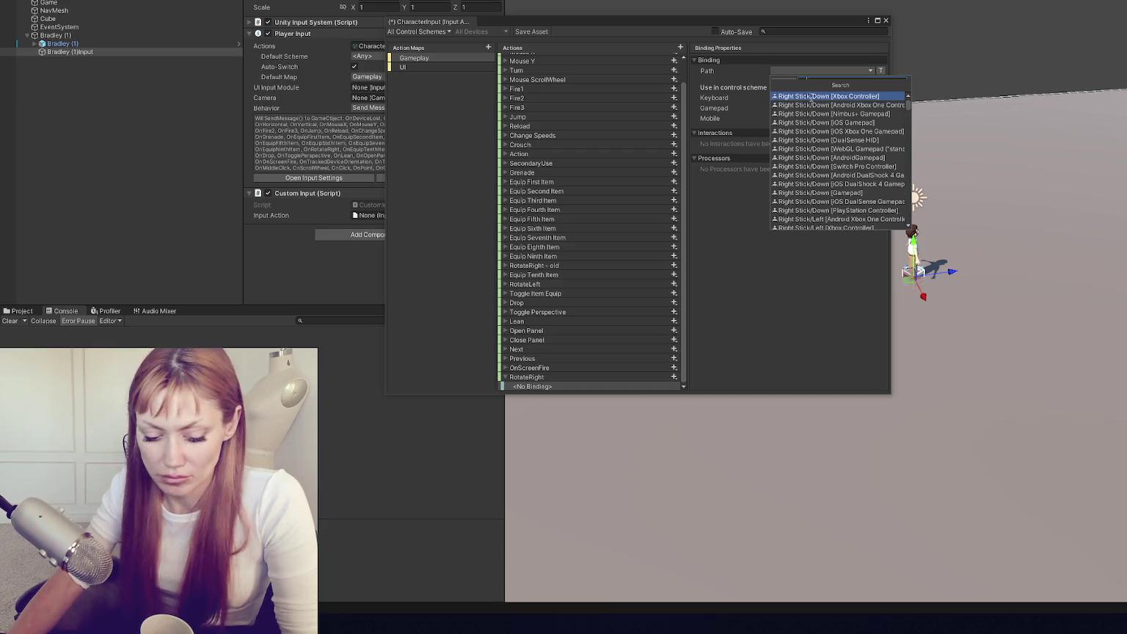
key(BackSpace)
key(BackSpace)
key(BackSpace)
text(e)
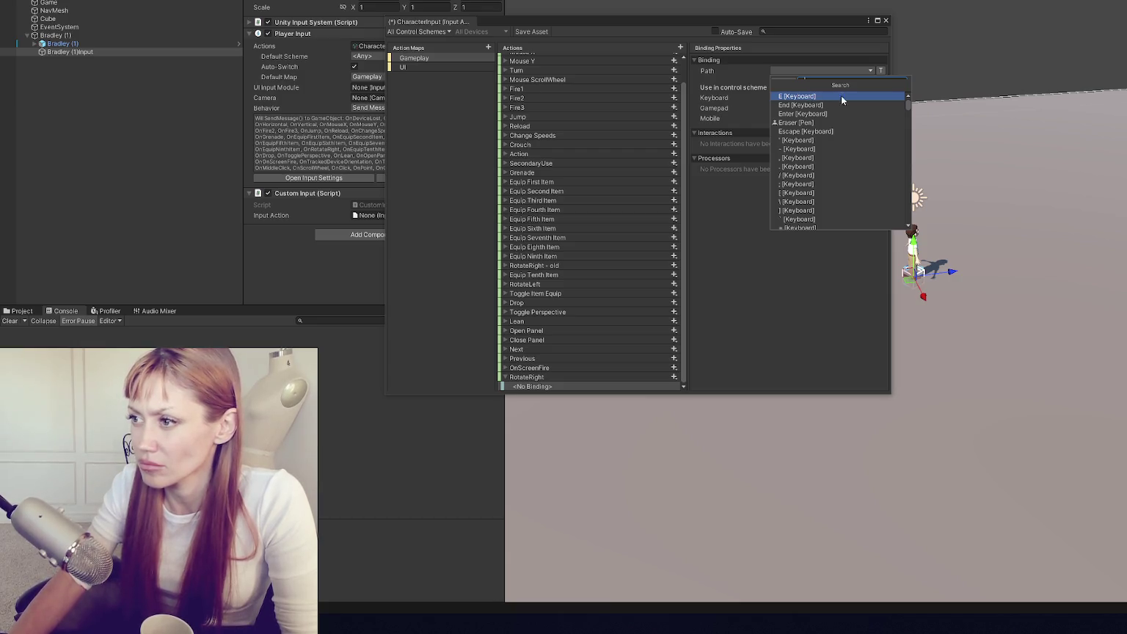
click(841, 96)
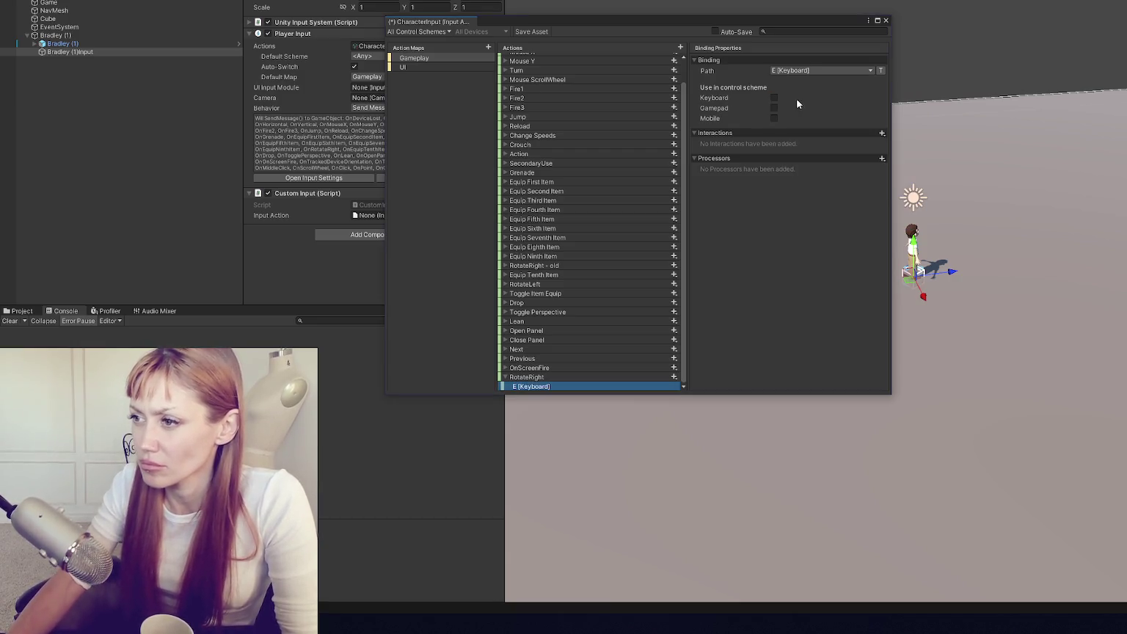
click(535, 377)
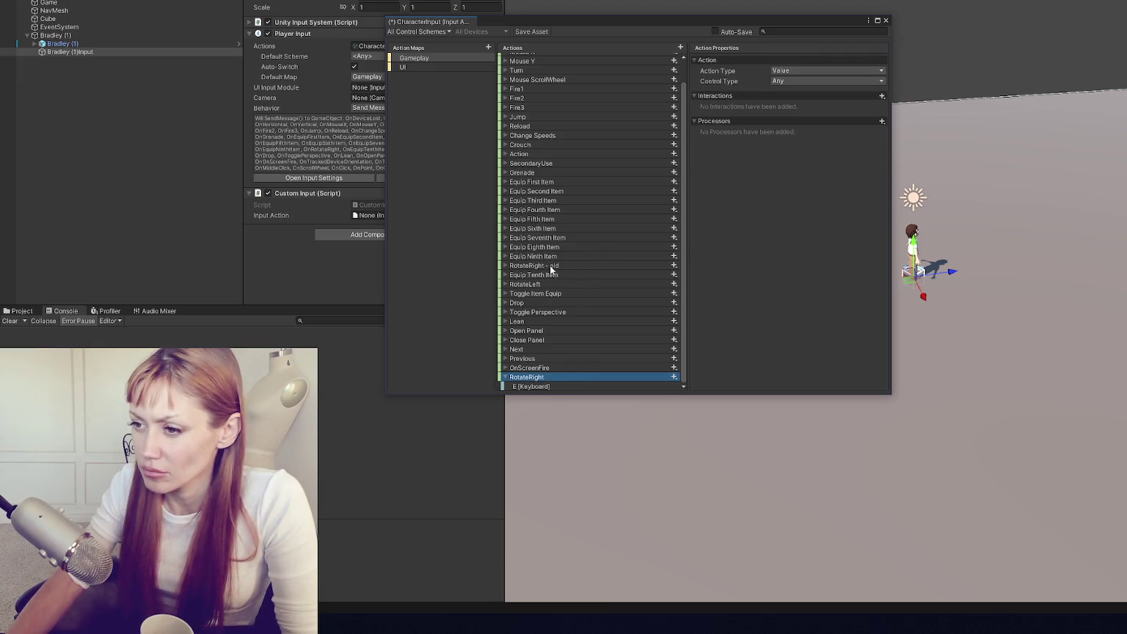
drag(535, 265, 540, 291)
- Rename the RotateLeft action to 'RotateLeft - old'
double_click(543, 284)
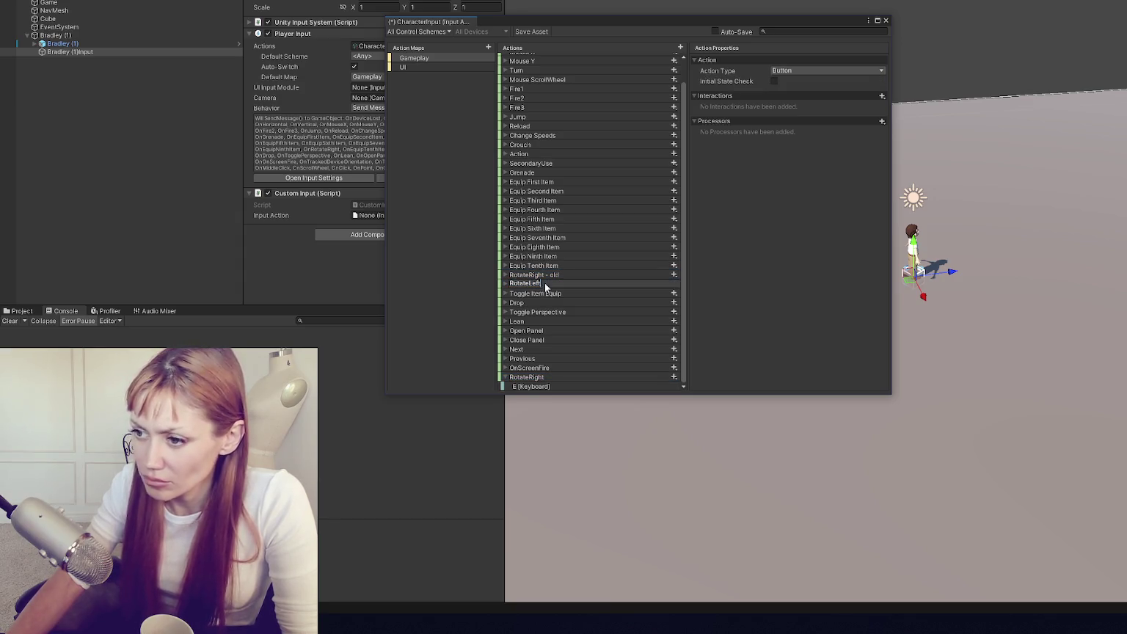
text( - old)
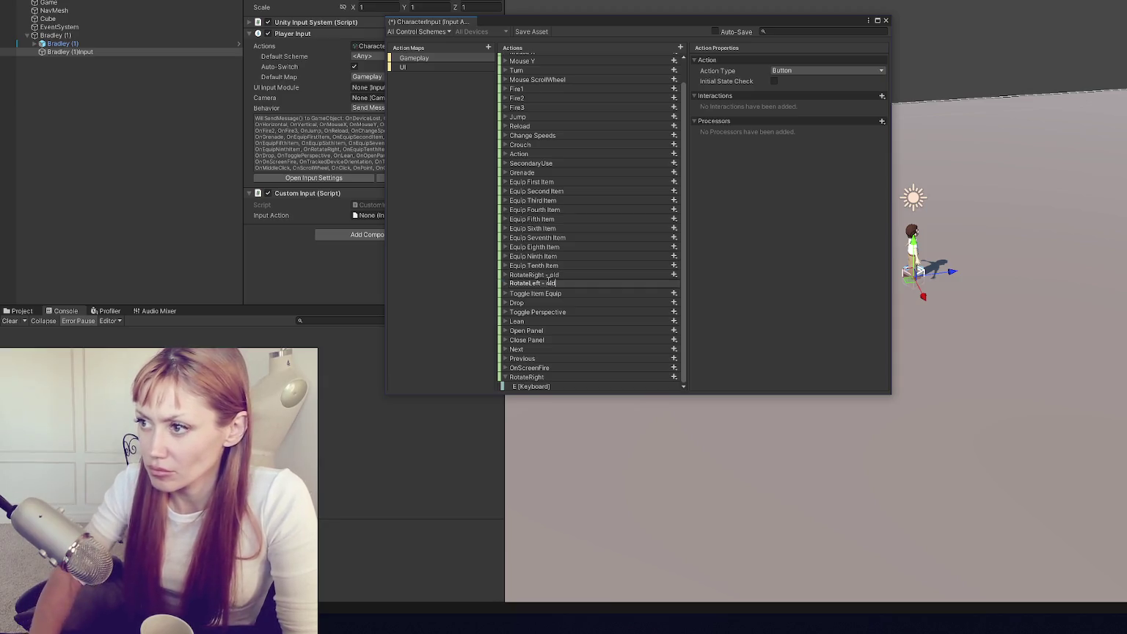
key(Return)
- Add a new Value-type action with control type Any, named RotateLeft
click(555, 377)
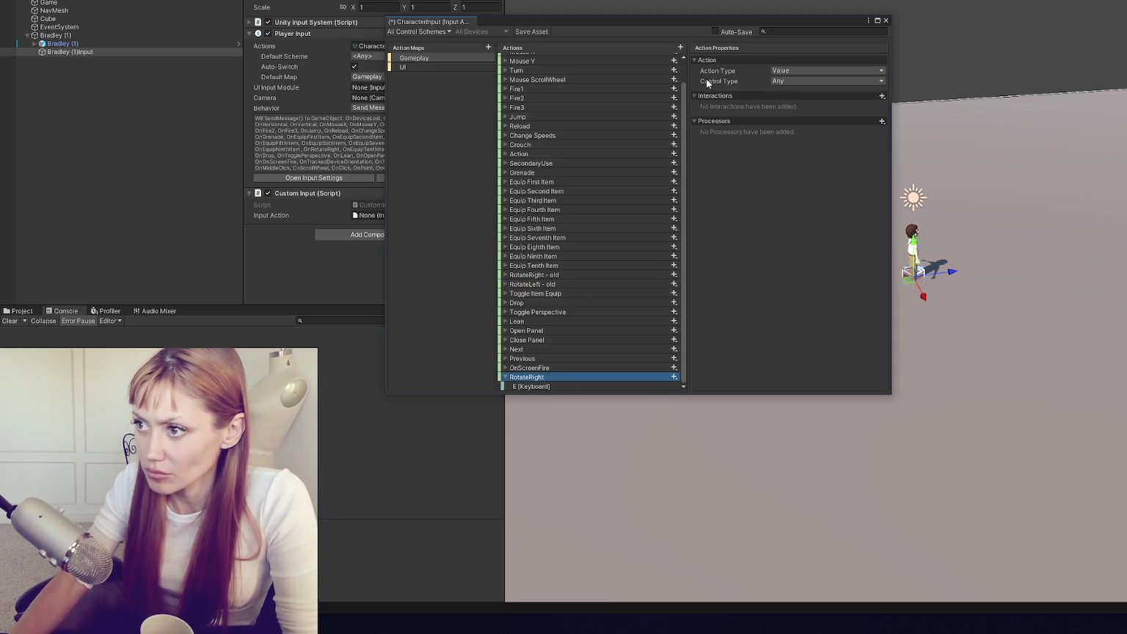
click(680, 47)
click(799, 74)
click(798, 80)
click(800, 81)
click(799, 89)
click(511, 387)
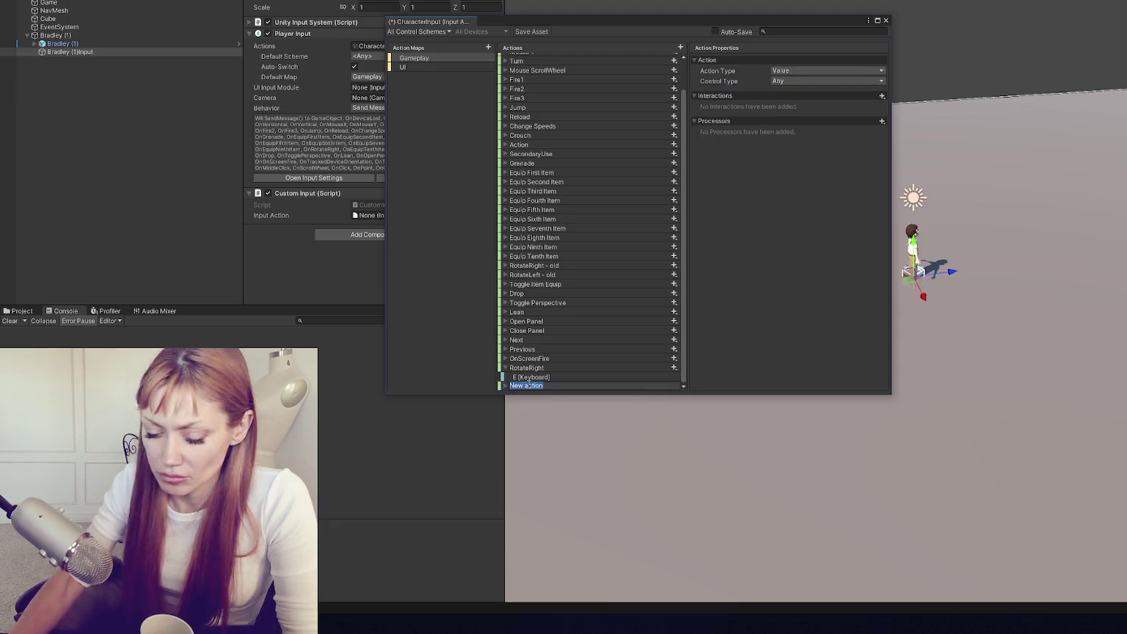
text(RotateLeft)
key(Return)
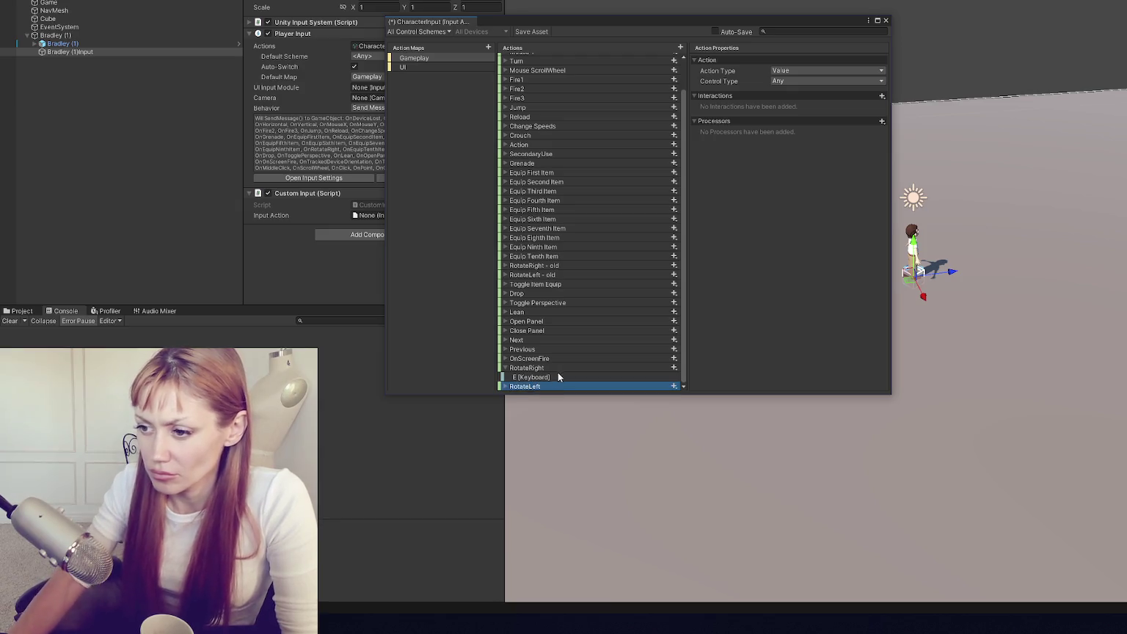
- Bind RotateLeft to Q [Keyboard] in the Keyboard control scheme
click(673, 386)
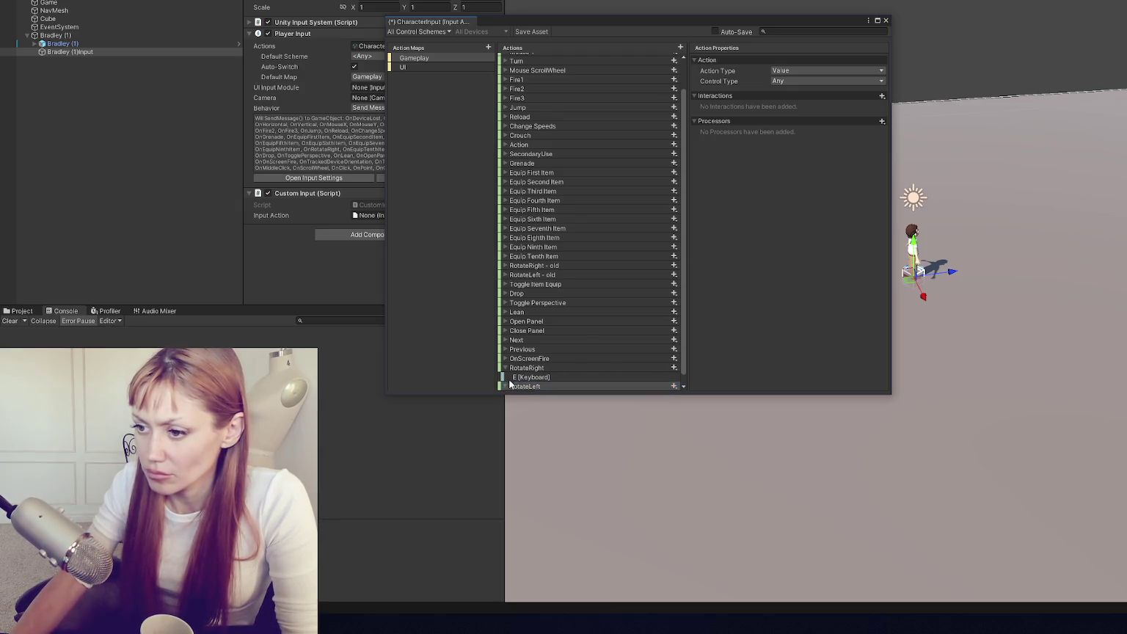
click(661, 383)
click(815, 70)
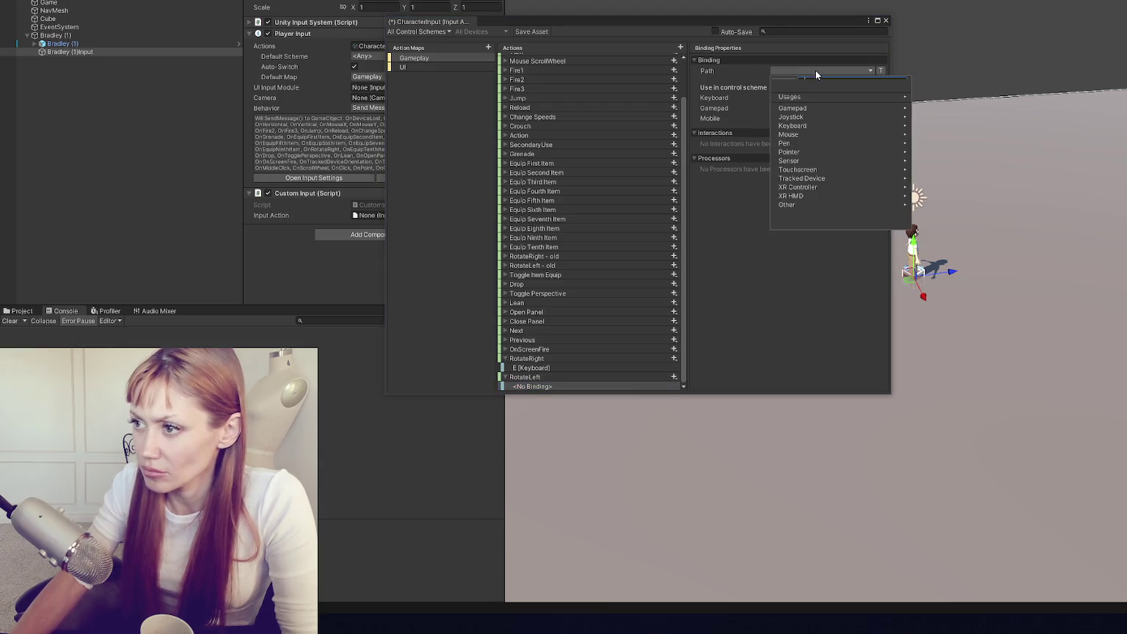
text(q)
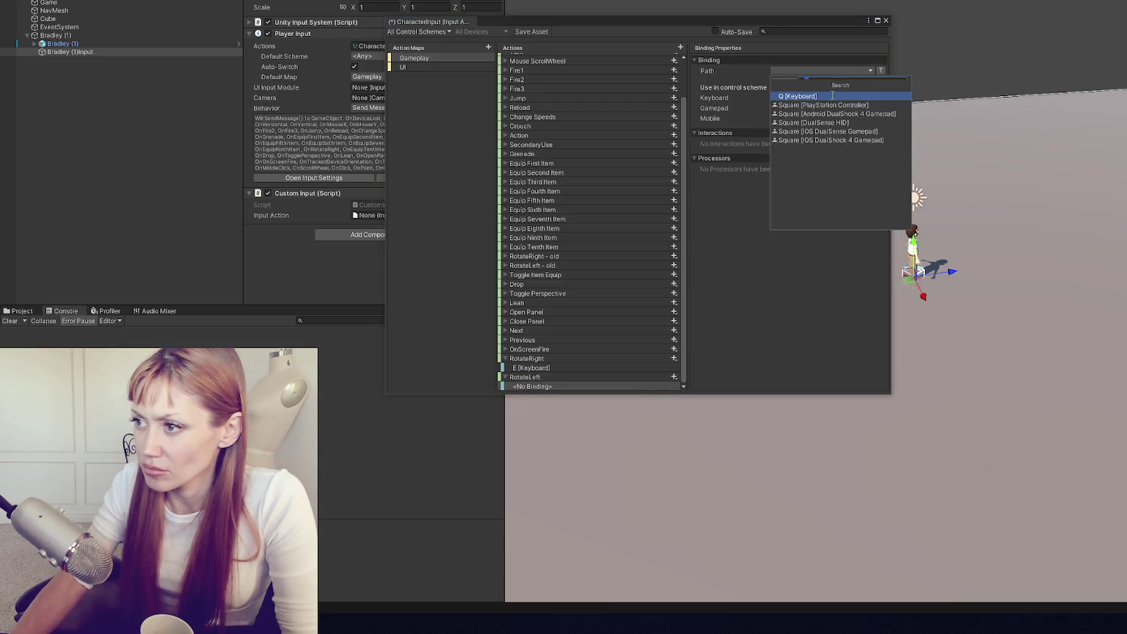
click(830, 95)
click(774, 98)
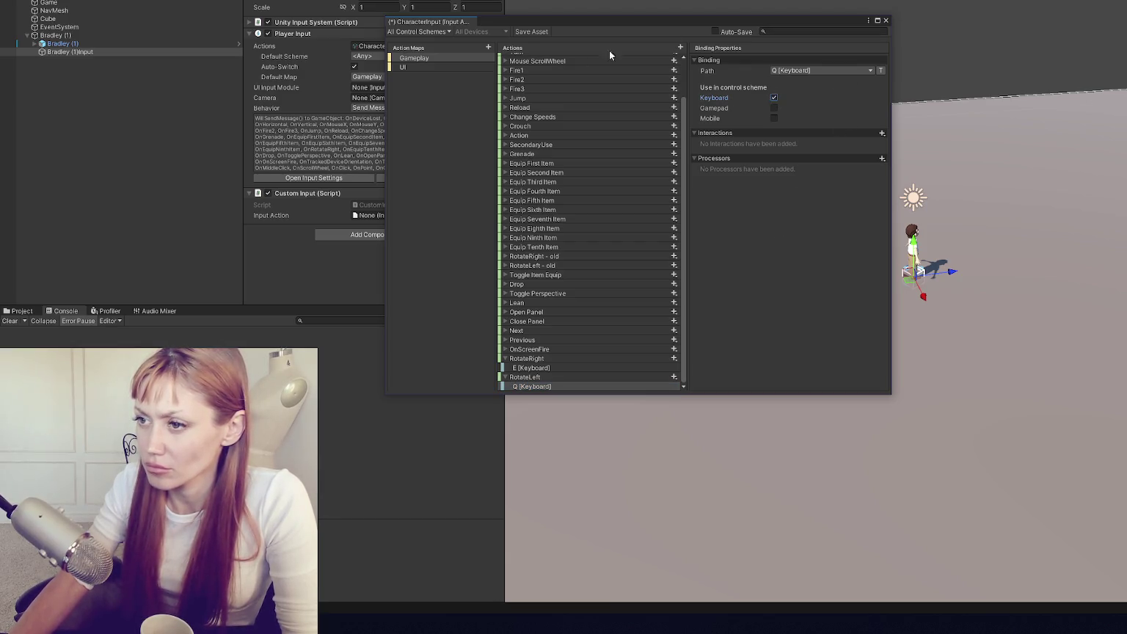
- Save the CharacterInput asset and close the input actions editor
click(539, 32)
click(886, 22)
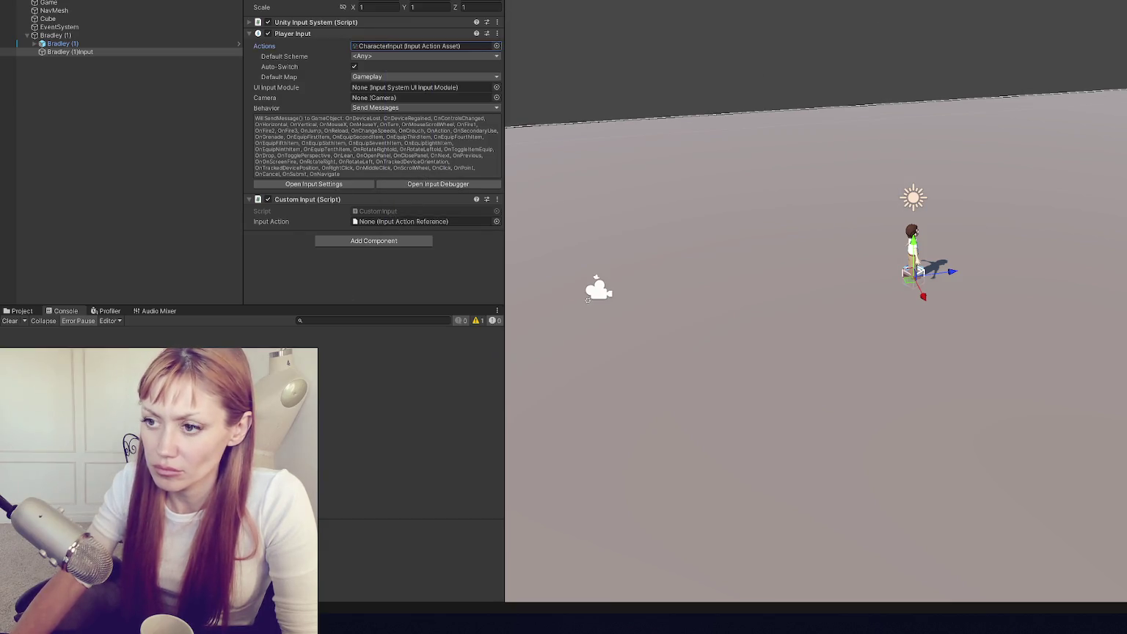
key(alt+Tab)
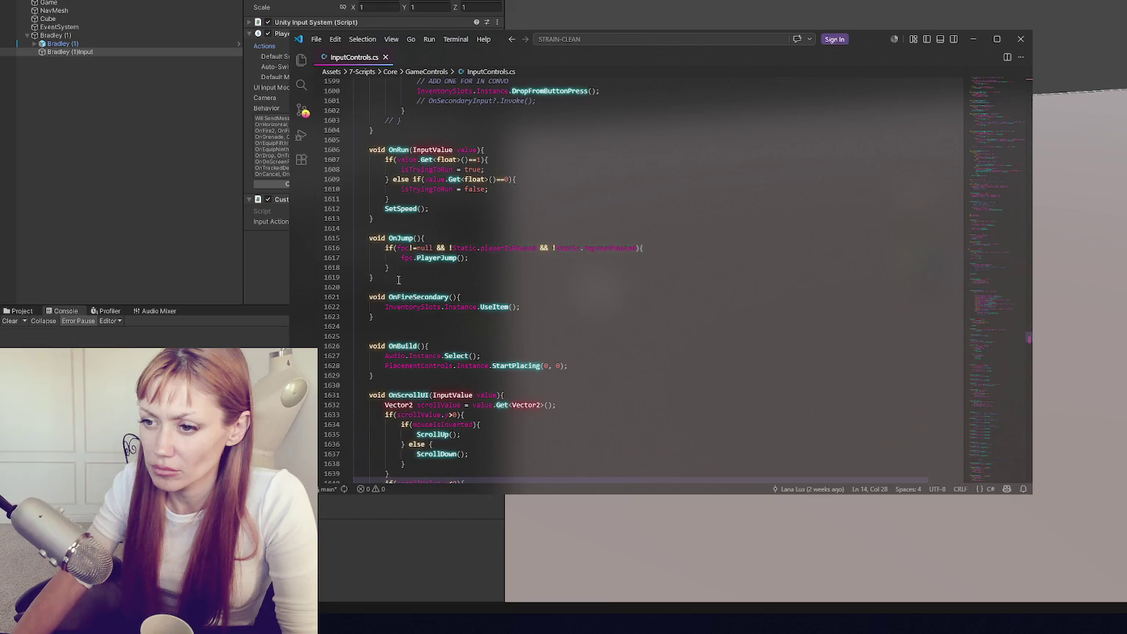
- Copy the OnRun method from InputControls.cs over the Update method in CustomInput.cs
drag(401, 141, 374, 218)
key(ctrl+c)
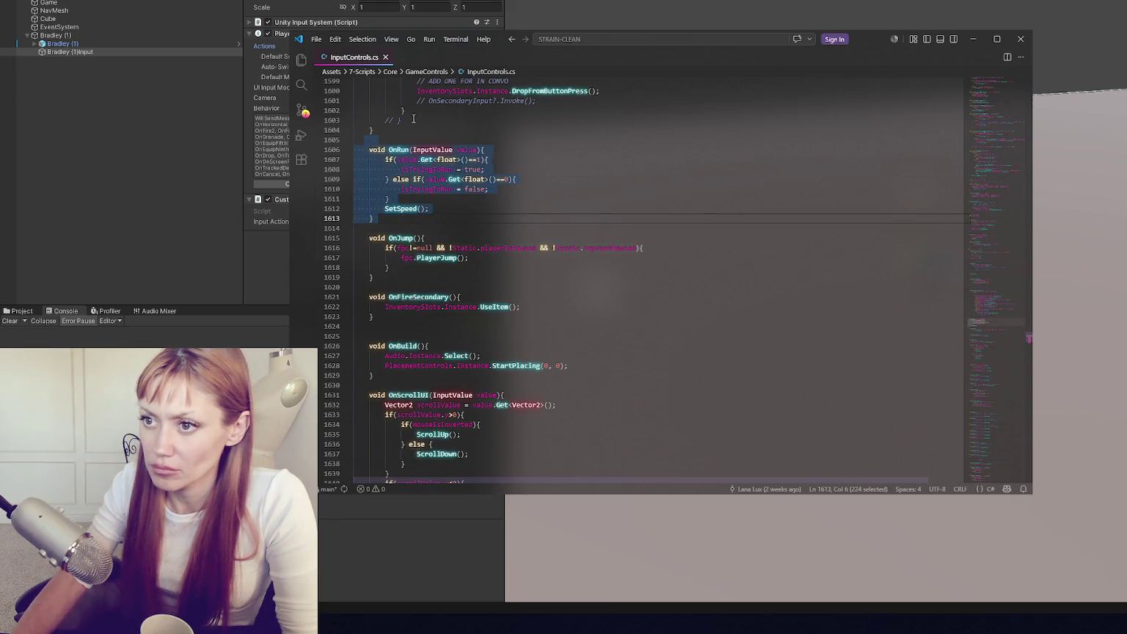
key(alt+Tab)
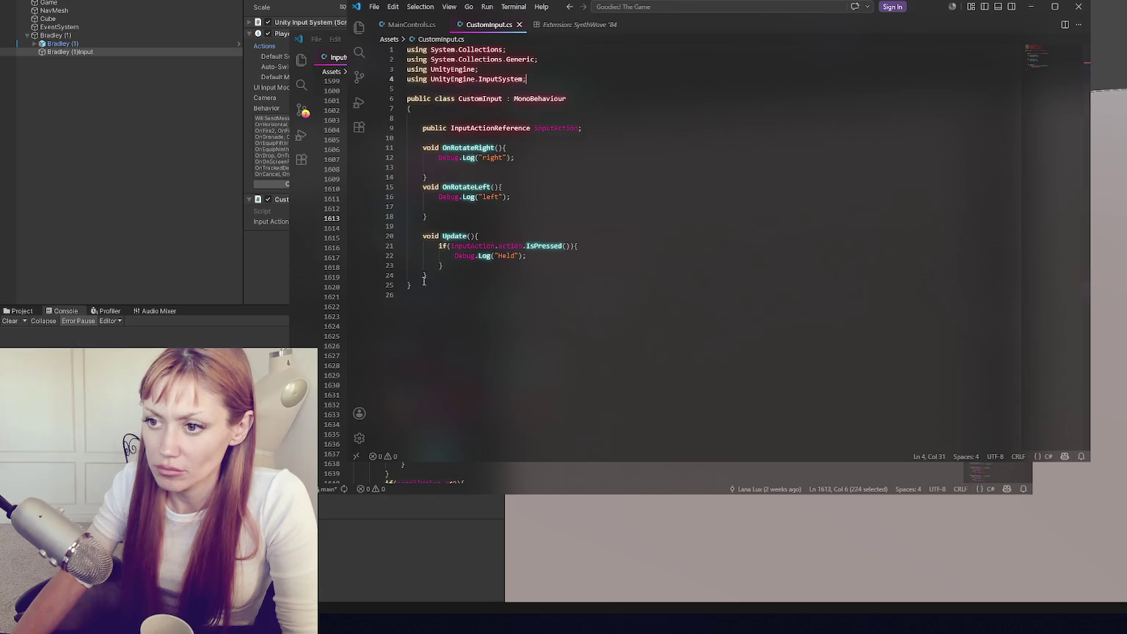
drag(449, 275, 456, 230)
key(ctrl+v)
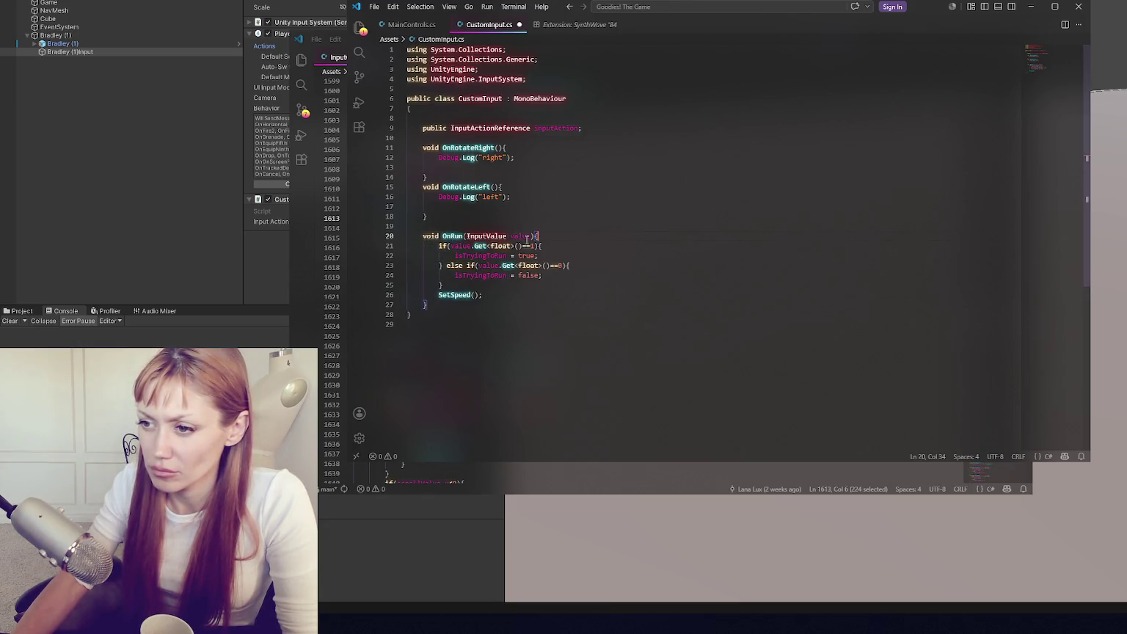
- Replace the run flag lines with Debug.Log("Down") and Debug.Log("Up"), delete SetSpeed, and save
drag(546, 255, 480, 256)
text(De)
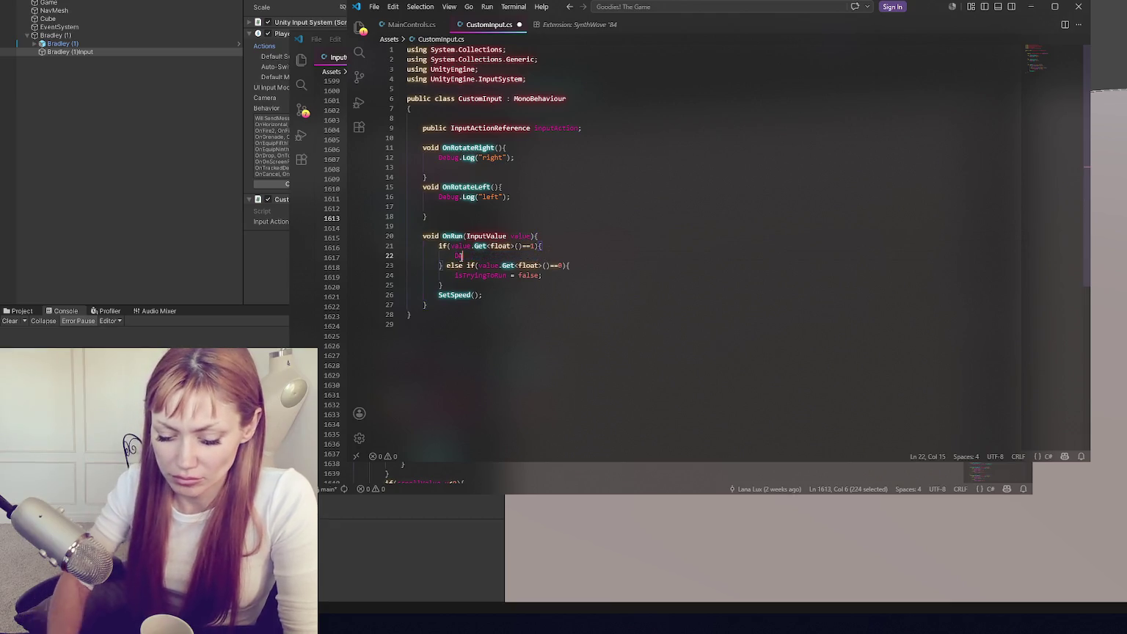
text(bug.Log("Down");)
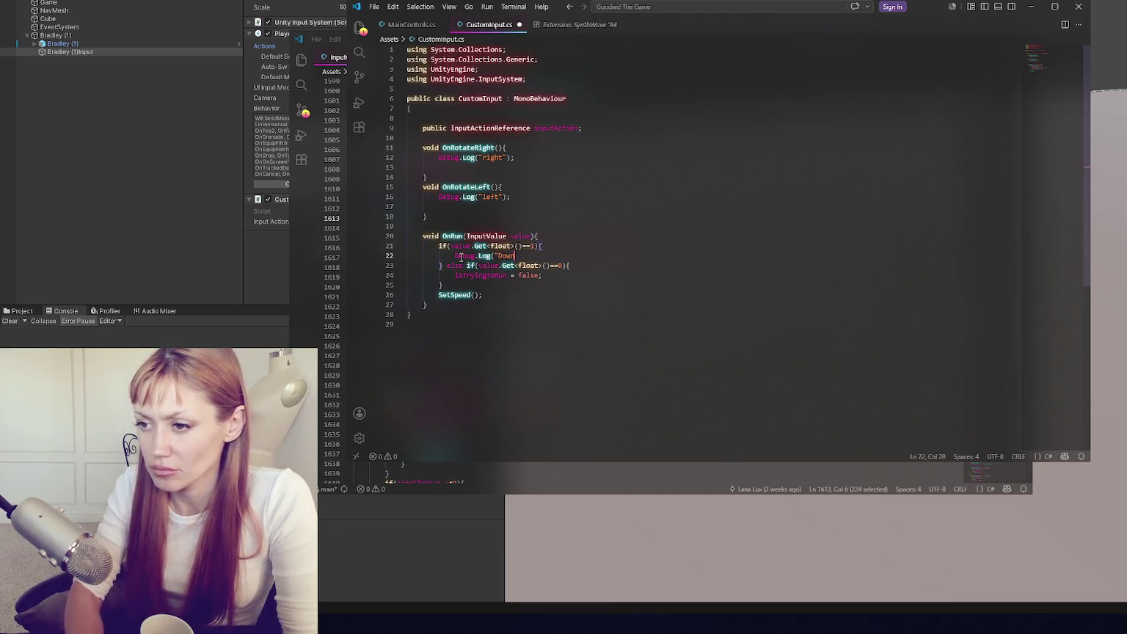
drag(559, 251, 408, 255)
key(ctrl+c)
drag(543, 275, 408, 275)
key(ctrl+v)
double_click(505, 275)
text(Up)
click(507, 292)
key(shift+Up)
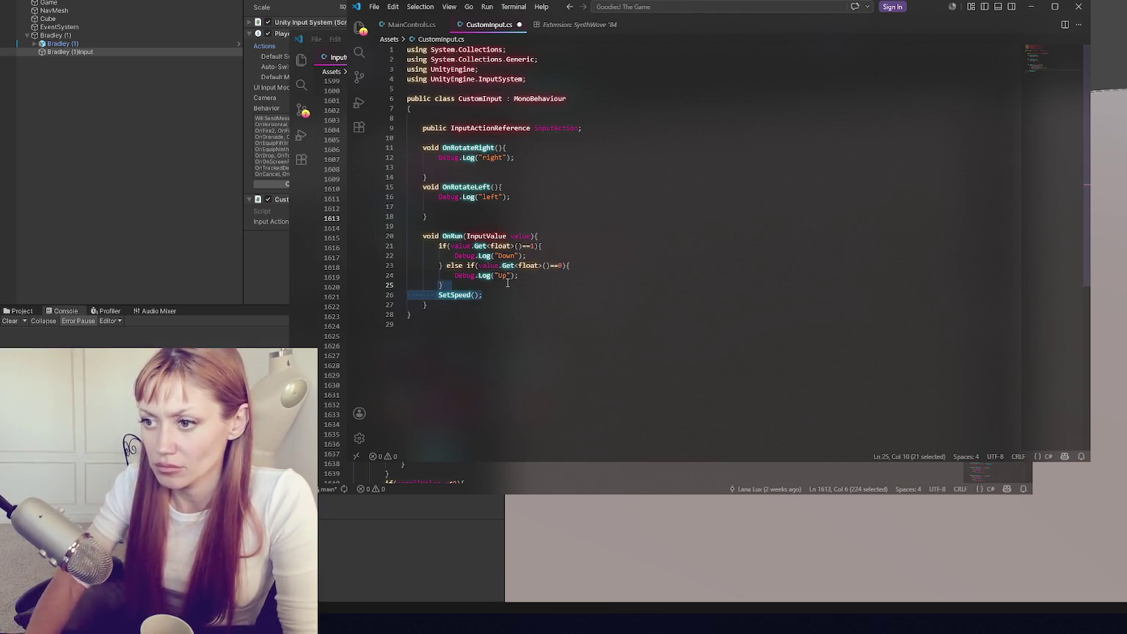
key(BackSpace)
key(ctrl+s)
- Rename the pasted method to OnRotateRight, delete the old OnRotateRight, and save
double_click(469, 148)
key(ctrl+c)
double_click(452, 235)
key(ctrl+v)
mouse_move(408, 138)
mouse_down()
mouse_move(513, 157)
mouse_move(453, 176)
mouse_up()
key(BackSpace)
key(ctrl+s)
key(alt+Tab)
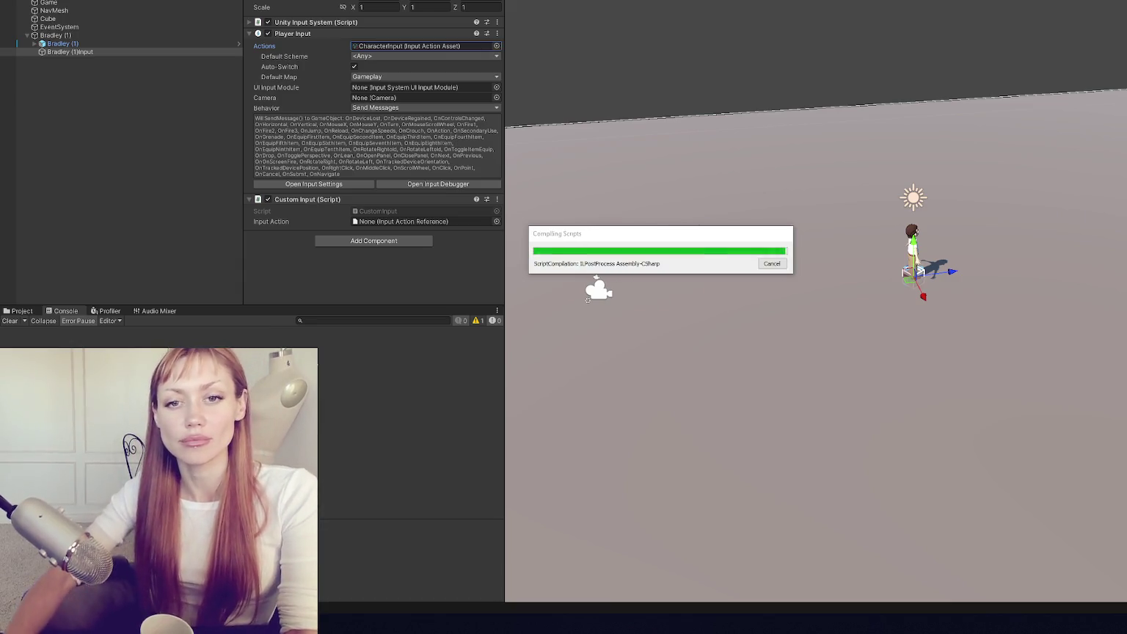
- Close InputControls.cs, delete CustomInput's unused InputActionReference field, save, and let Unity recompile
click(24, 320)
click(13, 327)
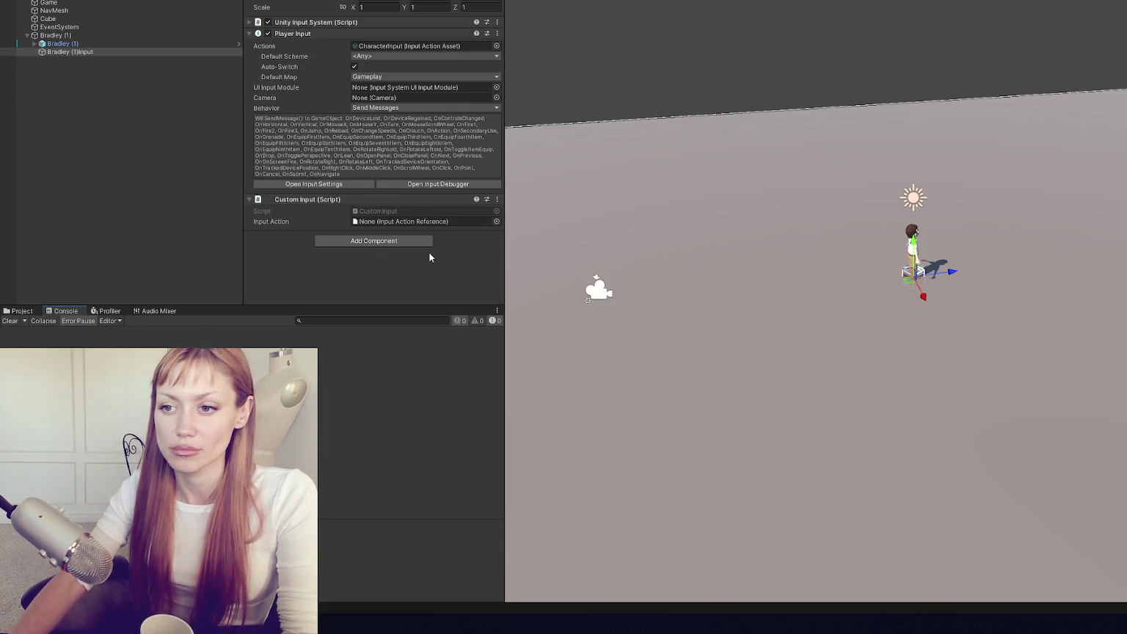
key(alt+Tab)
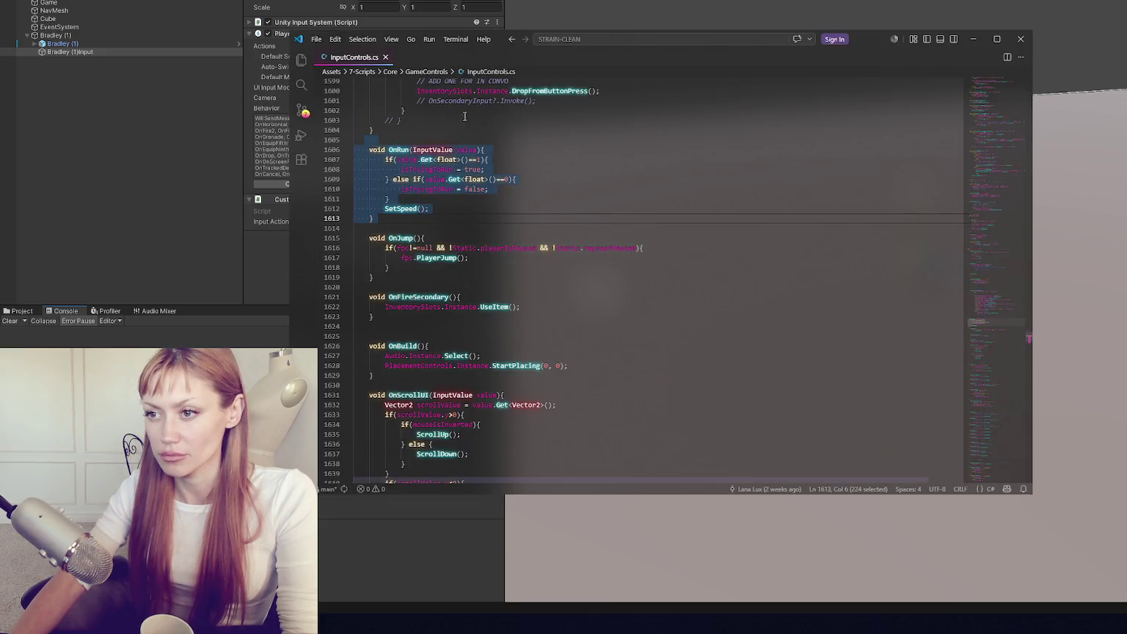
click(1020, 40)
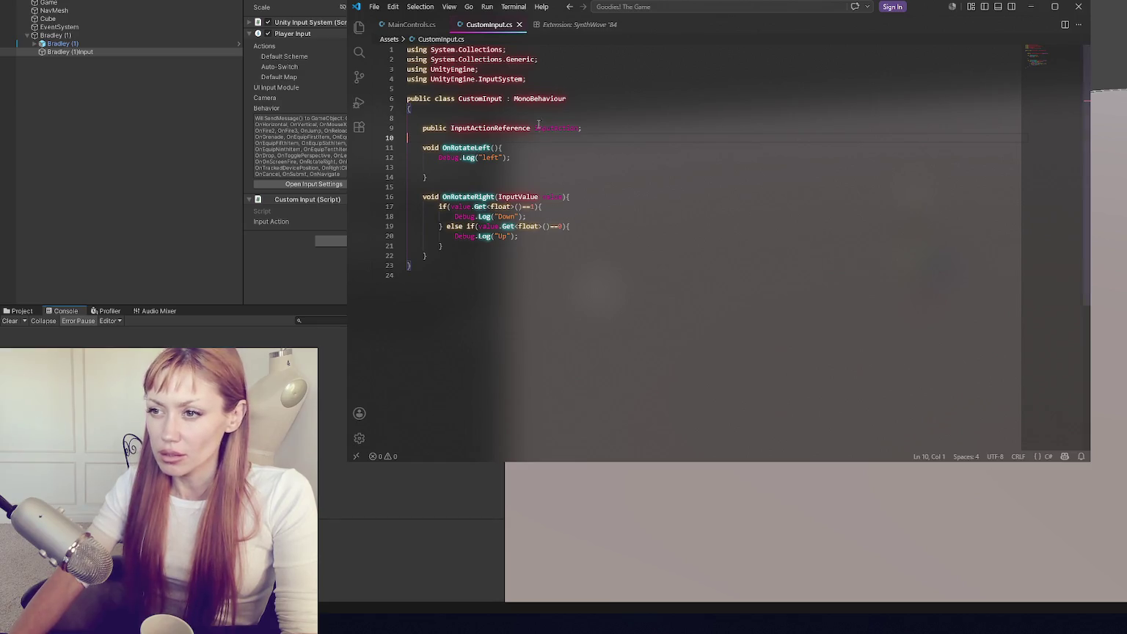
key(ctrl+z)
key(ctrl+z)
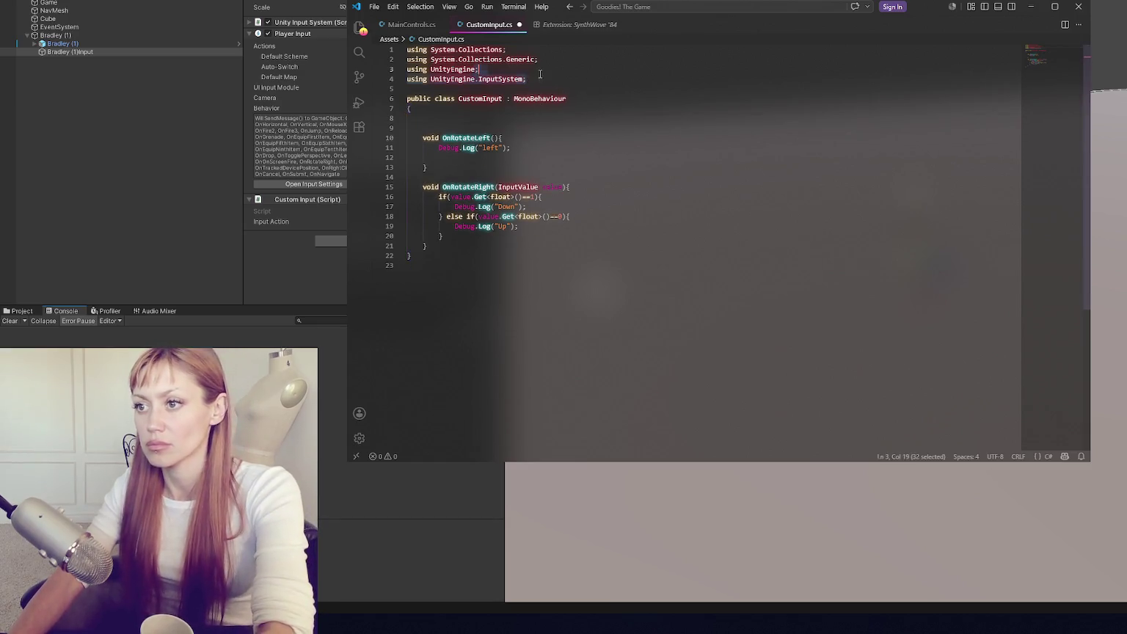
key(ctrl+y)
key(ctrl+y)
key(ctrl+s)
click(171, 182)
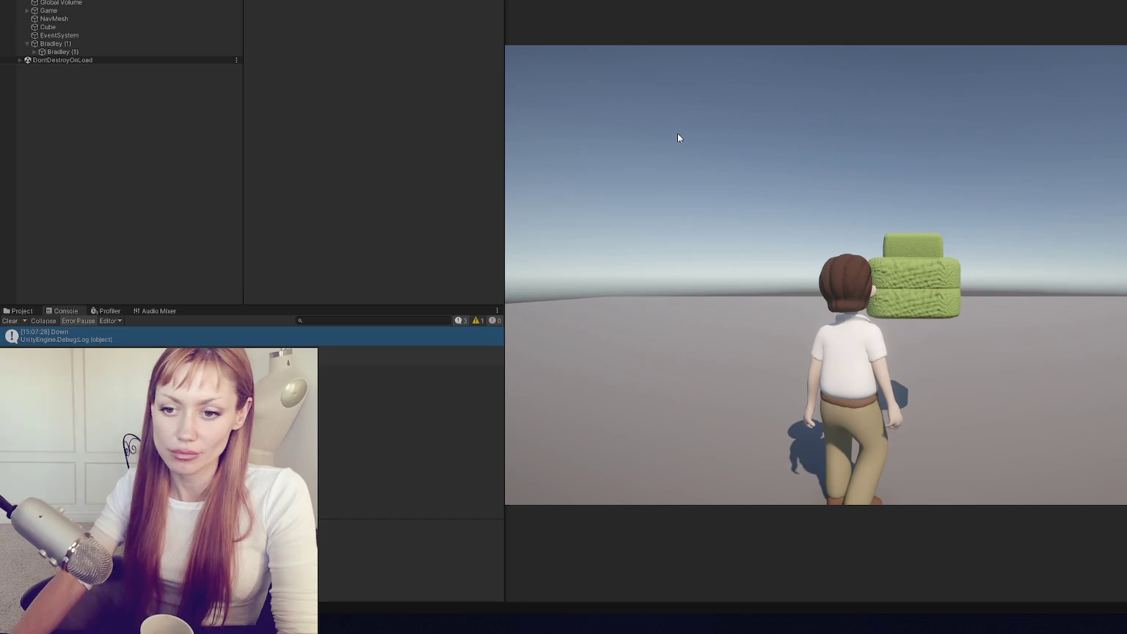
- Playtest the scene, triggering the rotate input in the Game view and checking the Console logs
click(677, 133)
click(682, 223)
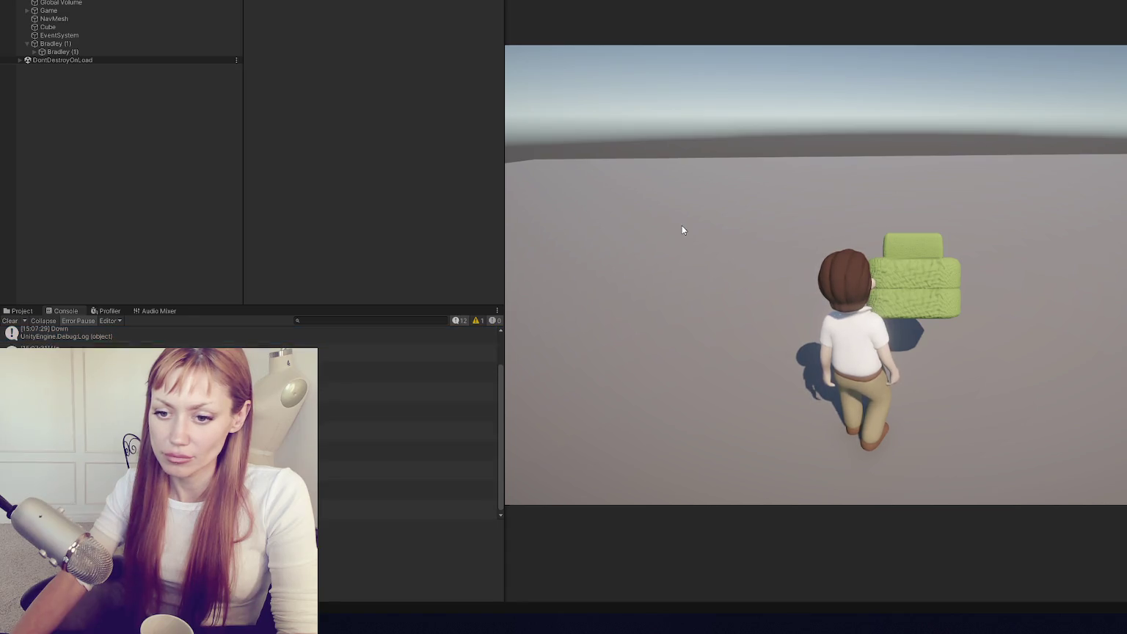
click(716, 19)
key(alt+Tab)
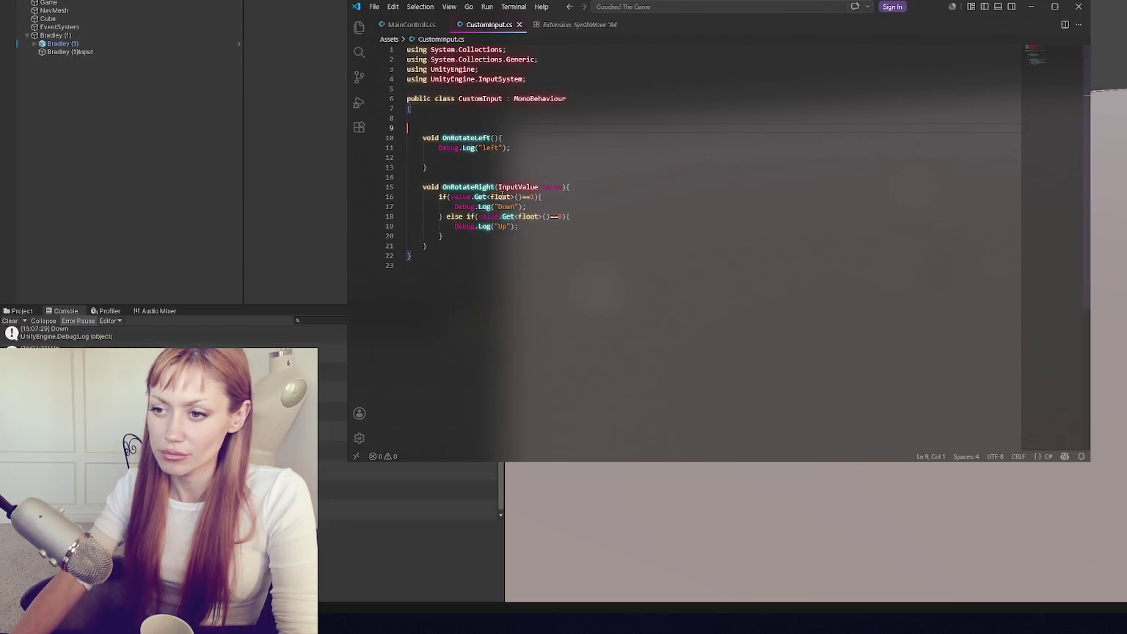
- Declare a bool rotatingRight field at the top of CustomInput
click(491, 246)
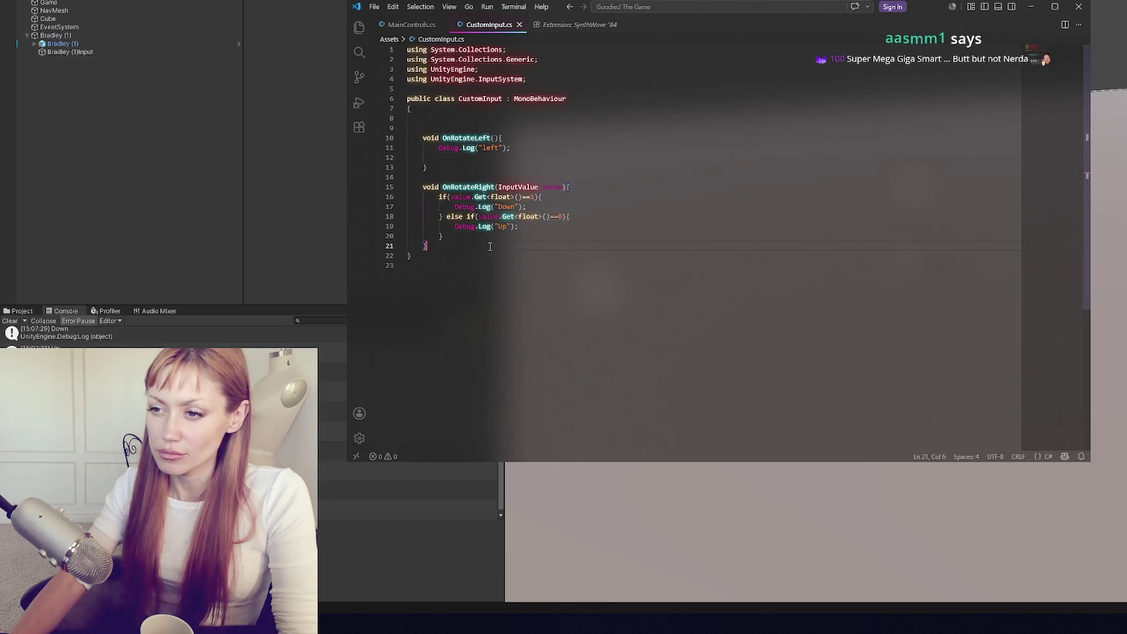
key(Return)
key(Return)
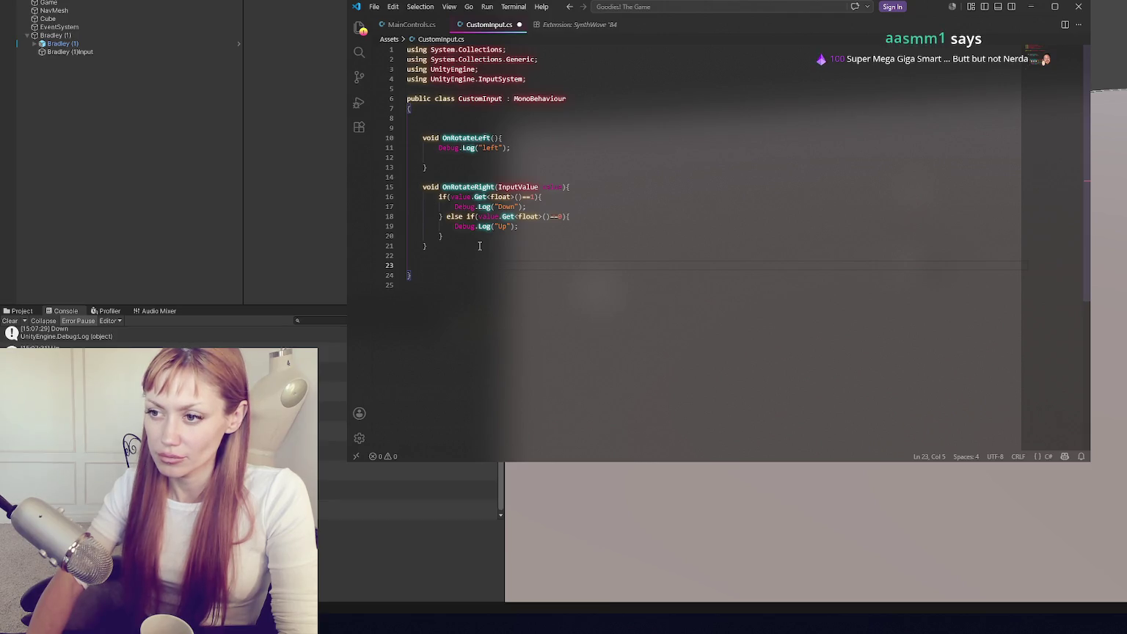
click(471, 119)
key(Return)
text(bool rotate)
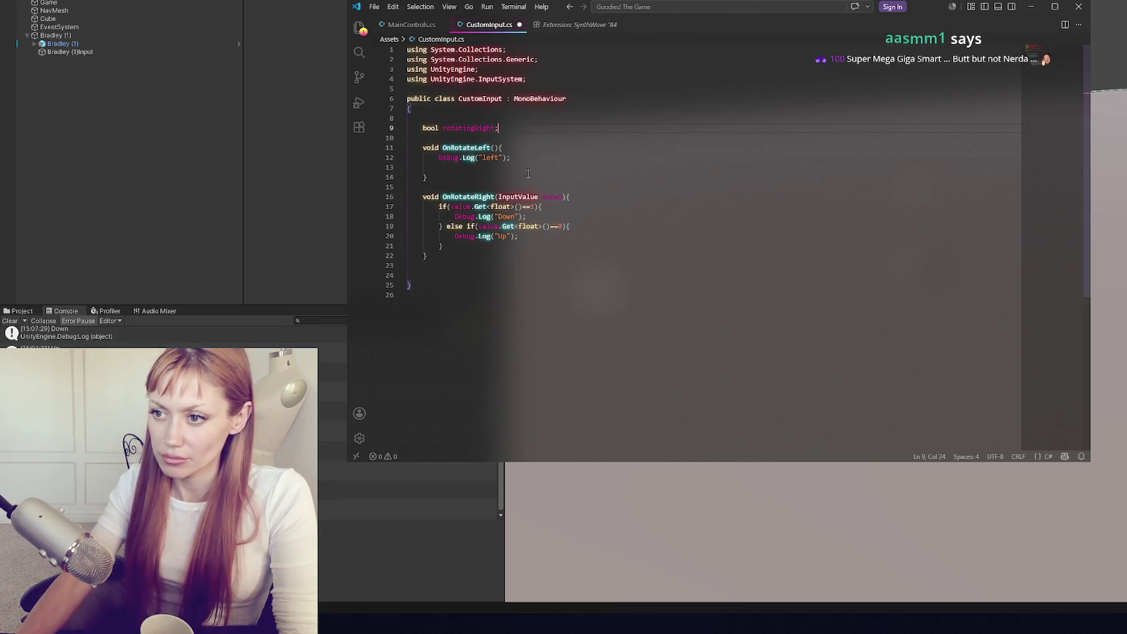
- Replace OnRotateLeft with an Update method containing an if(rotatingRight){} check
drag(528, 173, 528, 138)
key(BackSpace)
key(Return)
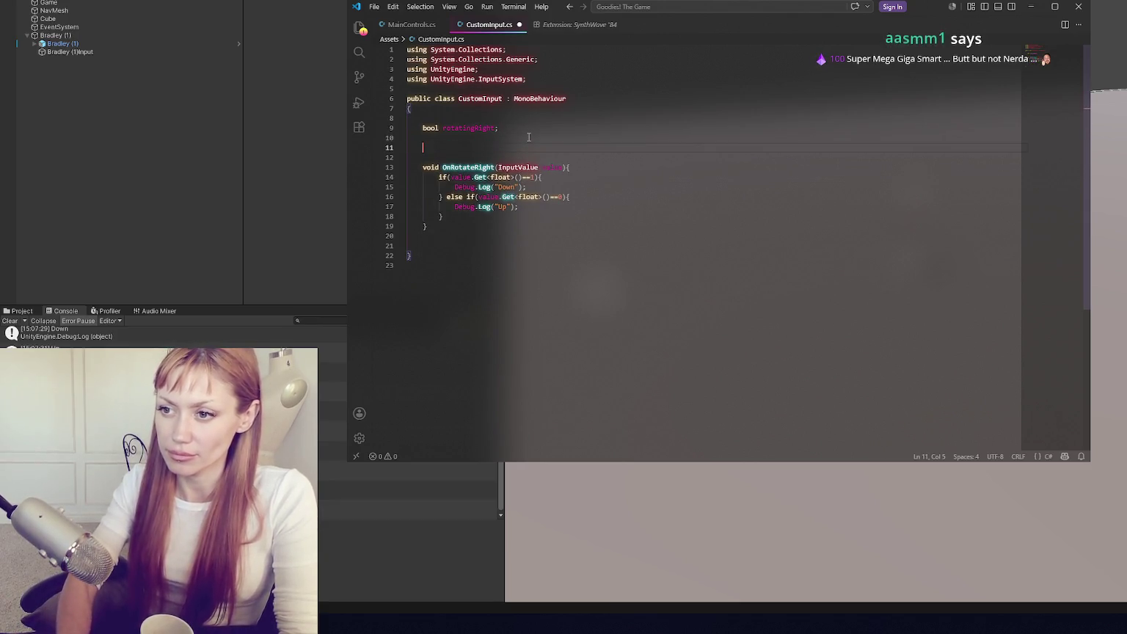
text(void ()
text((){)
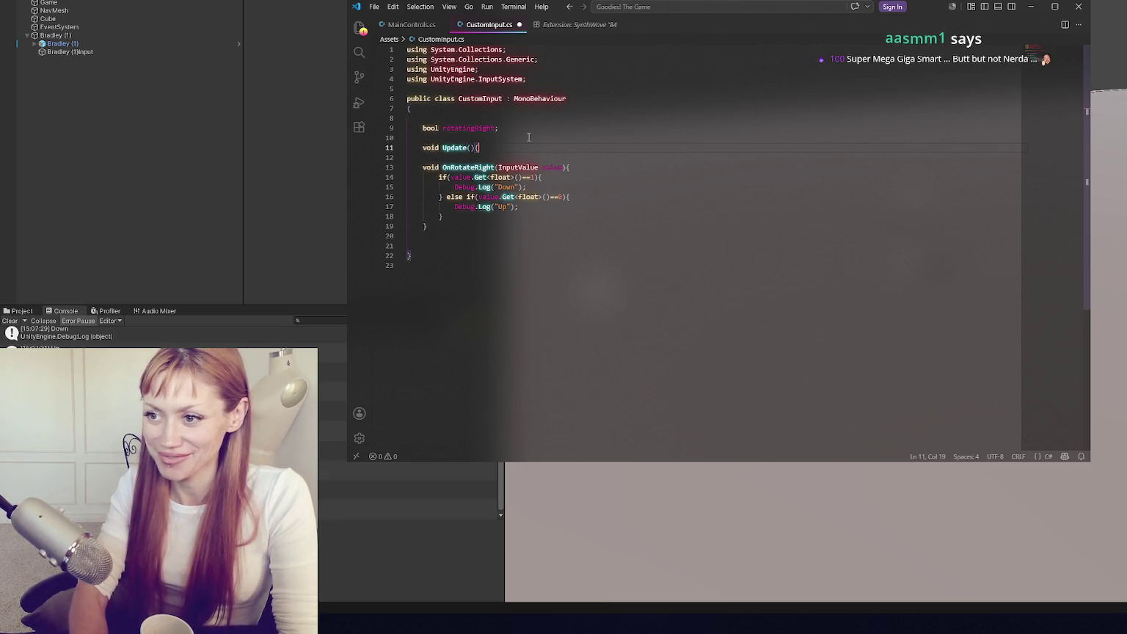
key(Return)
key(Return)
text(})
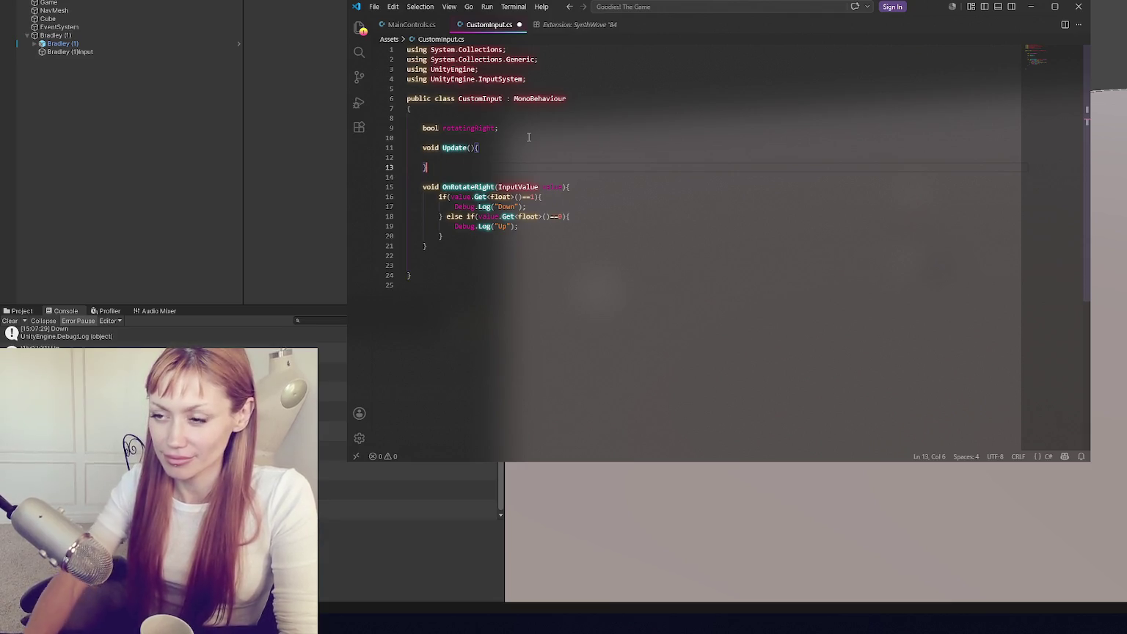
click(518, 158)
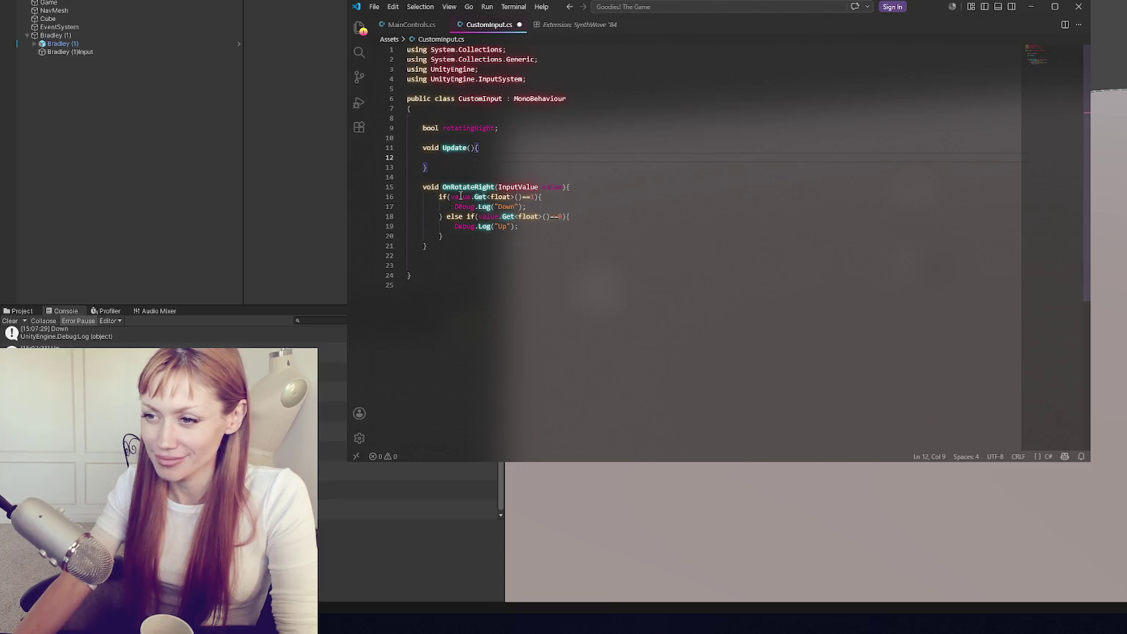
text(if(){)
key(Return)
key(Return)
text(})
click(466, 128)
click(449, 156)
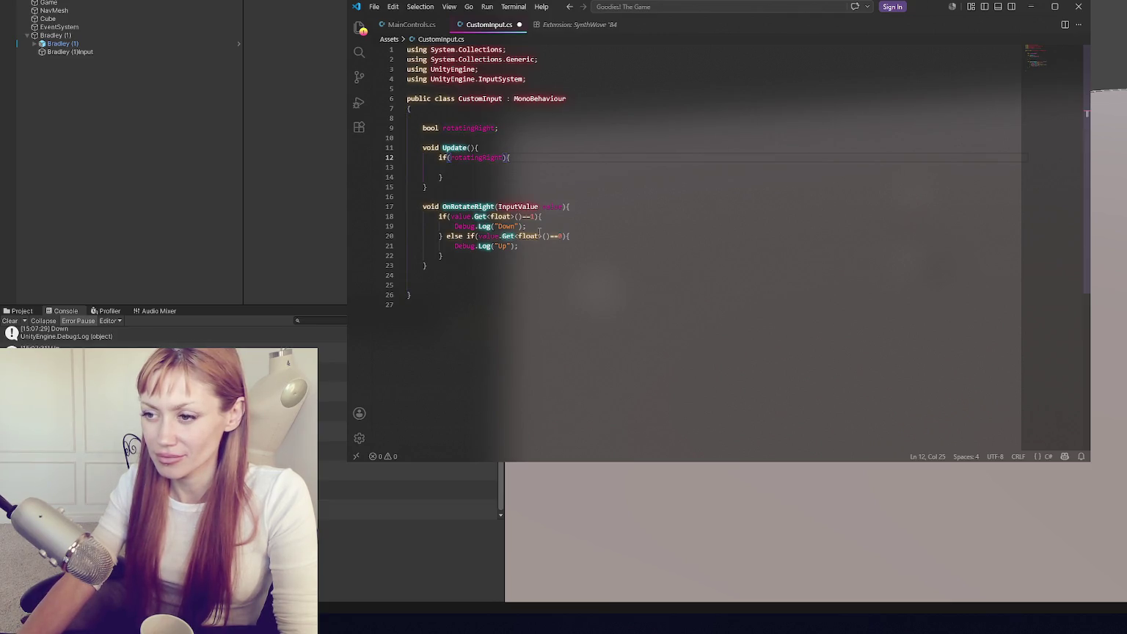
- Set rotatingRight=true after the Down log and rotatingRight=false after the Up log, then save
key(Return)
text(rotatingRight=true;)
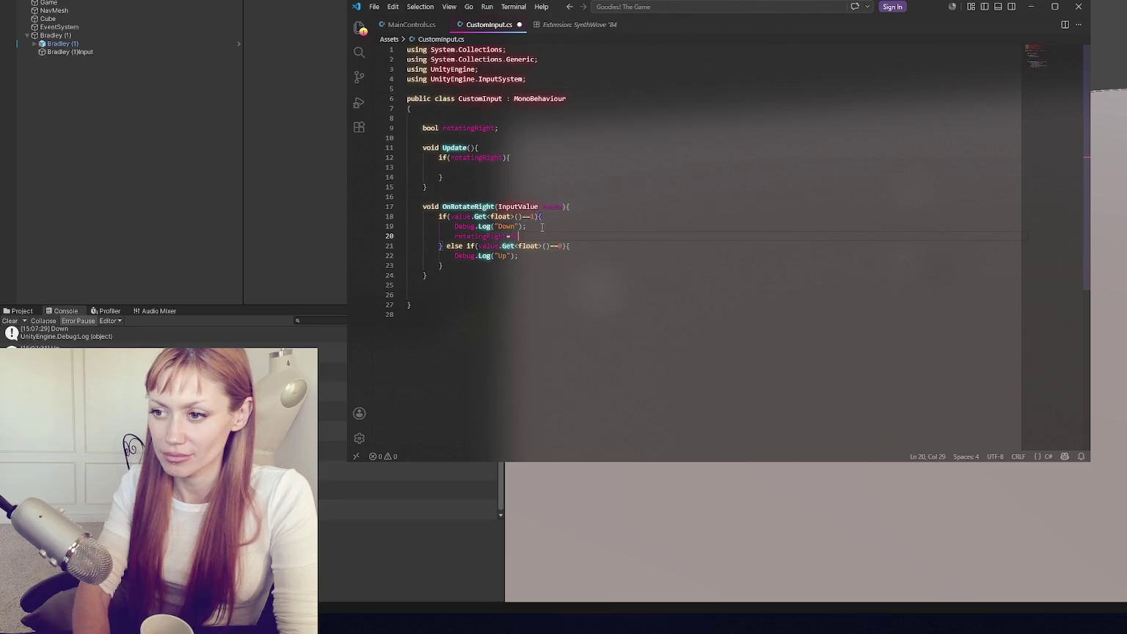
click(523, 256)
key(Return)
text(rotatingRight)
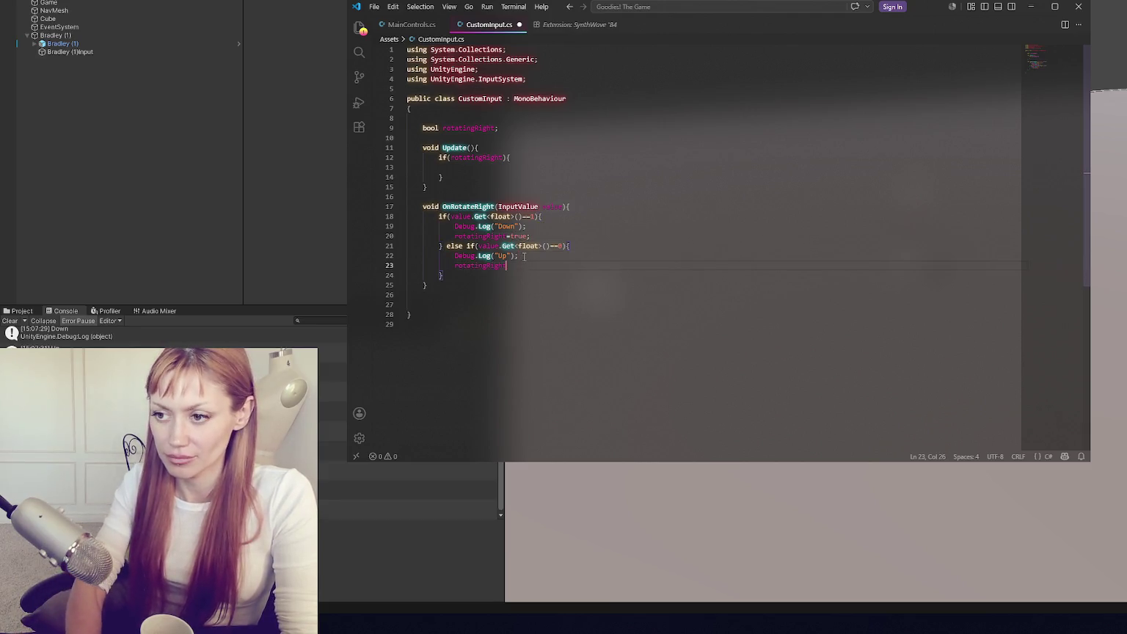
text(=false;)
key(ctrl+s)
click(488, 168)
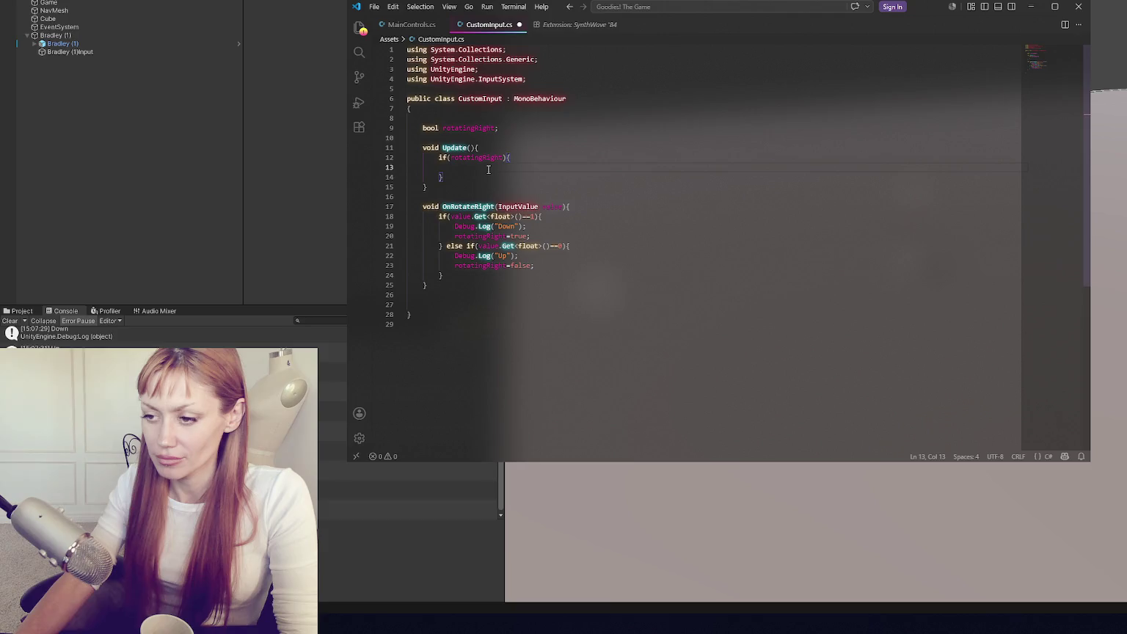
click(397, 25)
- Remove the blank lines inside Start in MainControls.cs and add space below the method
click(473, 152)
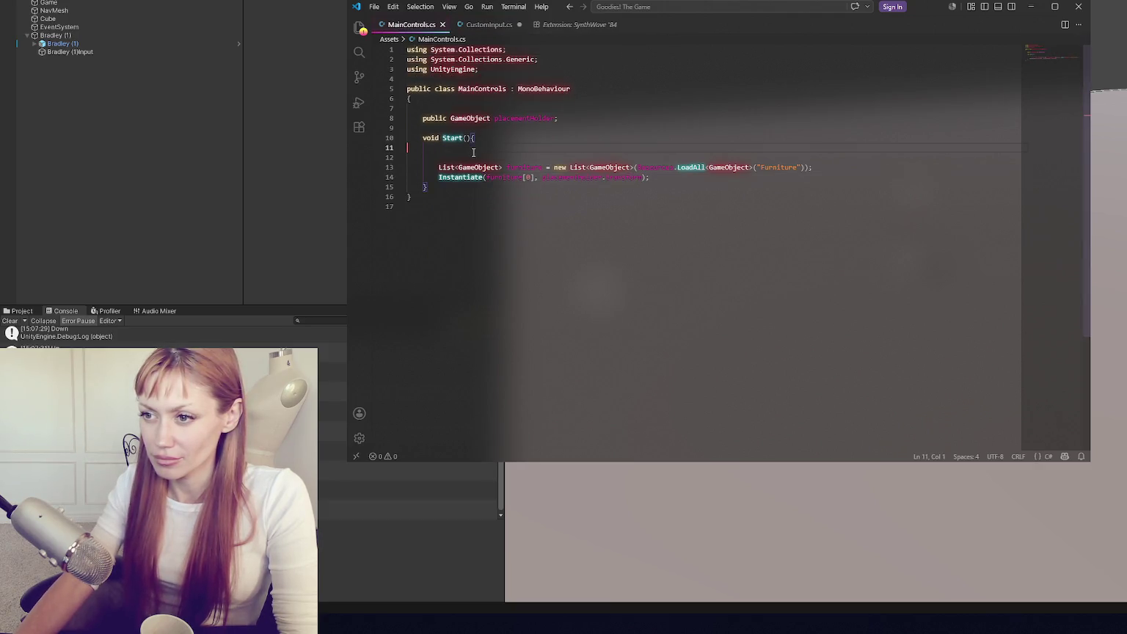
key(BackSpace)
key(Delete)
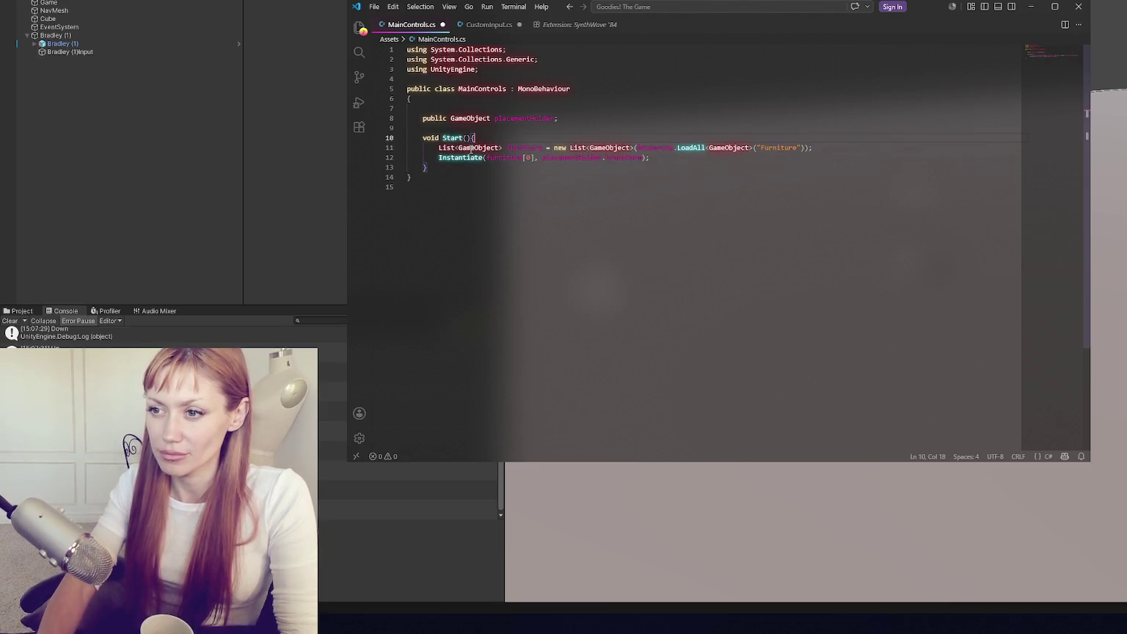
click(503, 118)
click(565, 104)
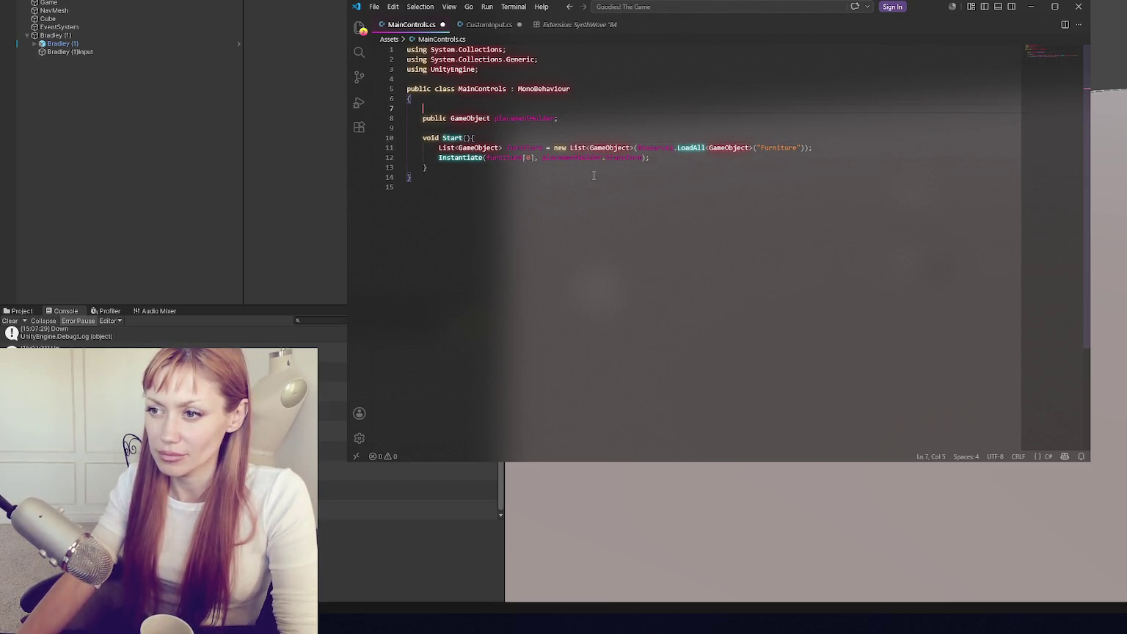
click(585, 167)
key(Return)
key(Return)
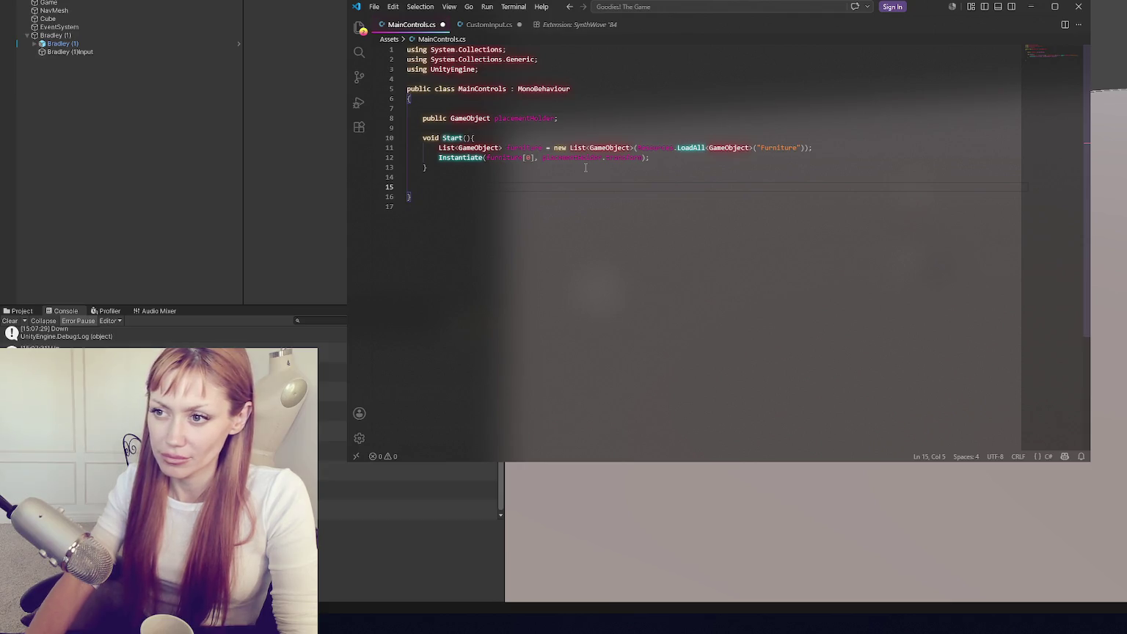
- Cut the rotatingRight field and Update method into MainControls.cs, placing the flag below placementHolder
click(489, 25)
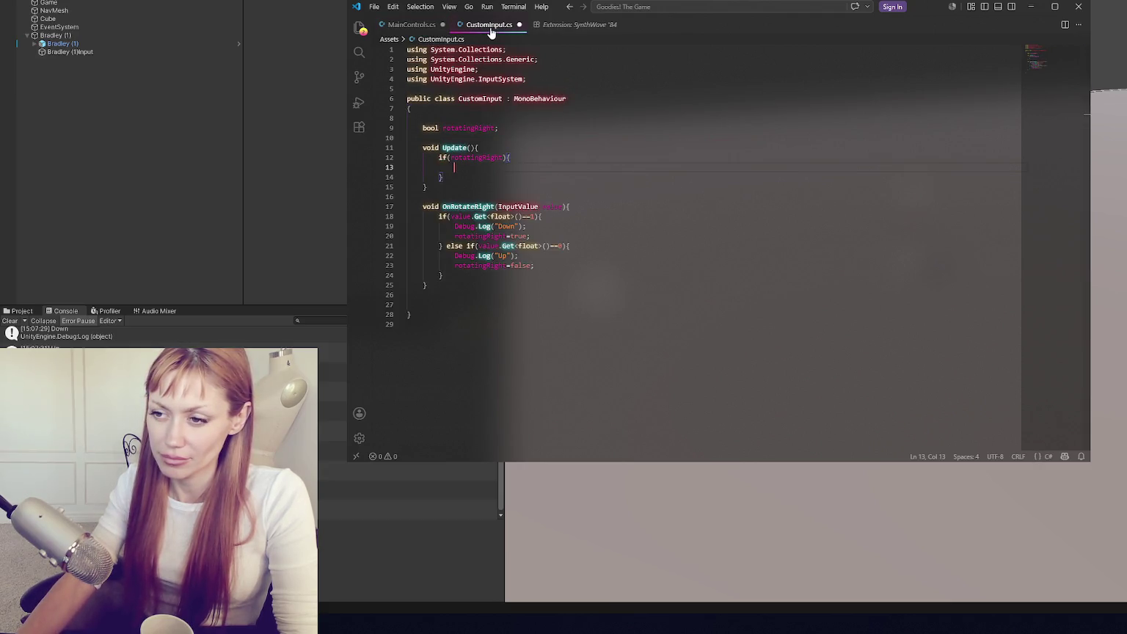
drag(453, 192, 452, 118)
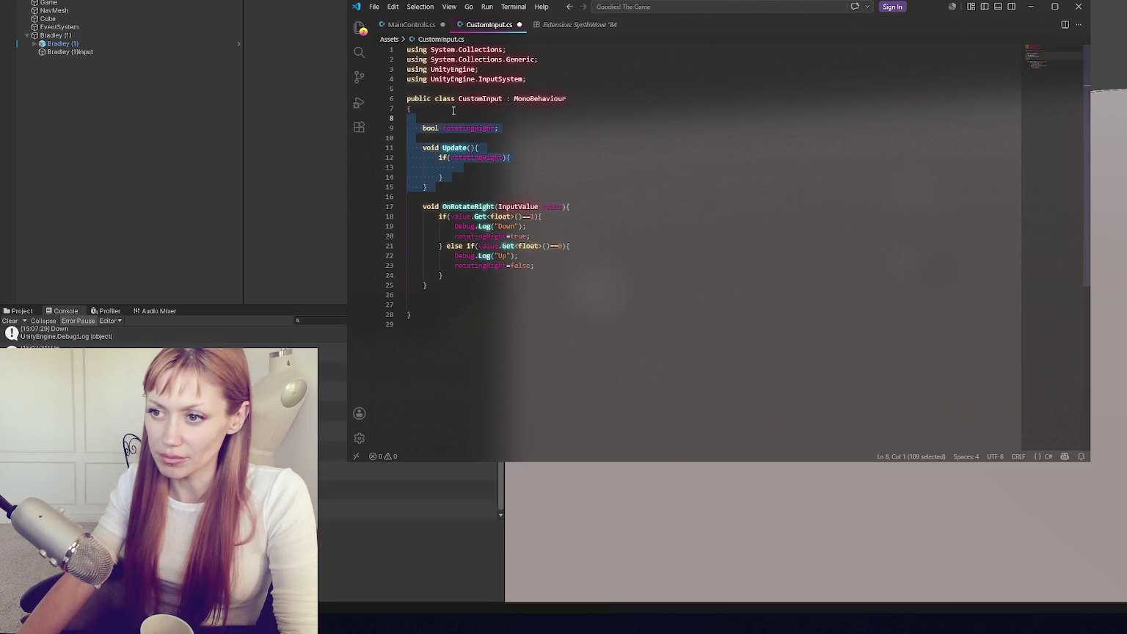
key(ctrl+x)
key(ctrl+Tab)
key(ctrl+v)
click(511, 197)
key(ctrl+x)
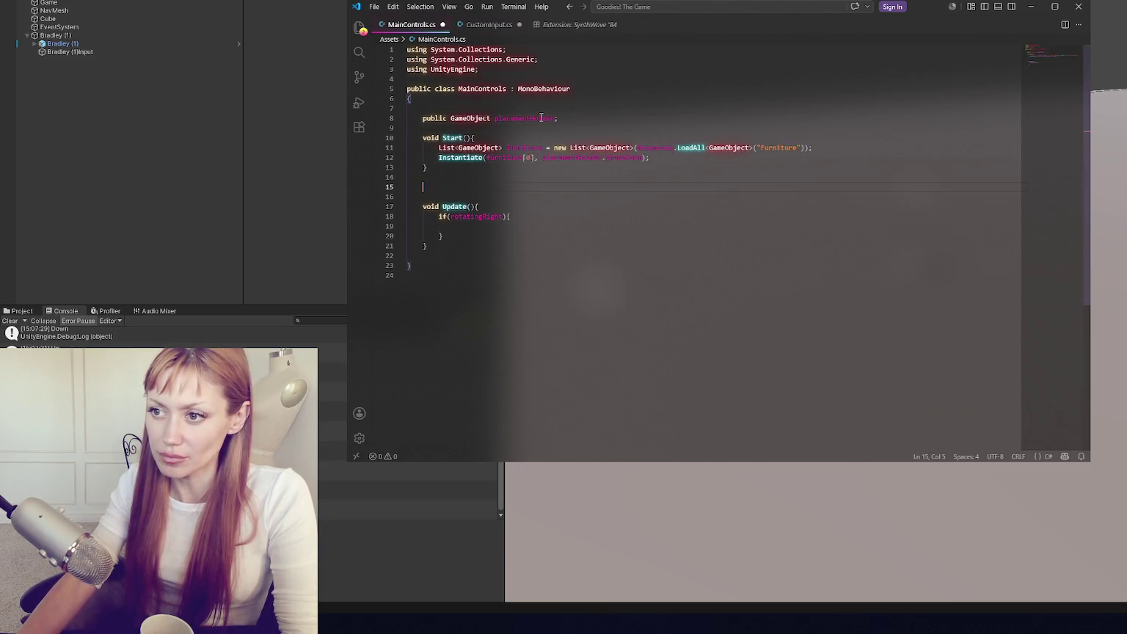
key(ctrl+v)
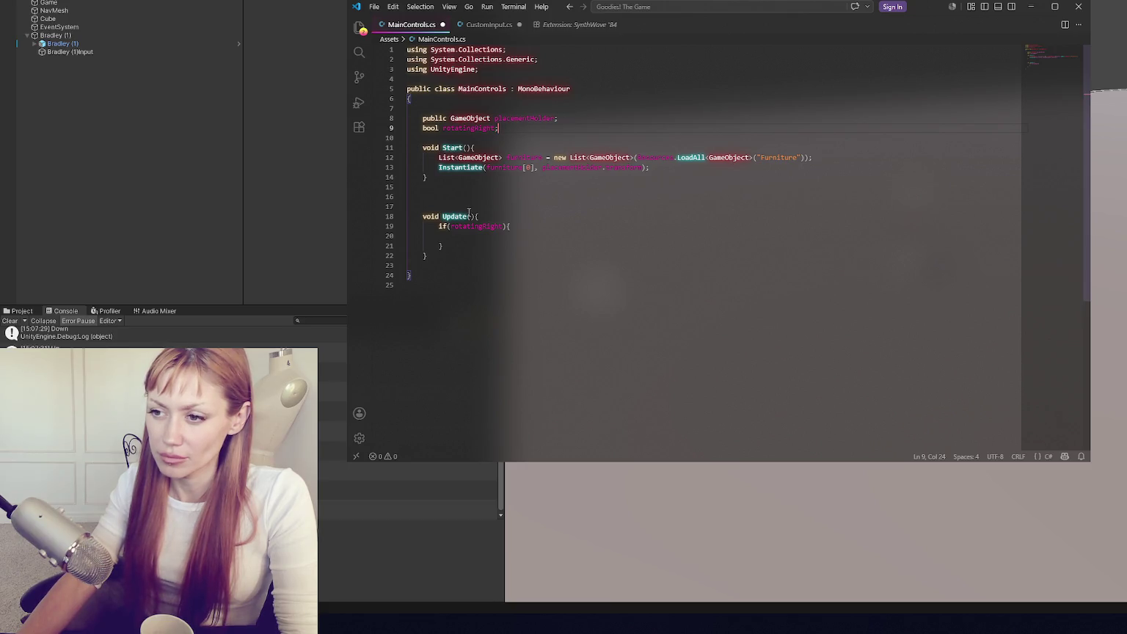
click(487, 24)
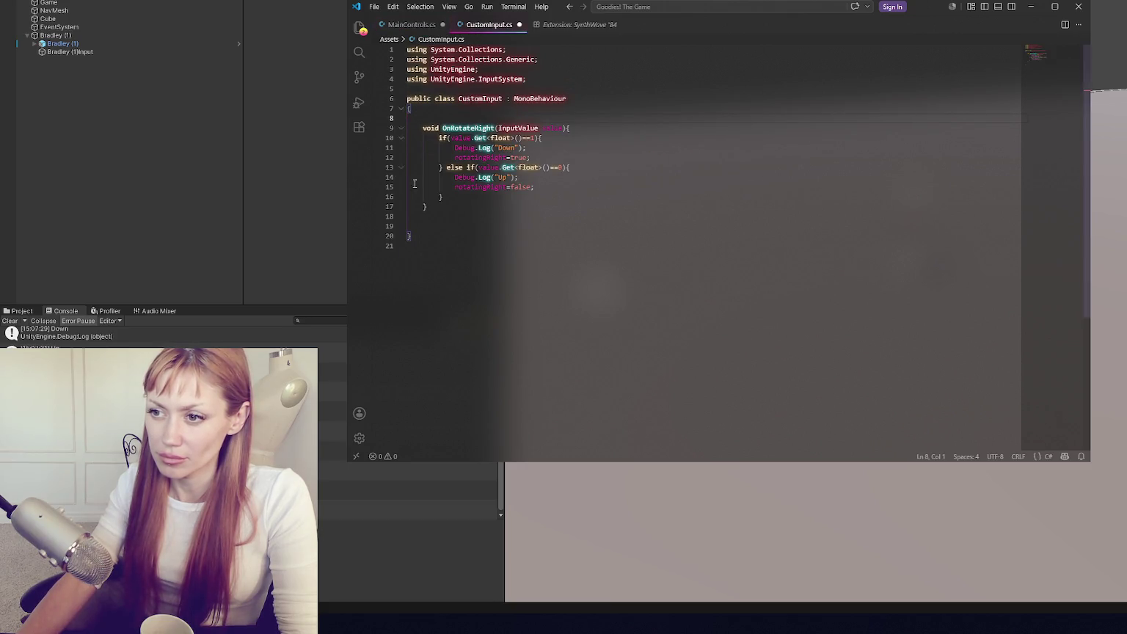
click(410, 24)
click(482, 107)
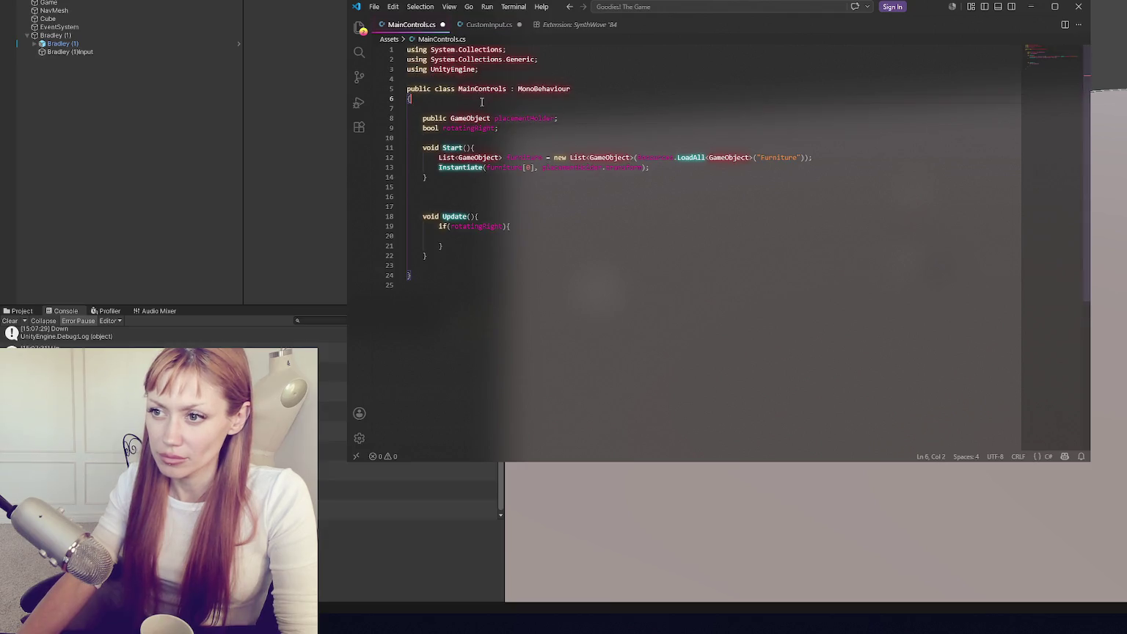
- Add a public static Instance property with get/set to MainControls and save
text(public stati)
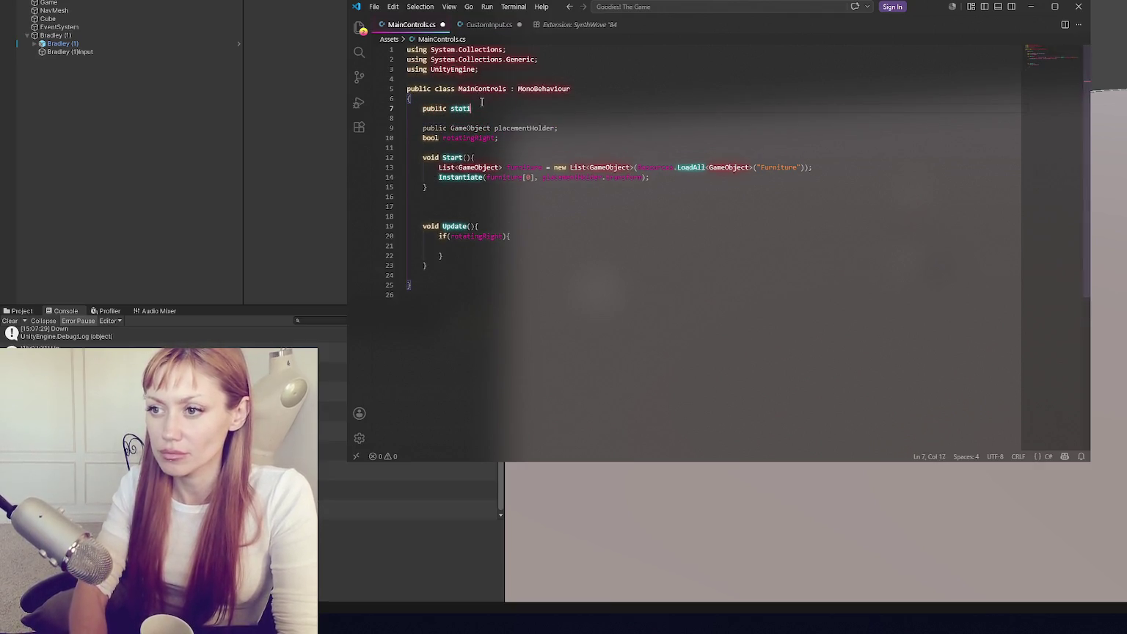
text(c Instance MainControls )
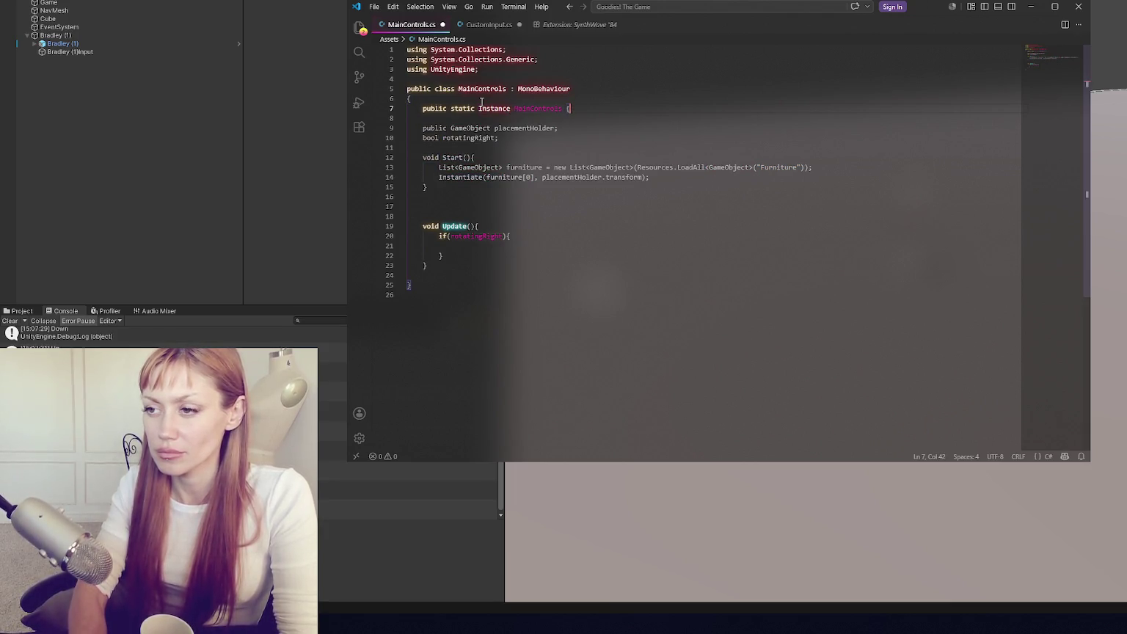
text({get;set;})
key(ctrl+s)
click(519, 137)
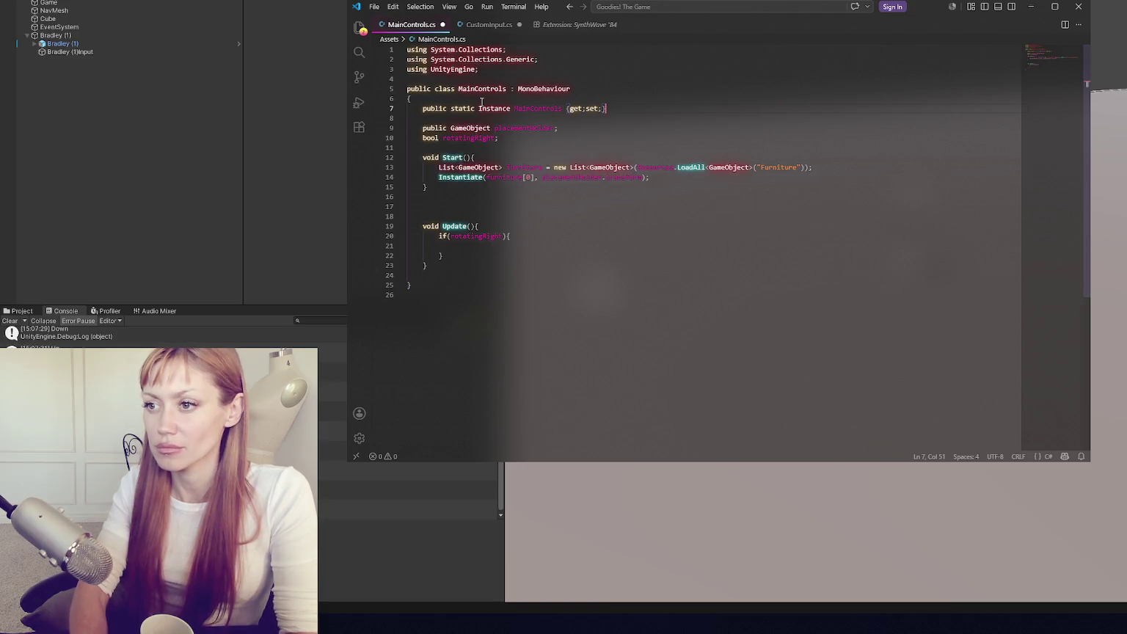
- Write void Awake() with if(Instance==null) Instance=this; and save MainControls
key(Return)
key(Return)
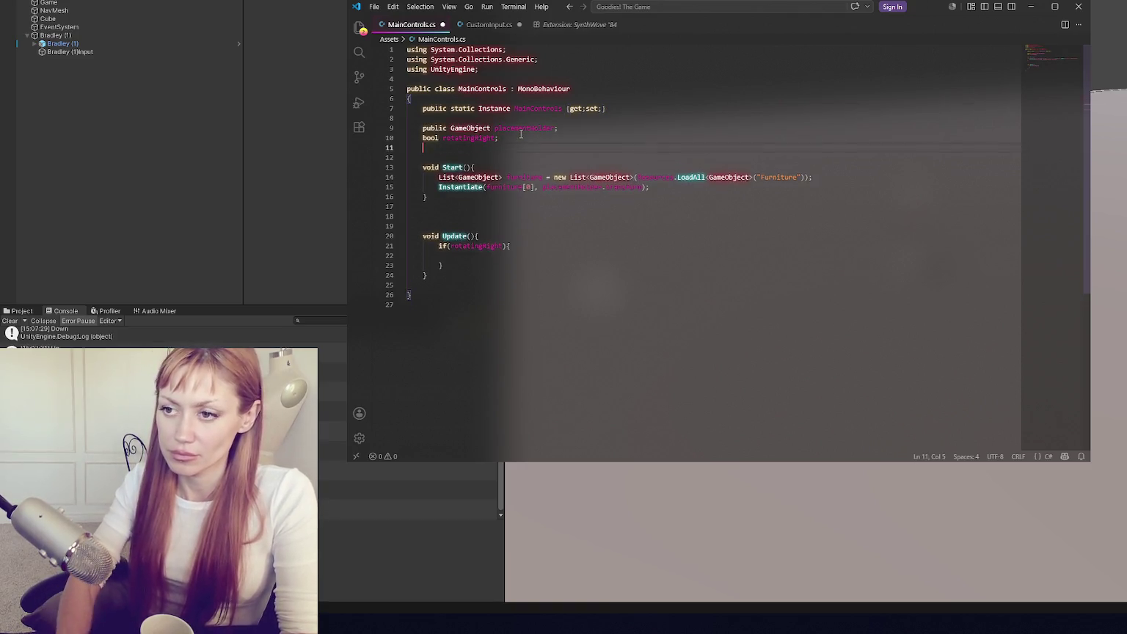
text(void Awake(){)
key(Return)
text(if(Instance==null))
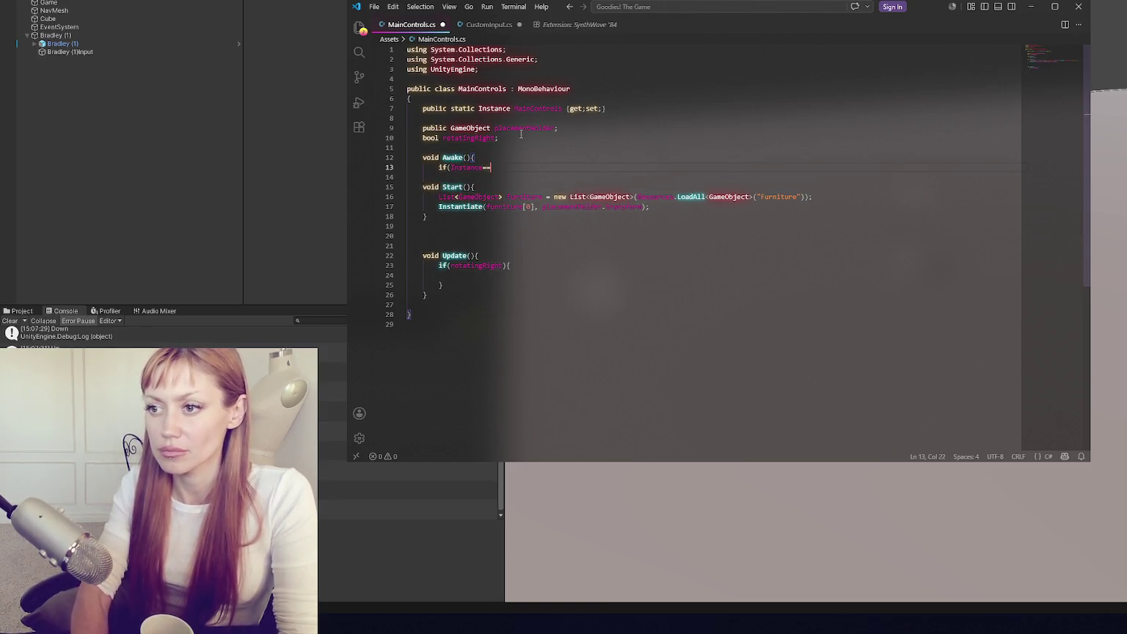
key(Return)
text(Ins)
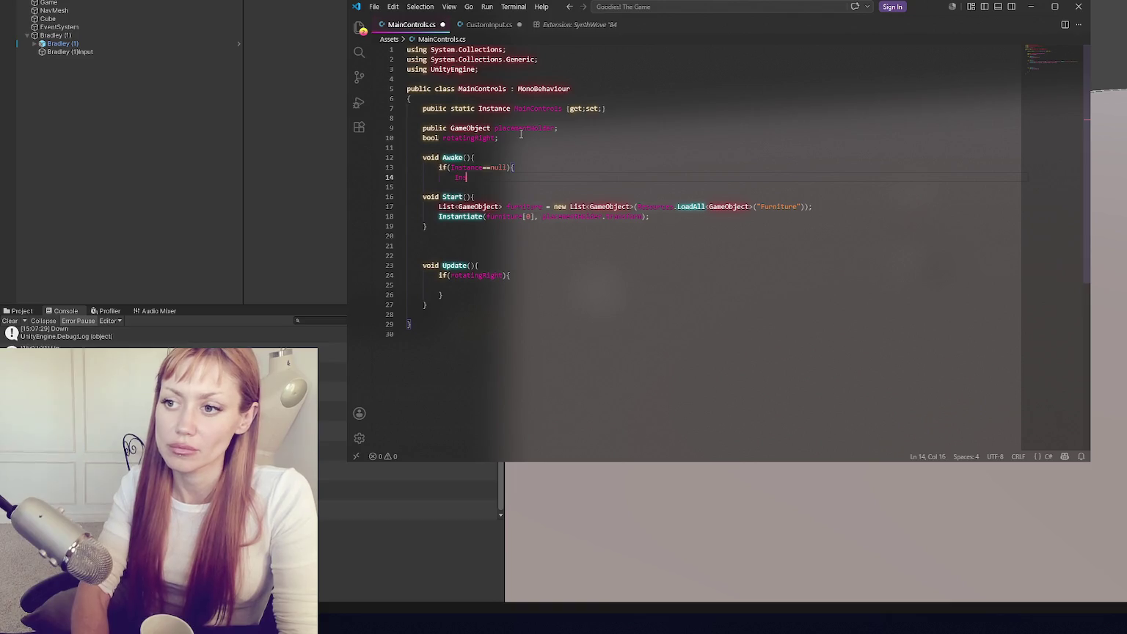
text(tance=this;})
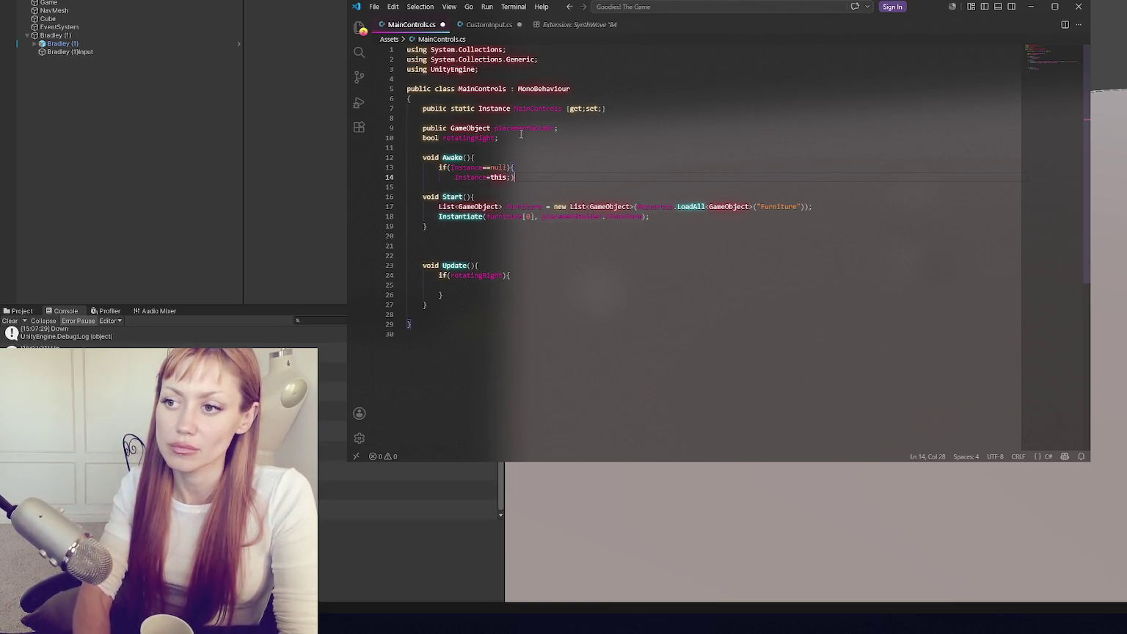
key(BackSpace)
key(Return)
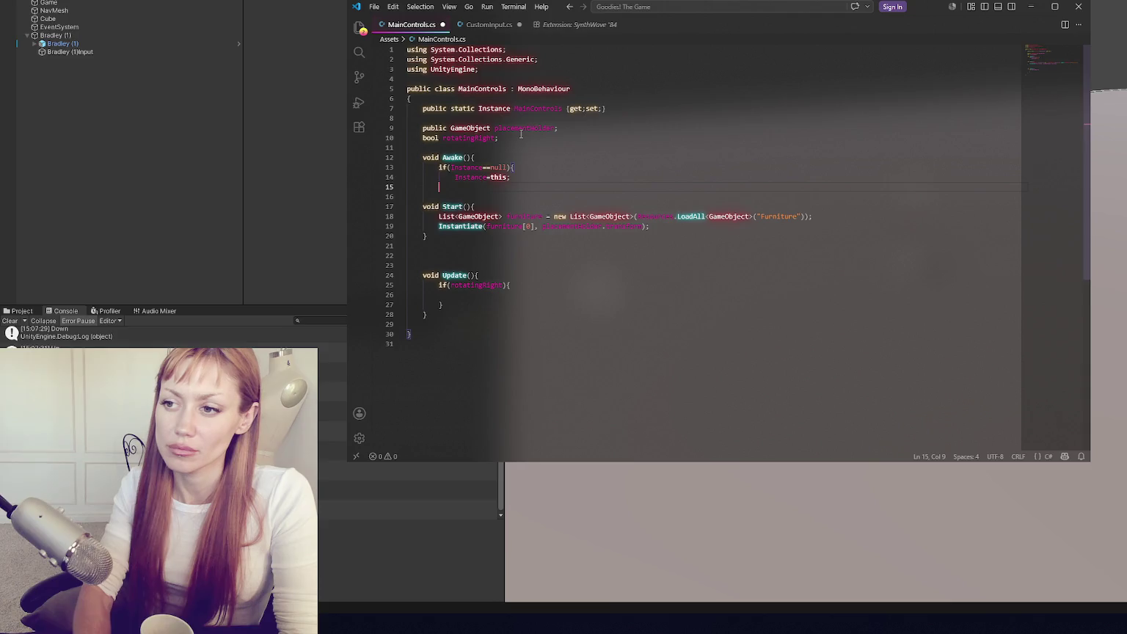
key(Return)
text(})
key(ctrl+s)
- Prefix CustomInput's rotatingRight=true with MainControls.Instance
click(538, 137)
double_click(523, 108)
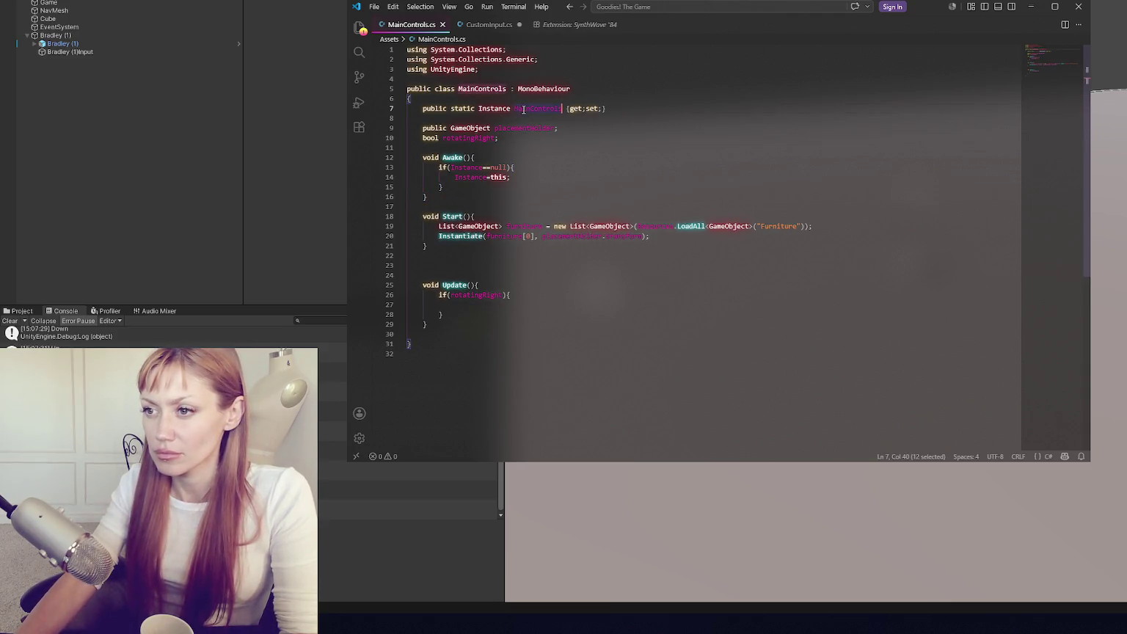
click(497, 28)
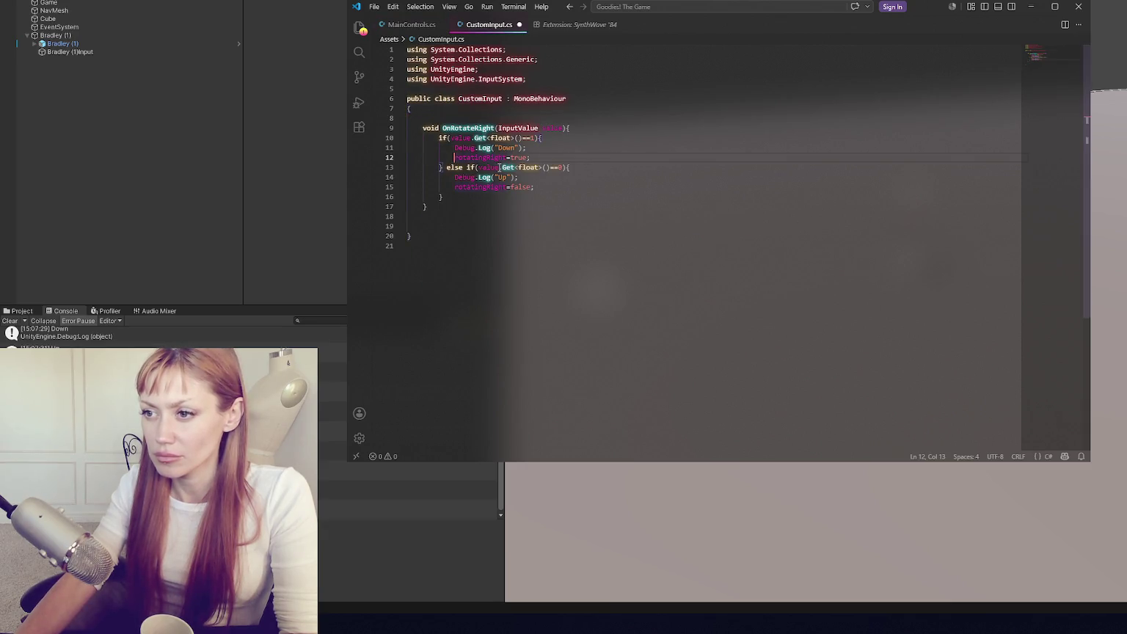
text(MainControls.Instance.)
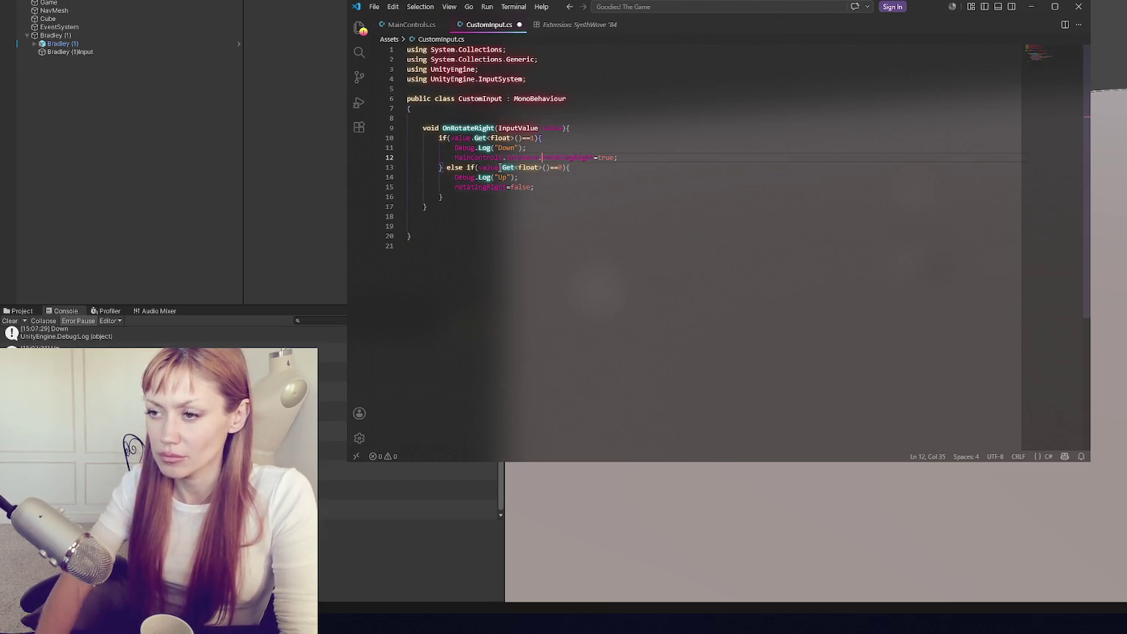
- Replace the Up branch's rotatingRight=false with MainControls.Instance.rotatingRight = false on its own line
drag(465, 159, 642, 156)
key(ctrl+c)
drag(560, 185, 519, 177)
key(ctrl+v)
double_click(672, 177)
text(false)
click(519, 177)
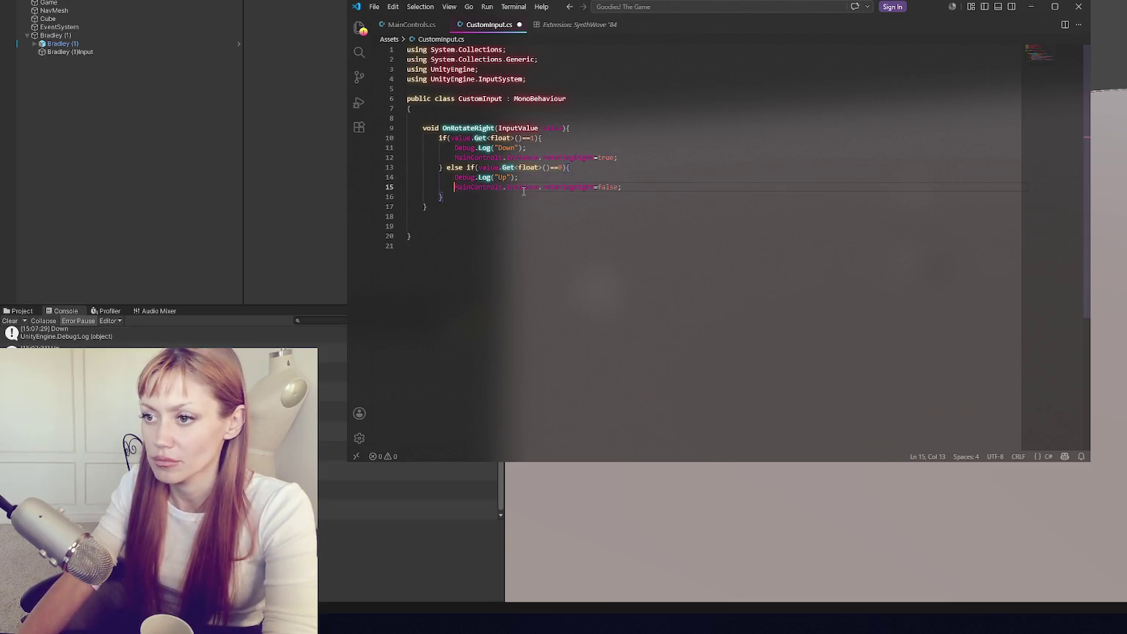
key(Return)
click(594, 187)
key(BackSpace)
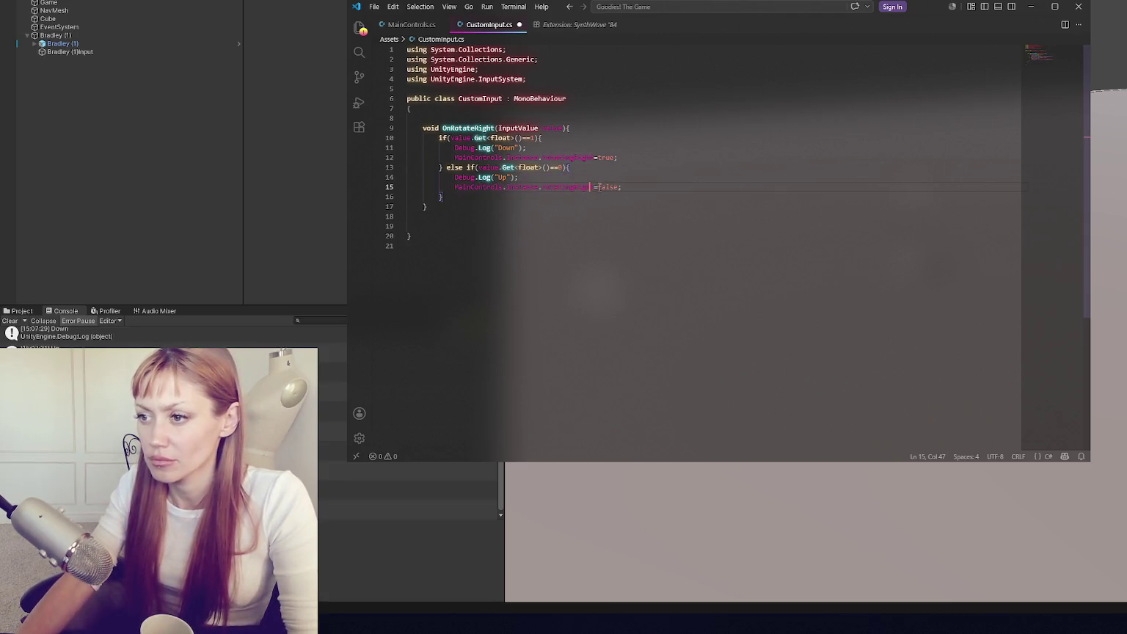
- Adjust spacing around the equals sign in the true assignment, save CustomInput, and return to Unity
click(599, 156)
key(Left)
key(Left)
key(ctrl+s)
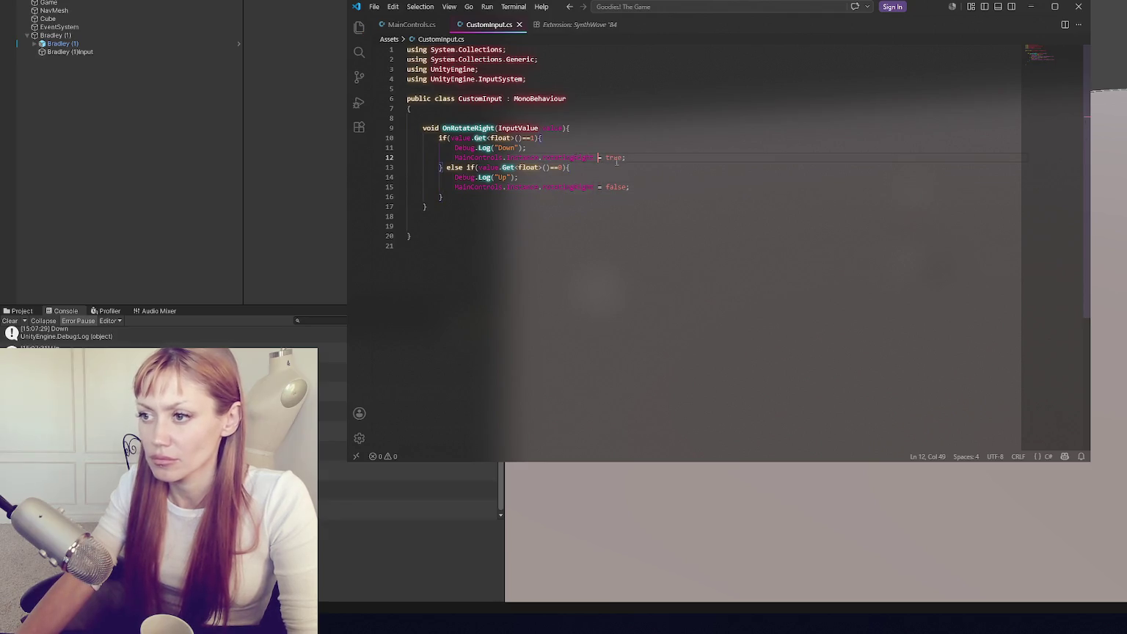
click(289, 177)
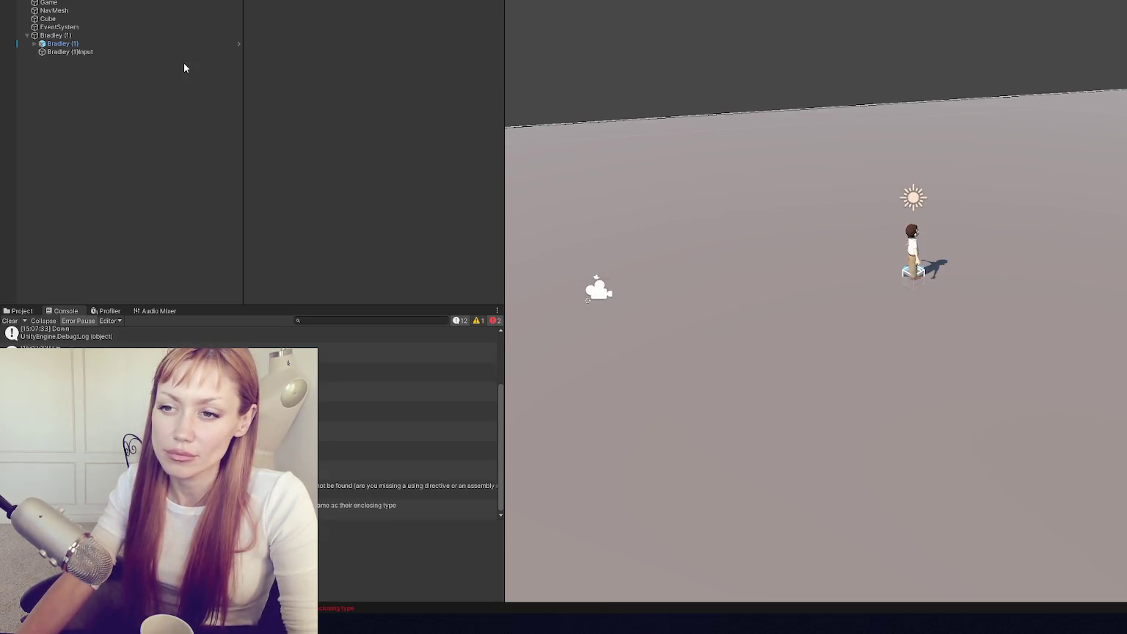
- Fix the first compile error by declaring Instance as a static MainControls property, then recompile
double_click(22, 333)
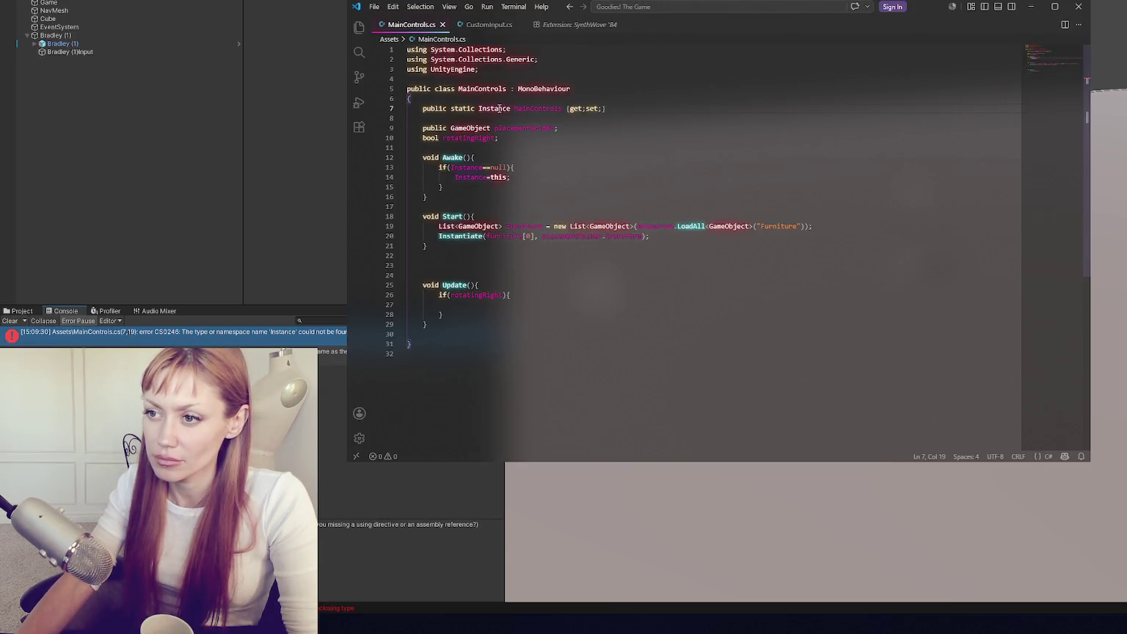
double_click(499, 109)
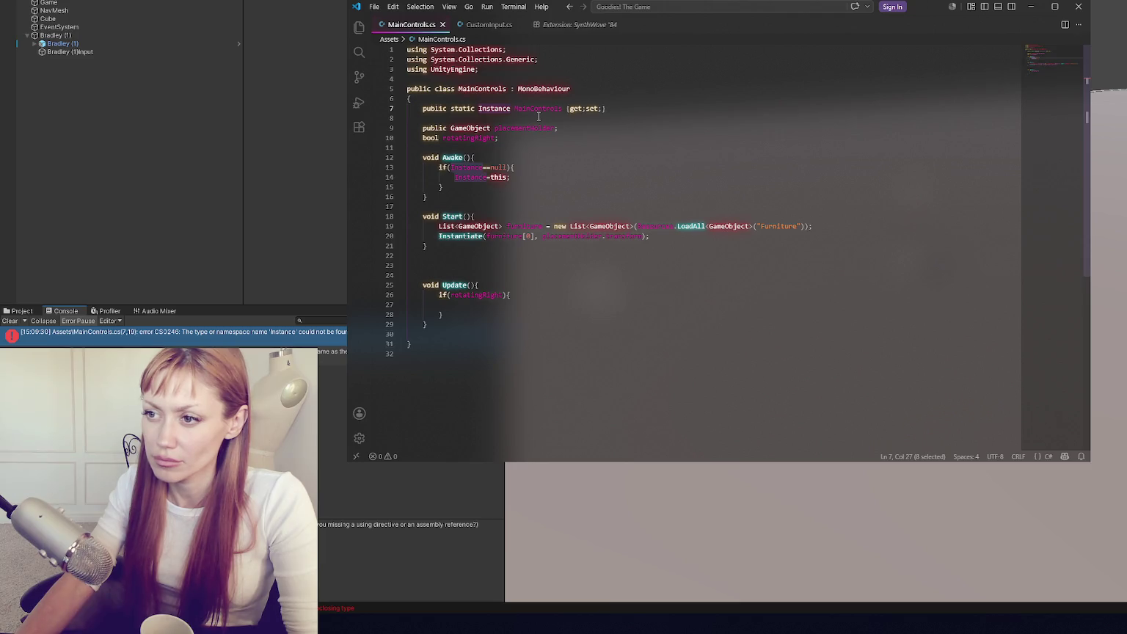
key(BackSpace)
text(Instance)
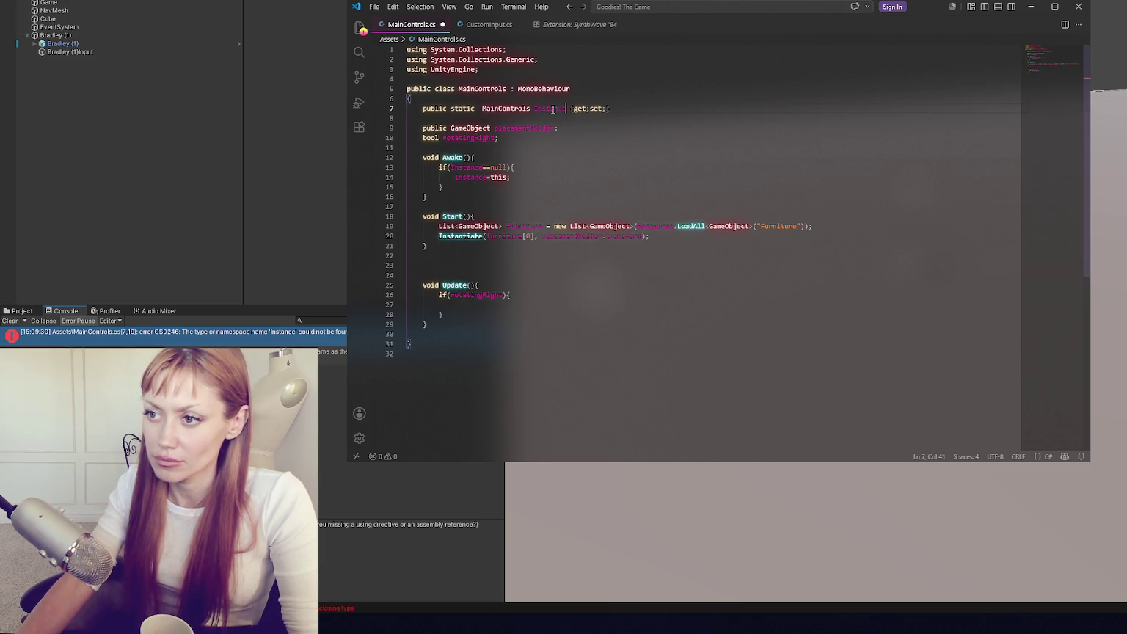
click(303, 141)
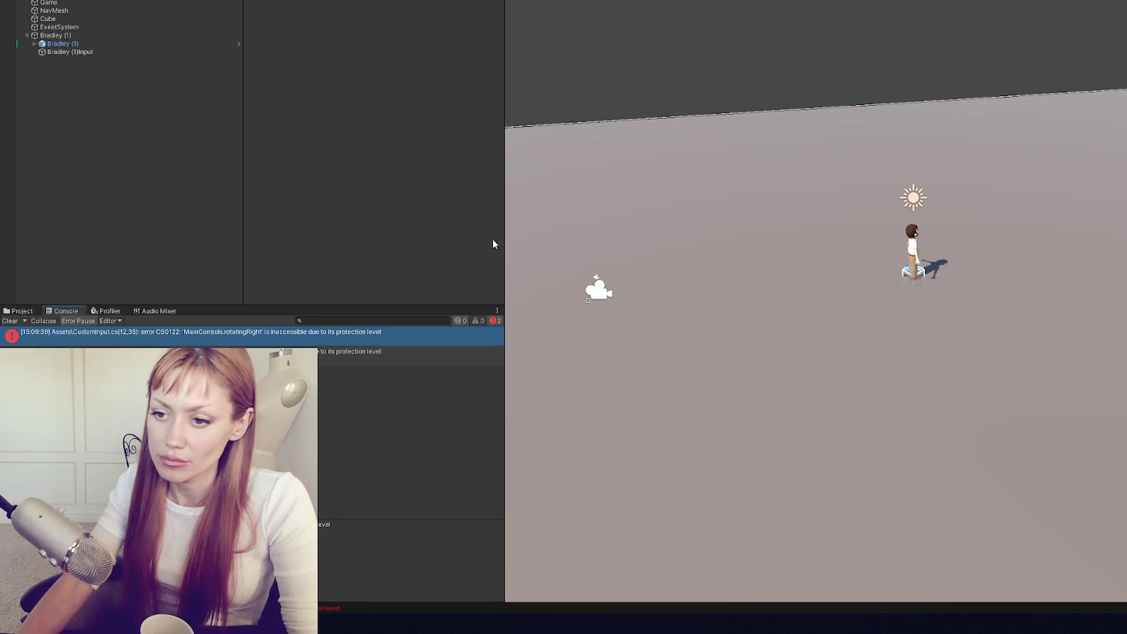
- Make bool rotatingRight public in MainControls.cs to clear the CS0122 error, then recompile
double_click(470, 332)
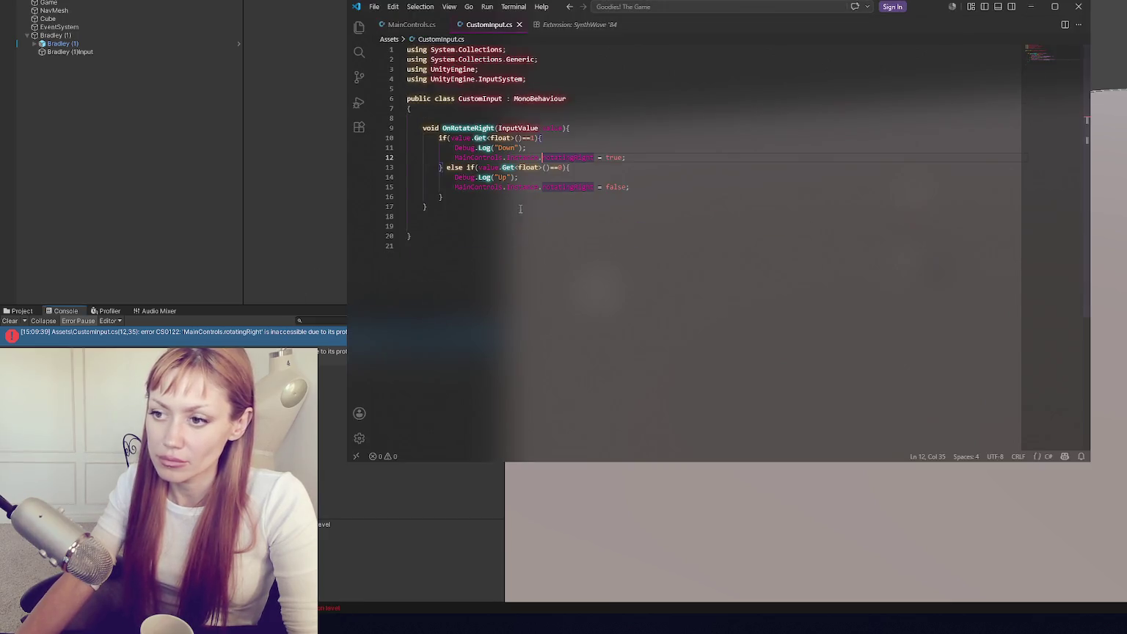
click(415, 27)
text(public bool rotatingRight;)
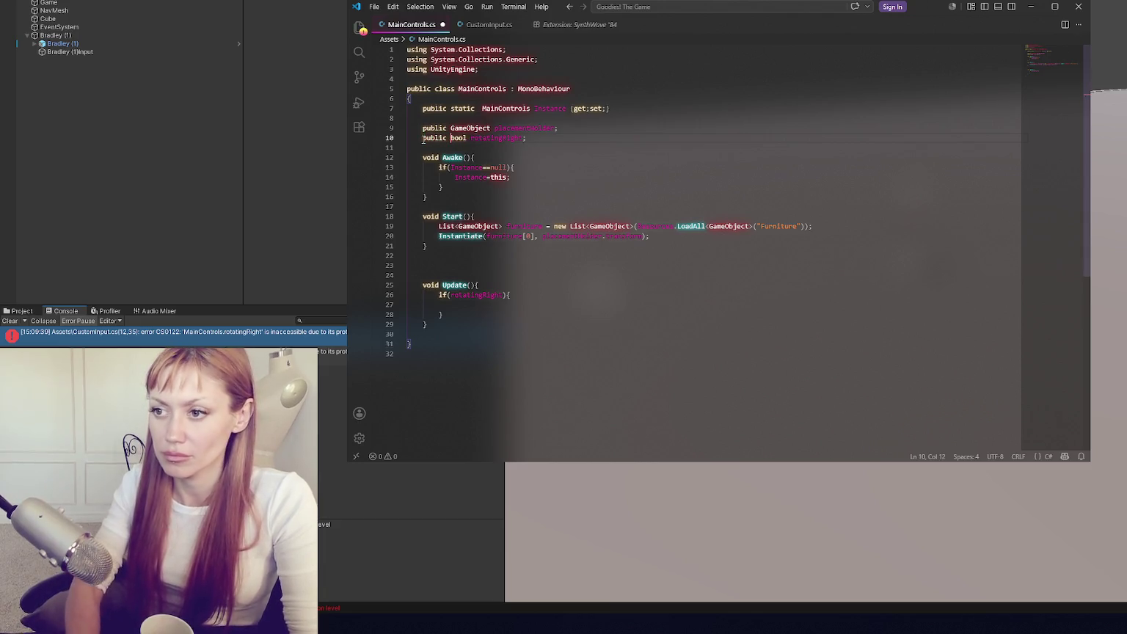
click(336, 206)
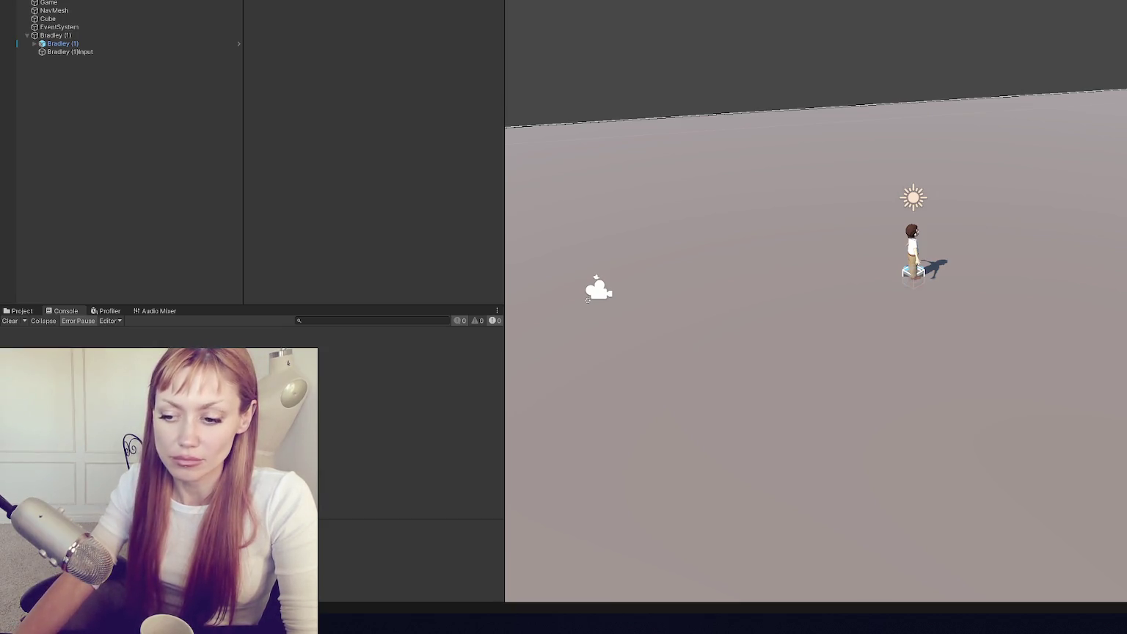
key(alt+Tab)
click(519, 305)
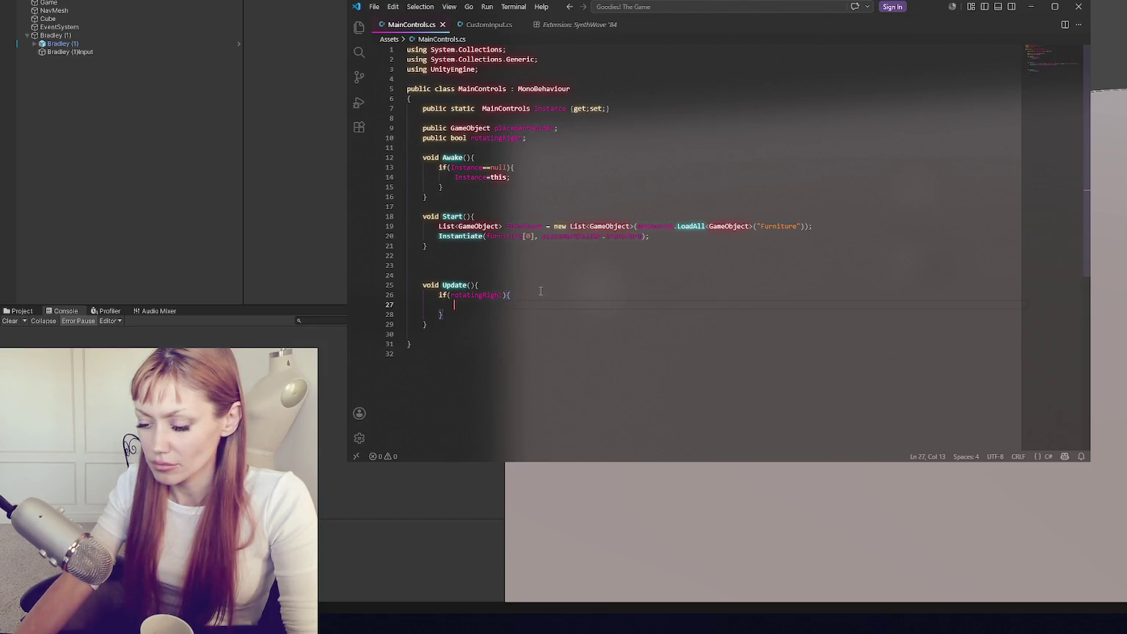
- Add a line adding Time.deltaTime to placementHolder's transform inside the rotatingRight check, and save
click(542, 128)
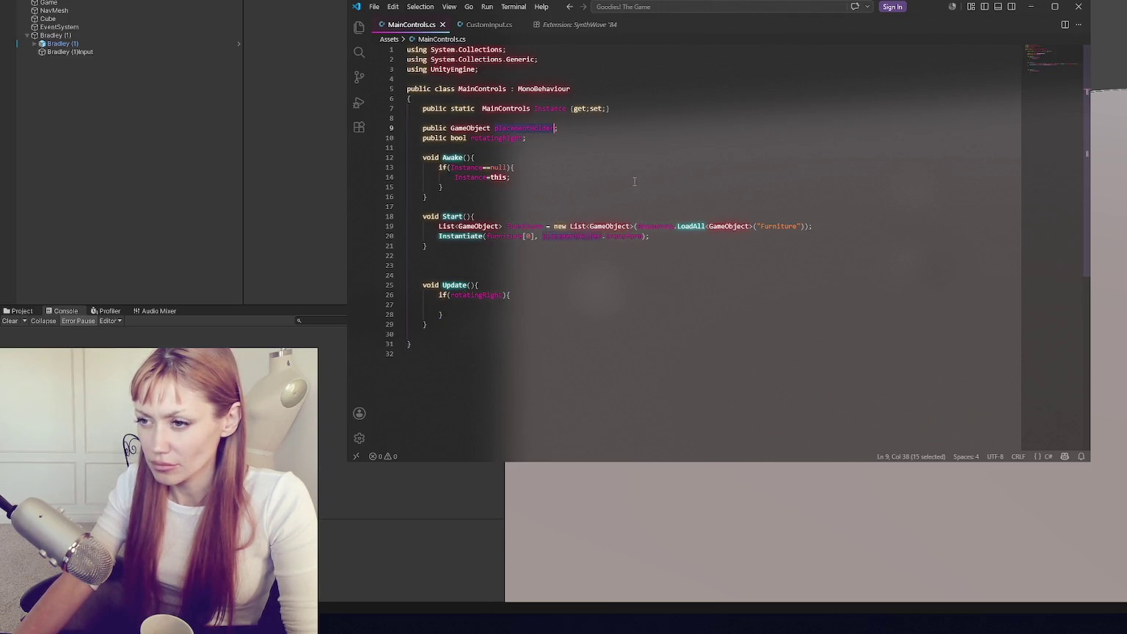
click(504, 304)
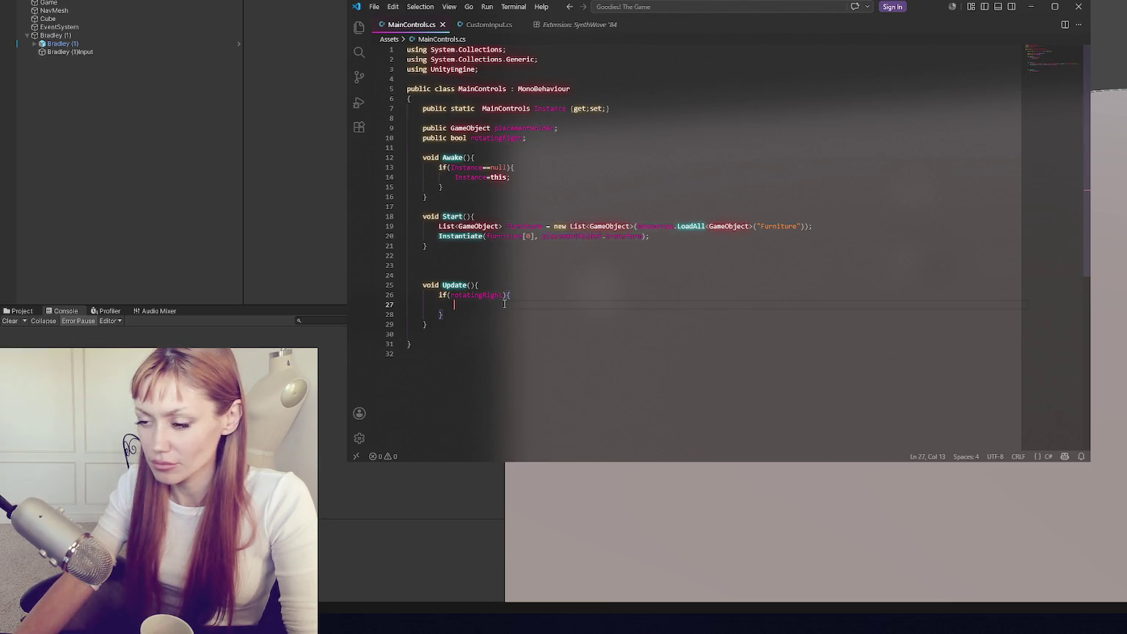
text(placementHolder.transform)
text( +=)
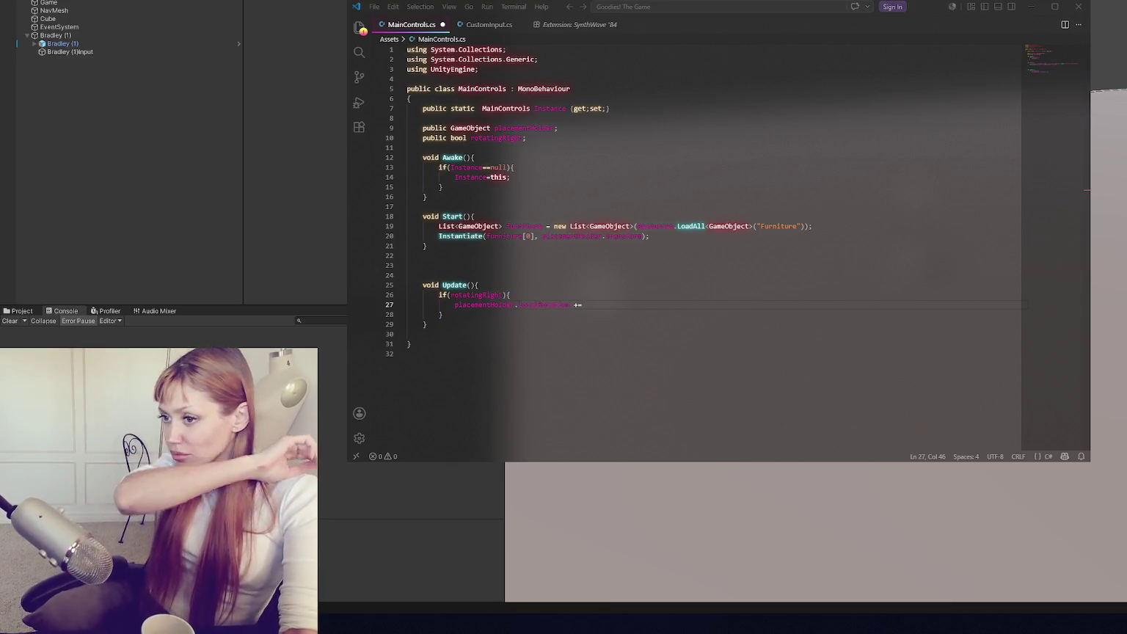
click(617, 305)
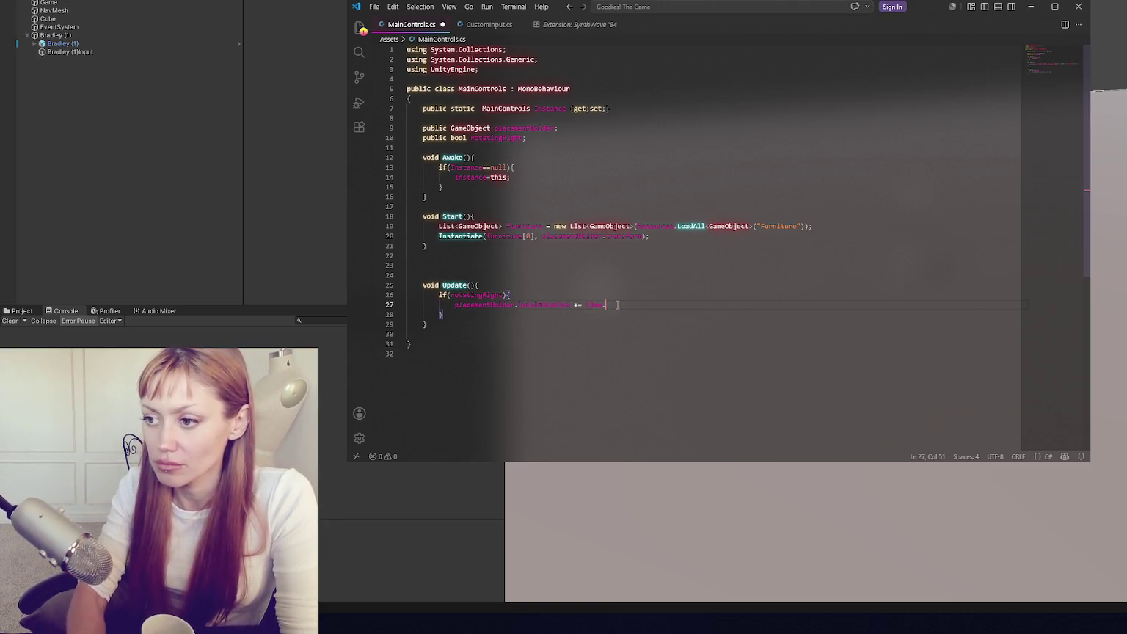
key(BackSpace)
text(.de)
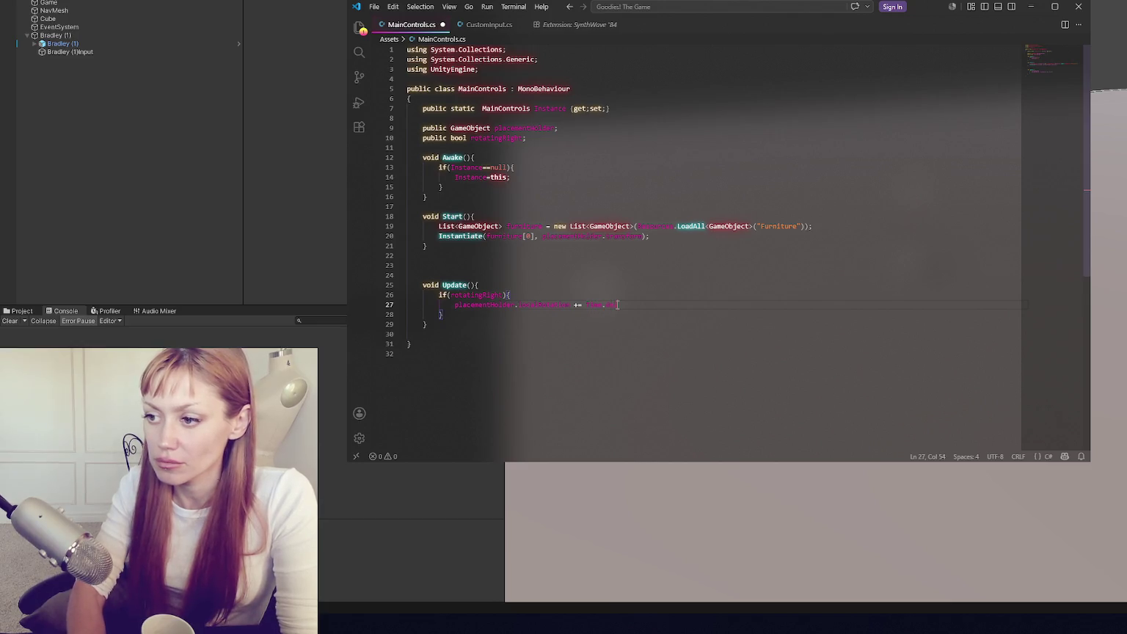
text(ltaTime;)
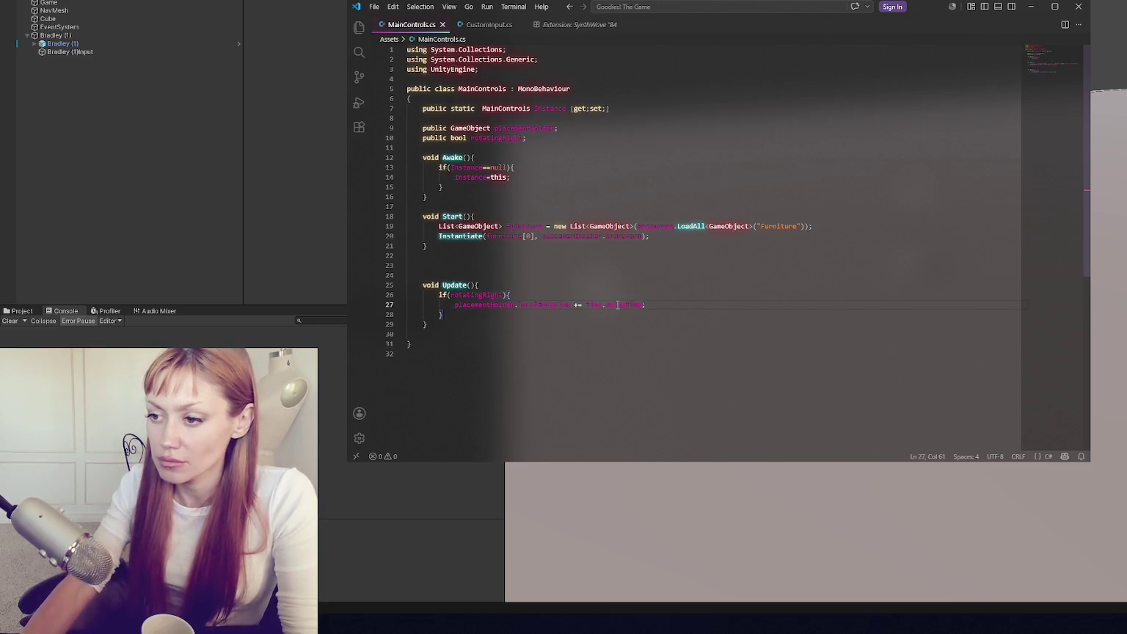
key(ctrl+s)
- Target localRotation.y, remove the extra space before +=, save, and recompile in Unity
scroll(615, 262, down, 4)
key(ctrl+Left)
key(ctrl+Left)
key(ctrl+Left)
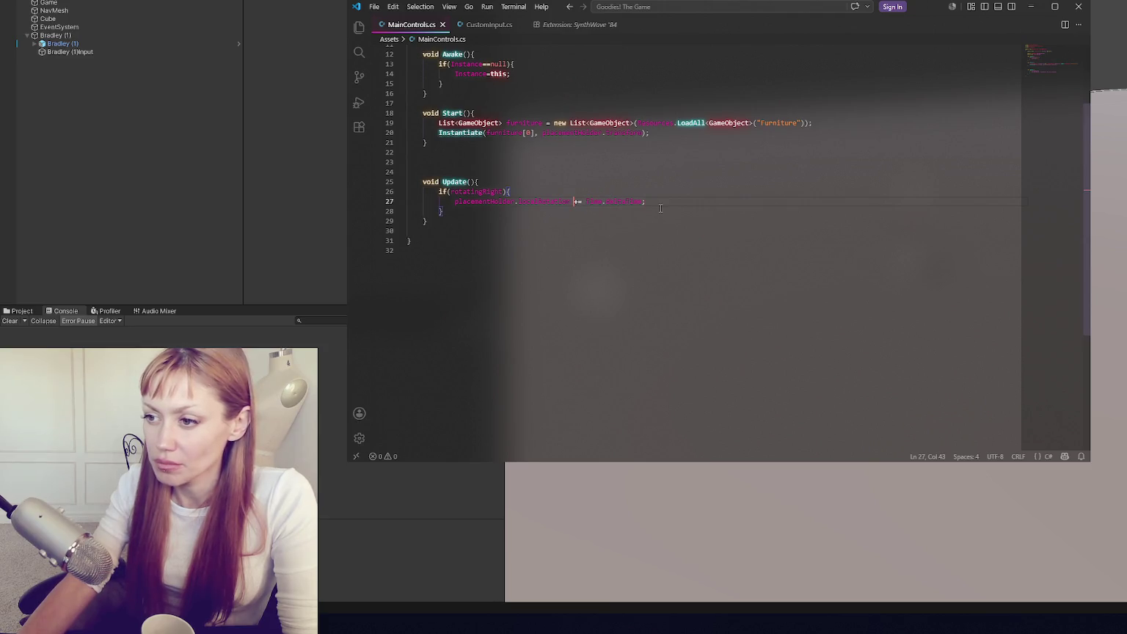
text(.y)
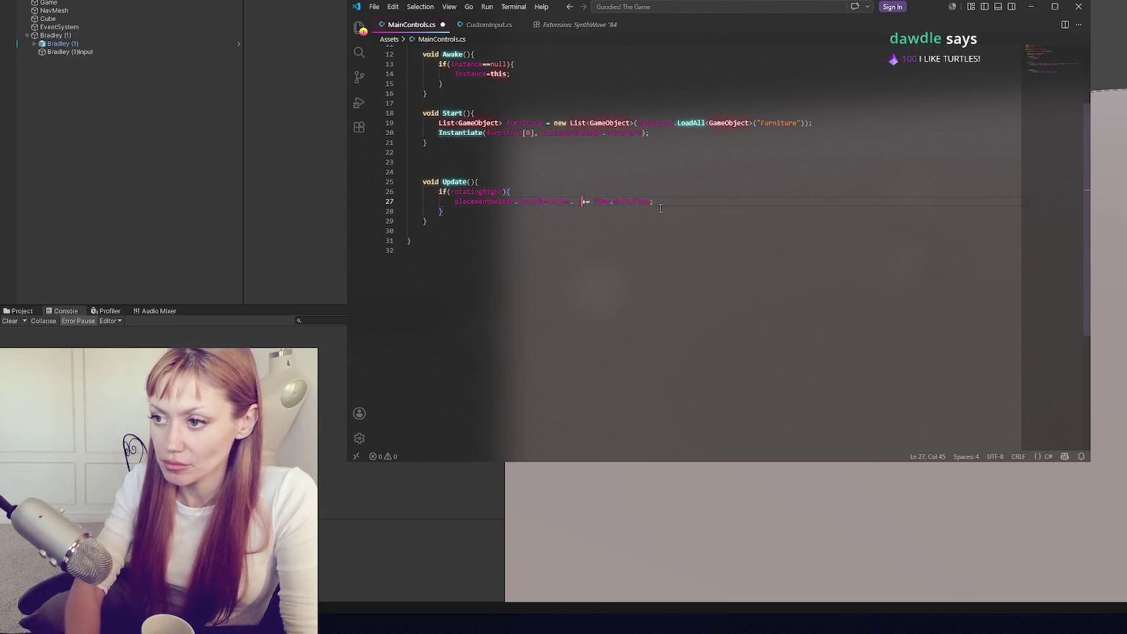
key(BackSpace)
key(ctrl+s)
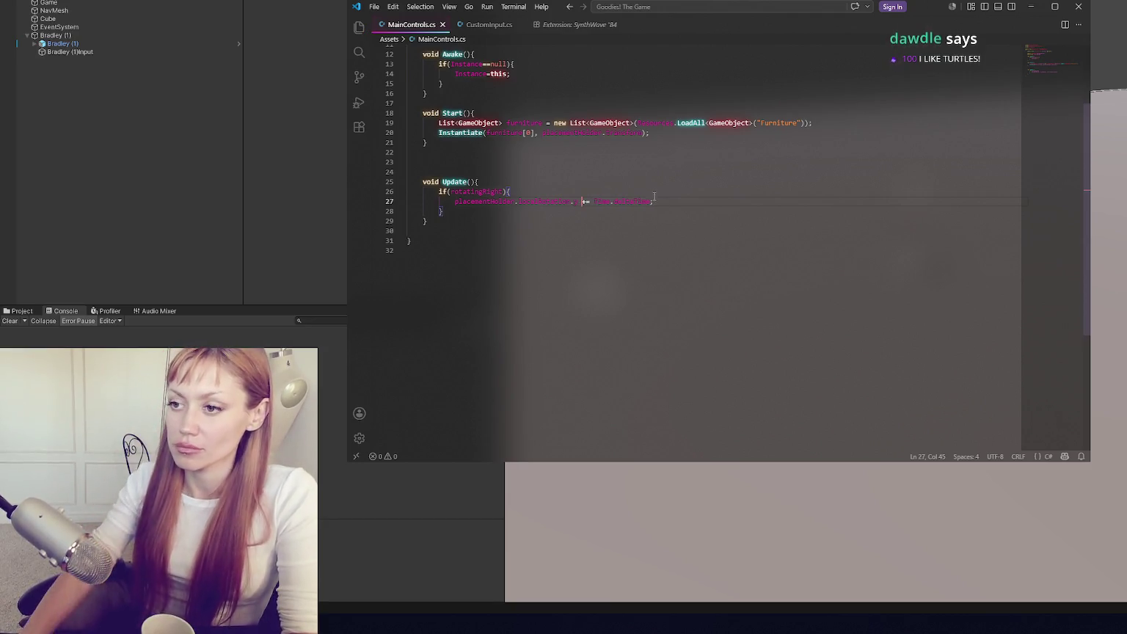
key(alt+Tab)
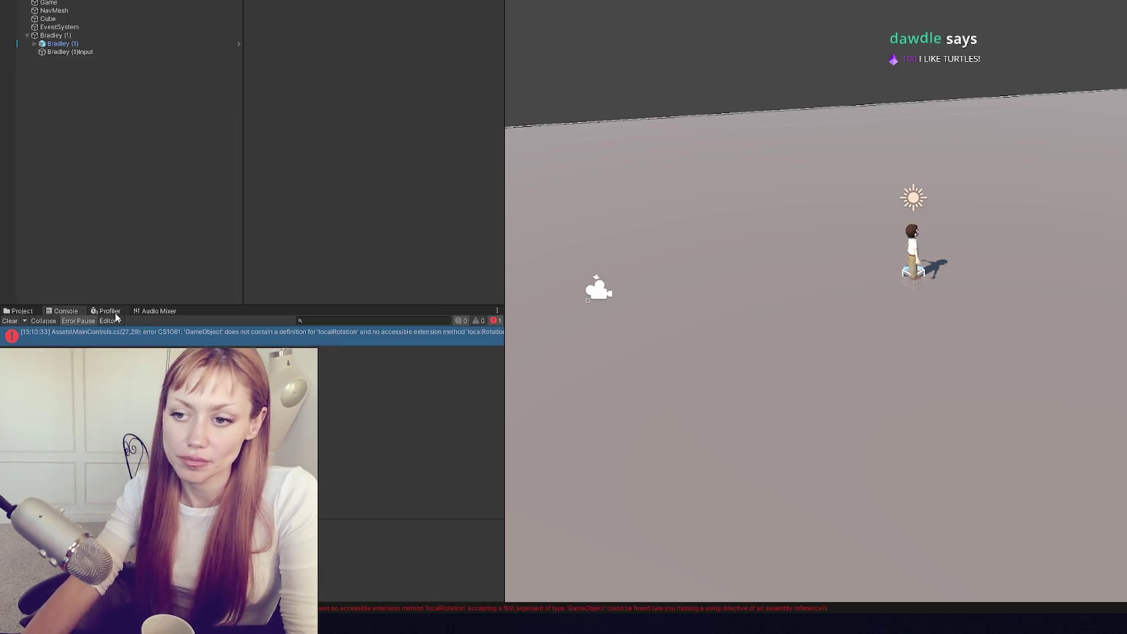
- Insert 'transform.' at the Console error's line, save, and recompile
double_click(242, 337)
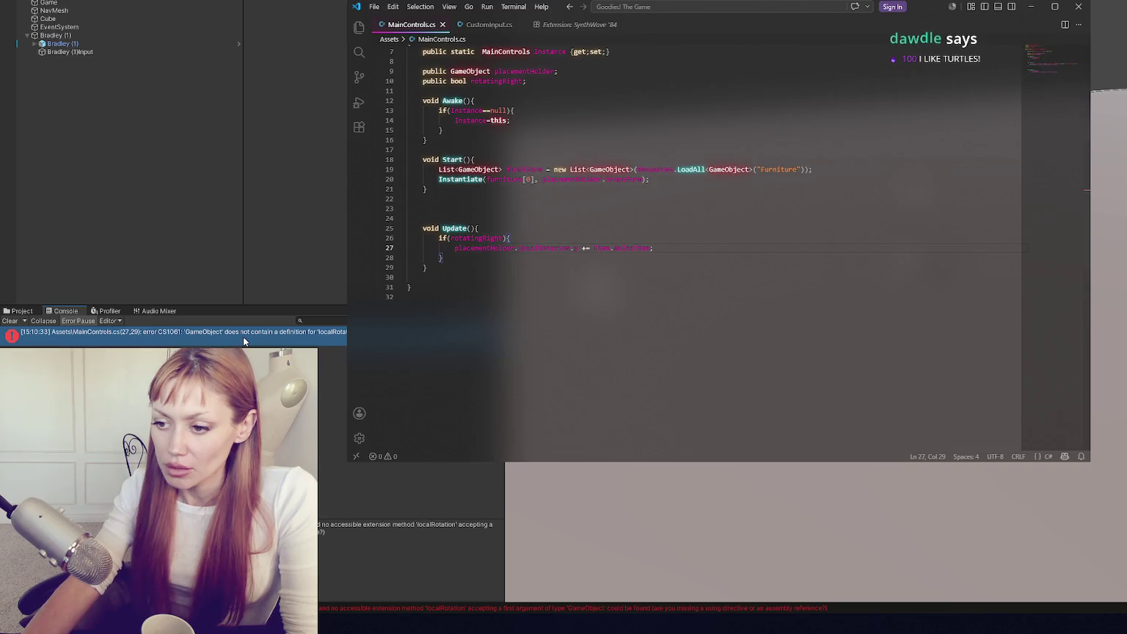
text(trans)
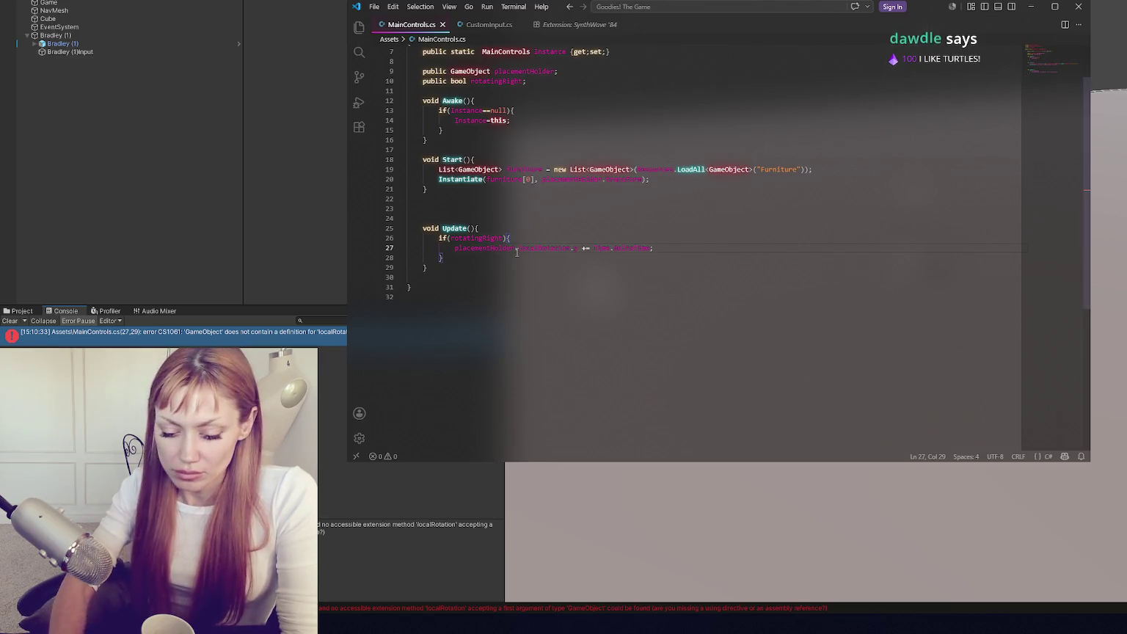
text(form.)
key(ctrl+s)
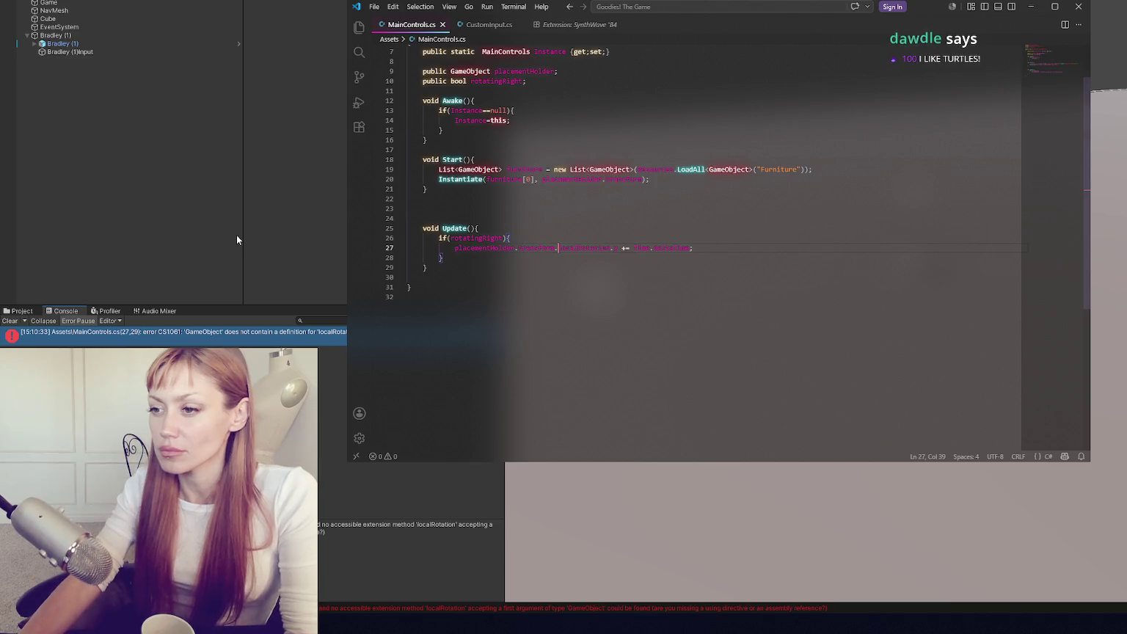
click(237, 235)
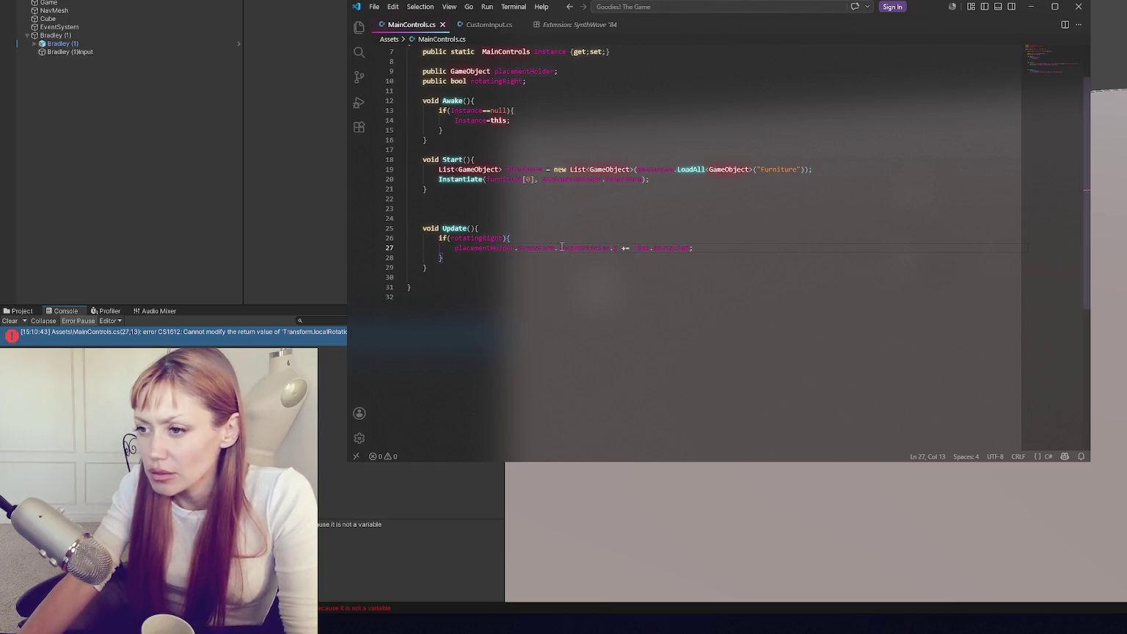
- Replace the localRotation assignment with a Rotate(0, Time.deltaTime, 0) call, save, and recompile
drag(558, 247, 634, 248)
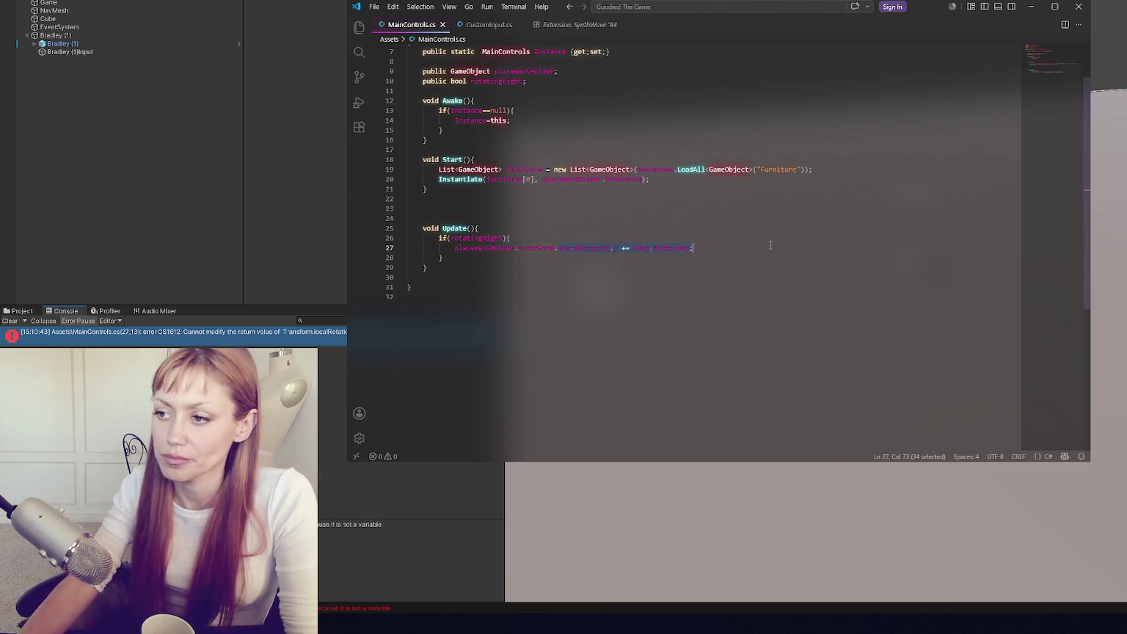
text(Rot)
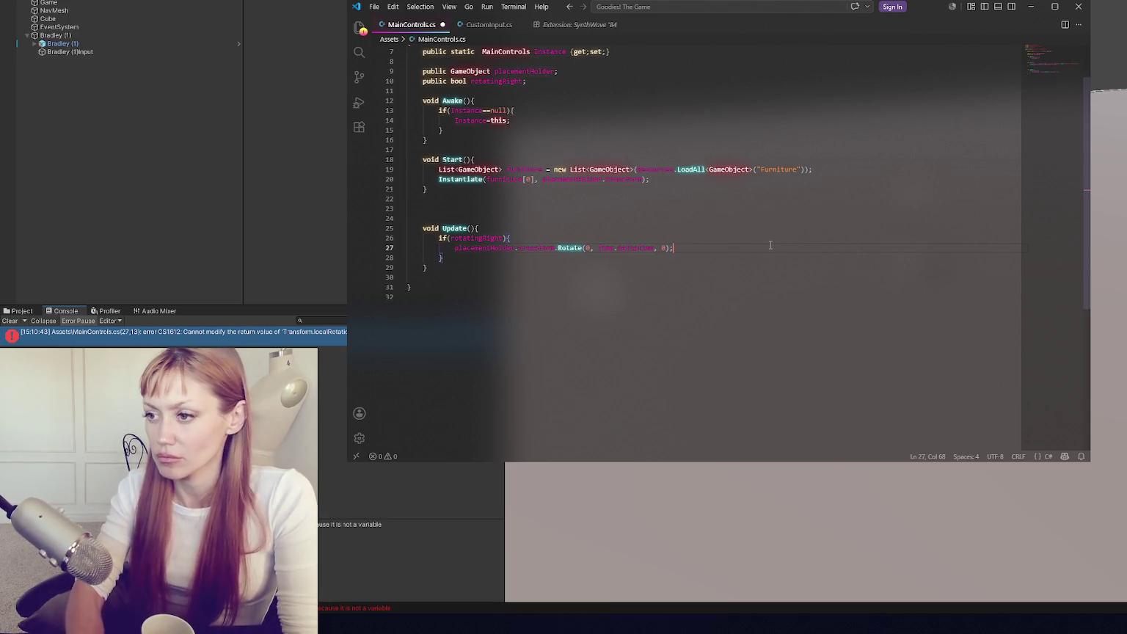
key(ctrl+s)
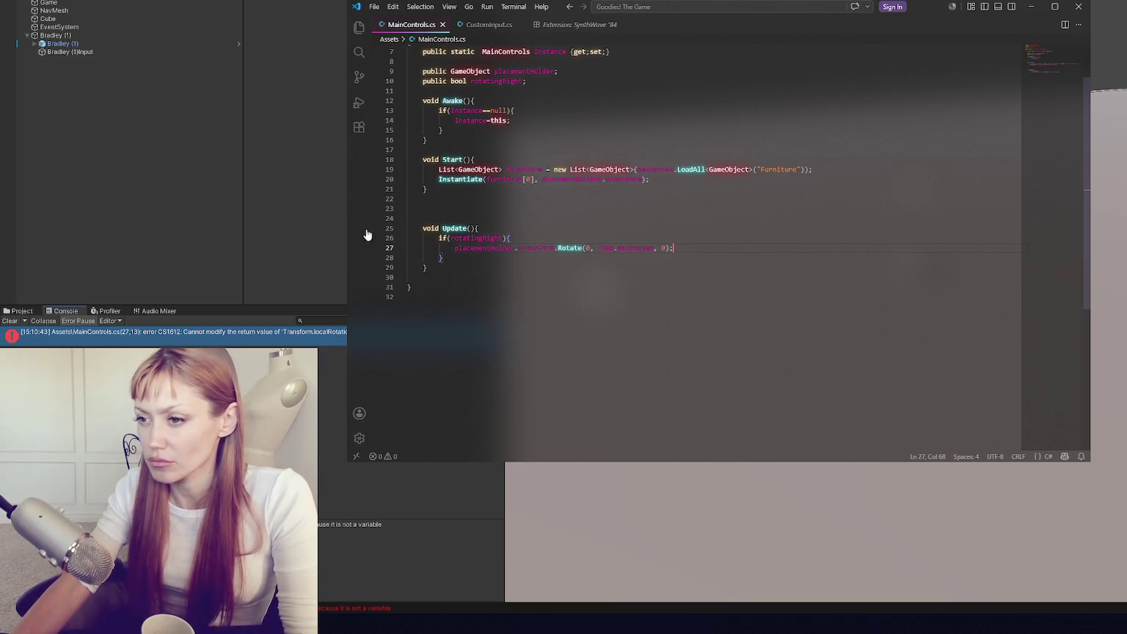
click(156, 208)
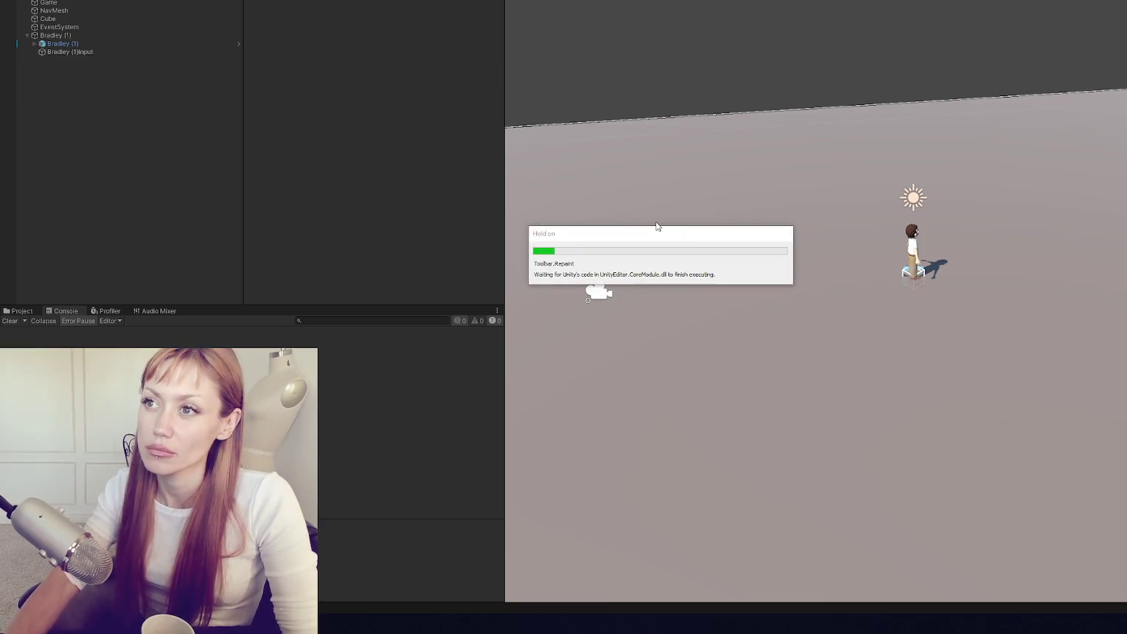
- Walk with W and press Down and Up to log messages, then stop Play mode
key(w)
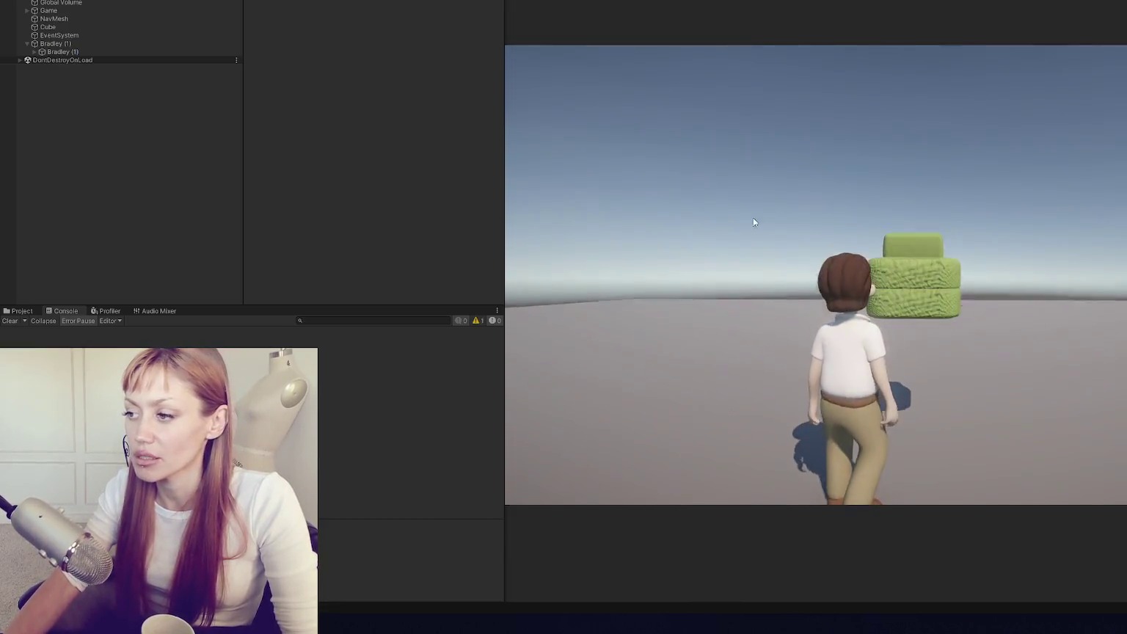
key(Down)
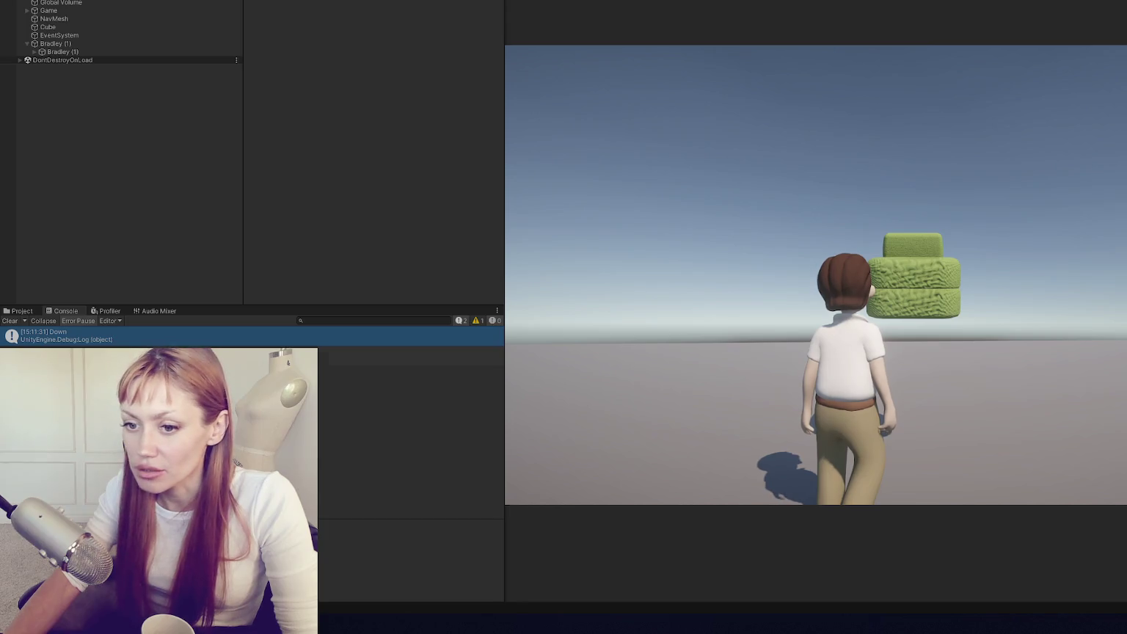
key(Up)
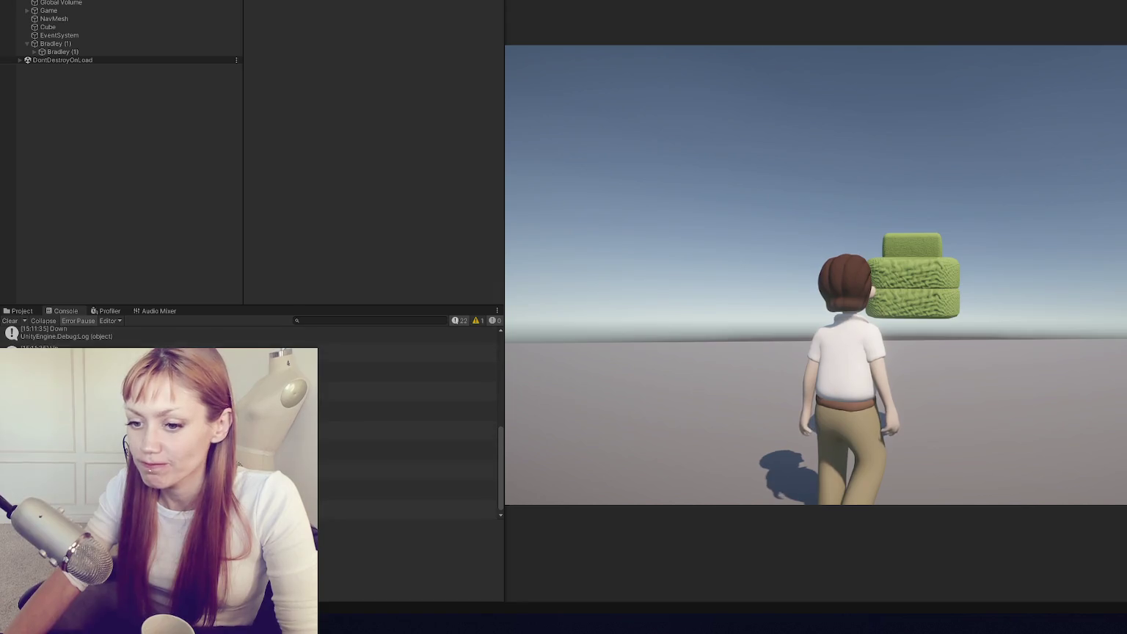
key(Down)
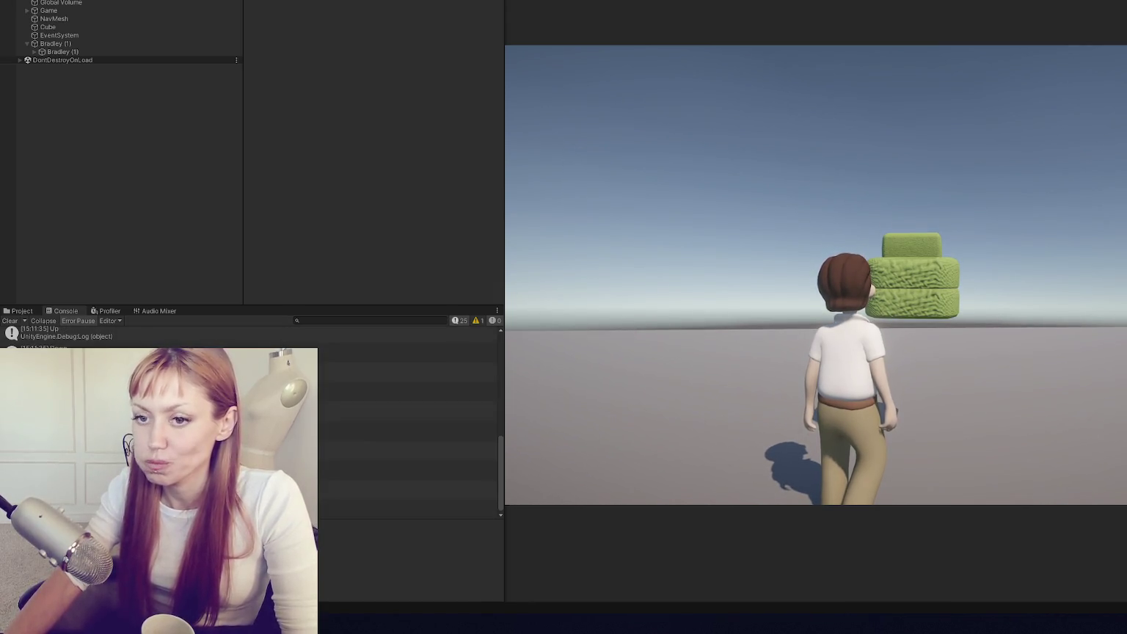
key(Down)
key(ctrl+p)
key(alt+Tab)
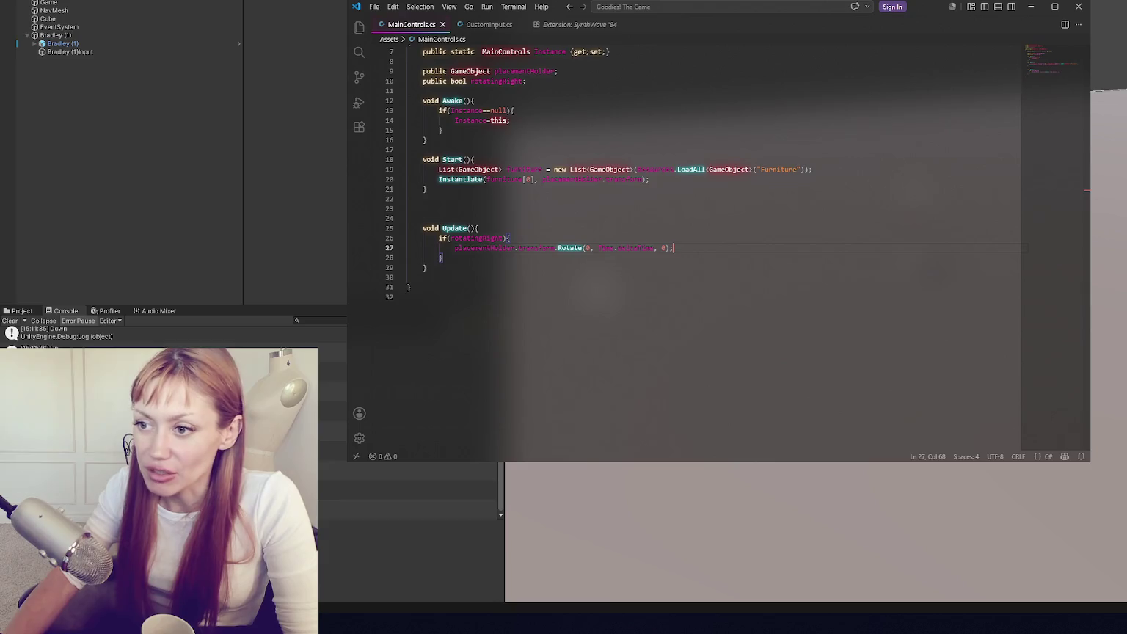
- Add a field 'float rotationMult = 90.0f;' below the public fields and save
double_click(481, 239)
scroll(513, 238, up, 2)
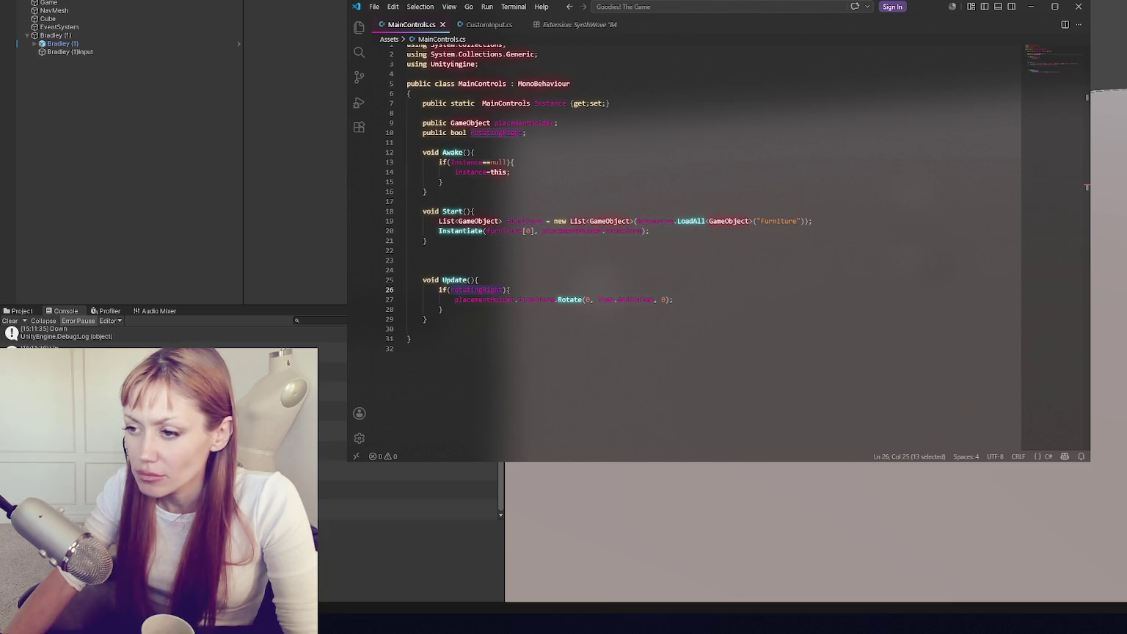
click(631, 112)
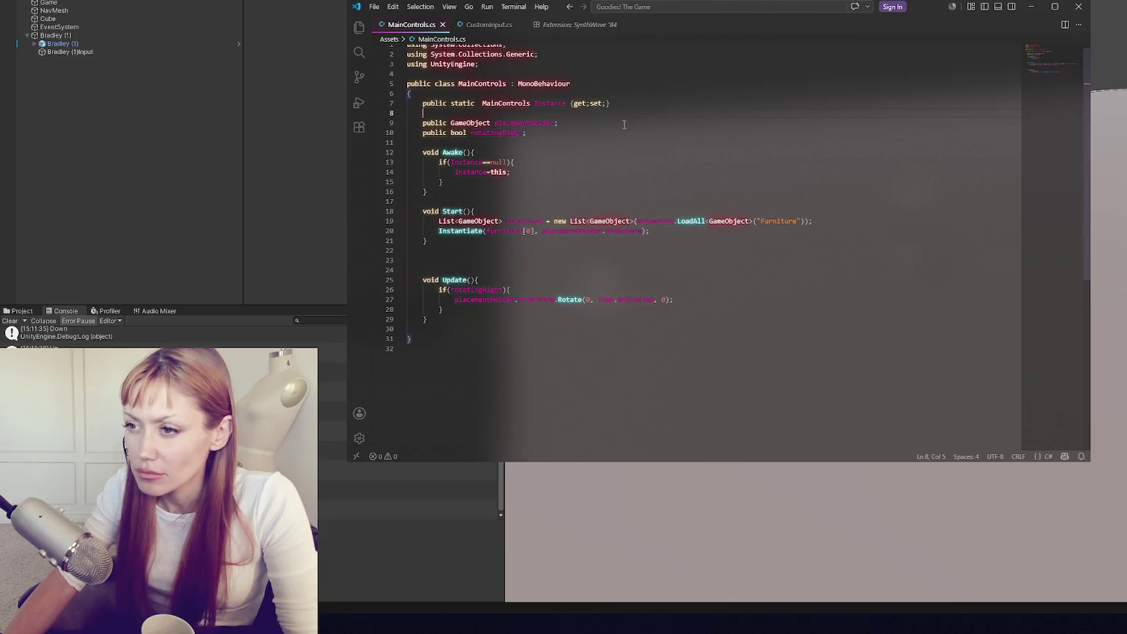
click(620, 140)
key(Return)
key(Return)
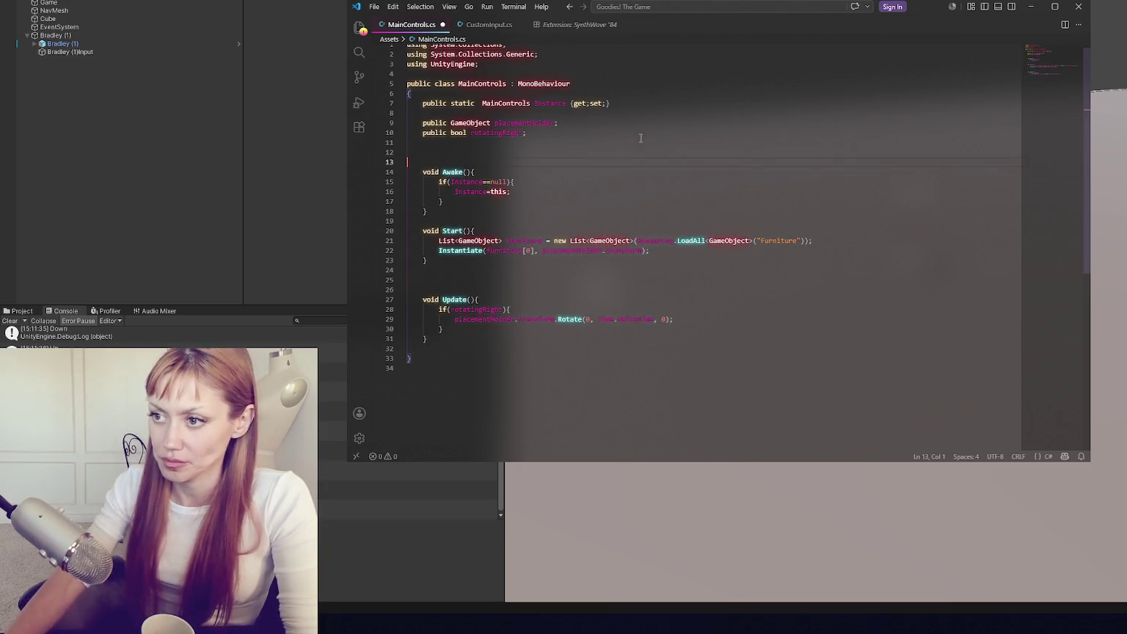
key(Tab)
text(floa)
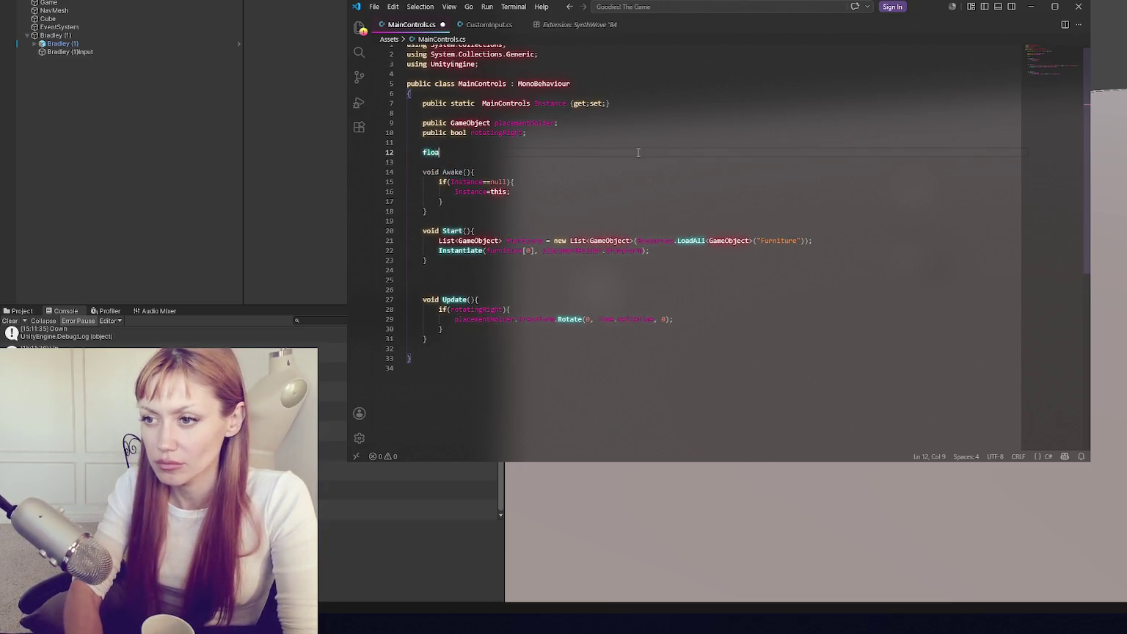
text(t rotationMult;)
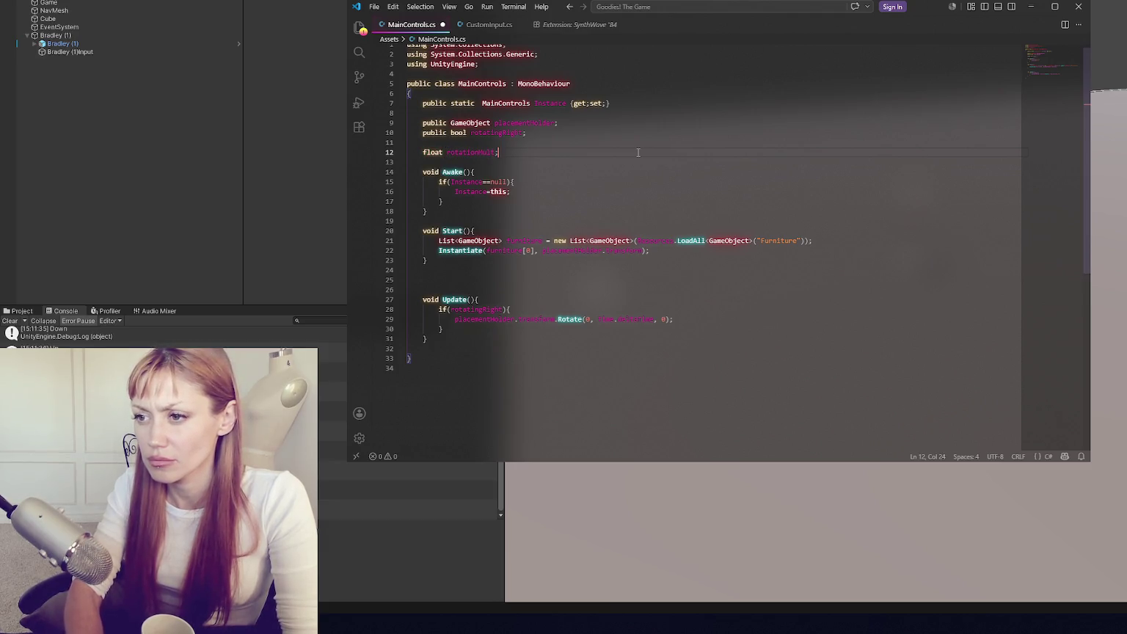
key(BackSpace)
text(= 90.0f;)
key(ctrl+s)
- Multiply Time.deltaTime in the Rotate call by rotationMult and recompile in Unity
double_click(463, 151)
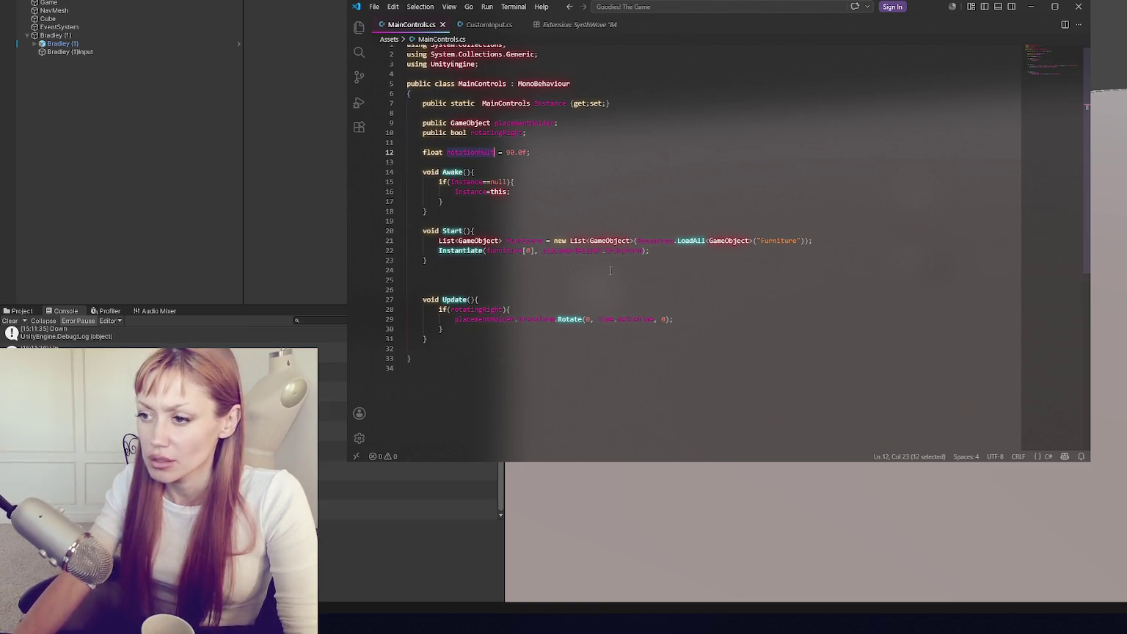
click(653, 319)
text(*)
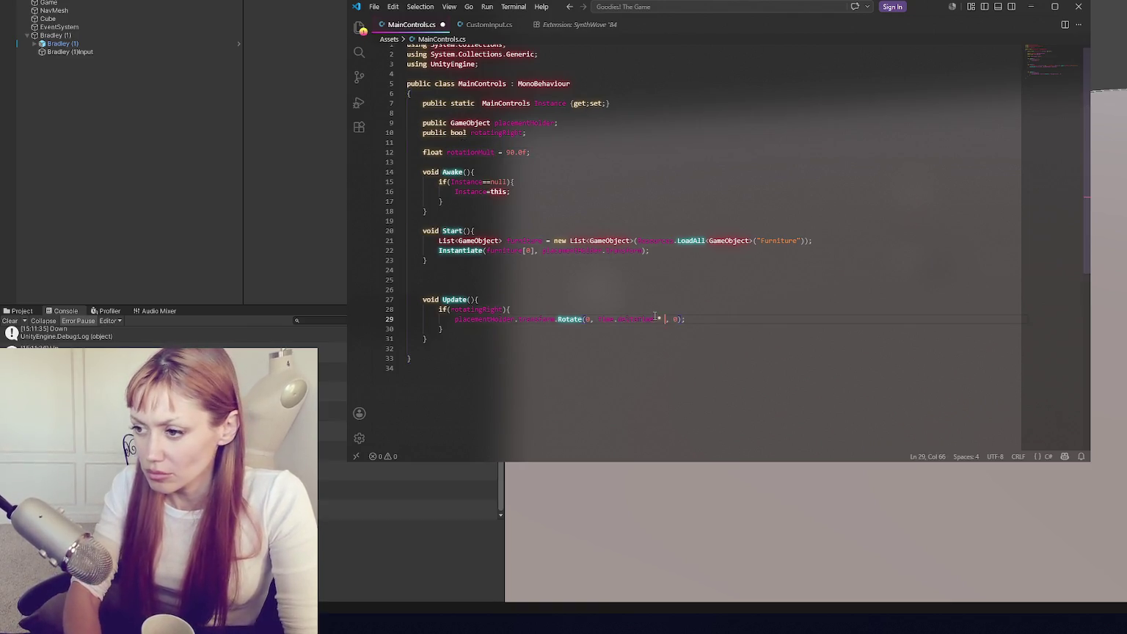
click(234, 213)
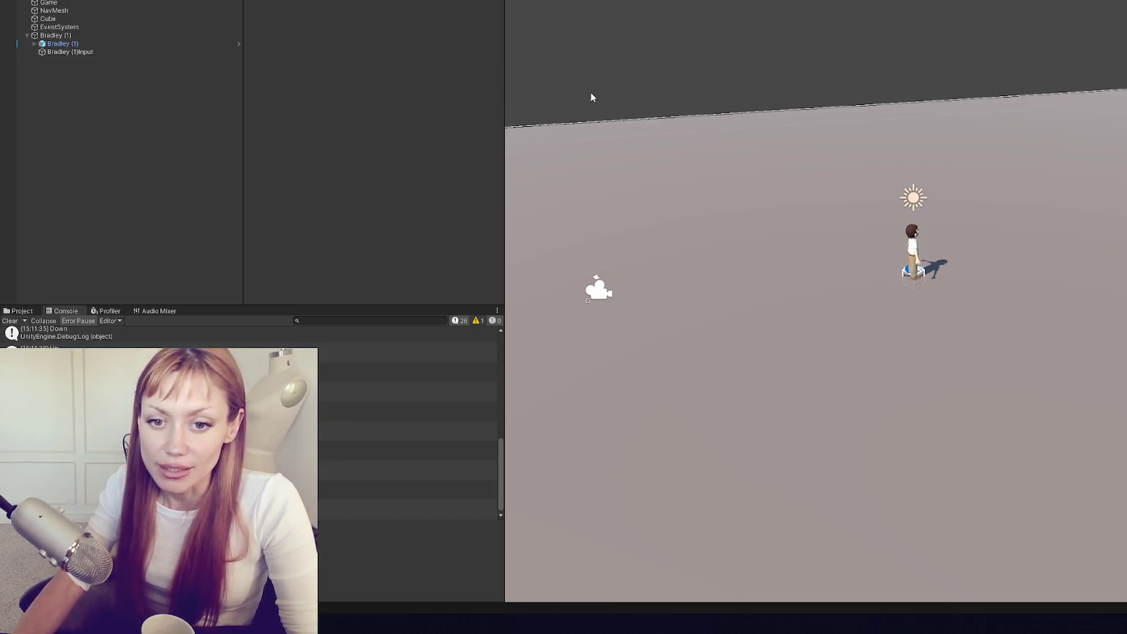
- Enter Play mode and focus the Game view to test the rotation scaled by 90
click(686, 10)
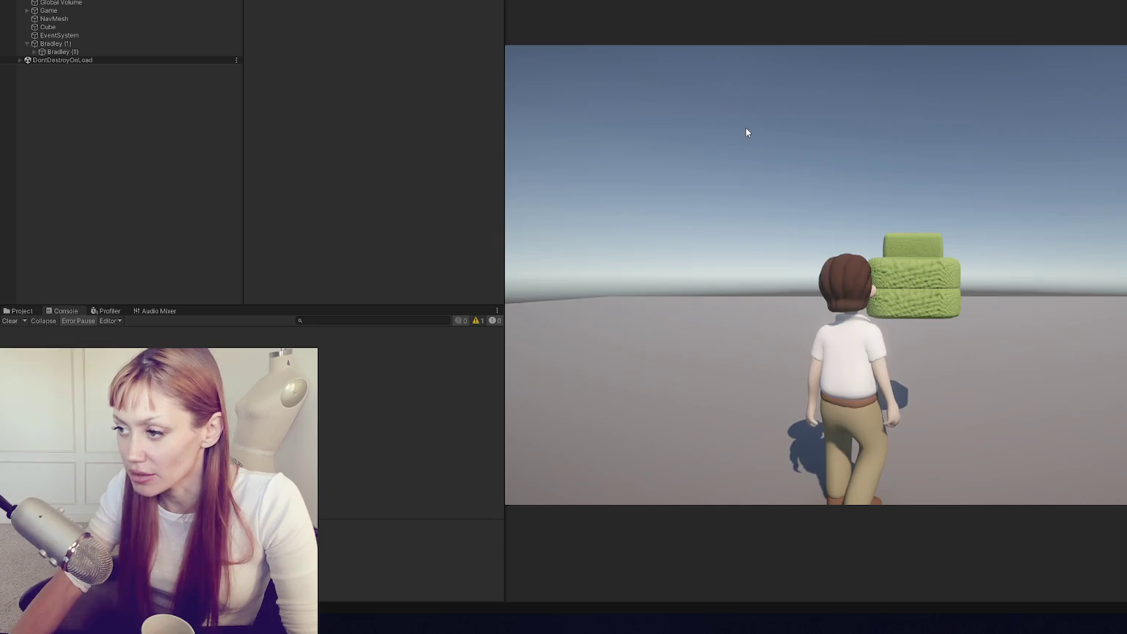
click(745, 129)
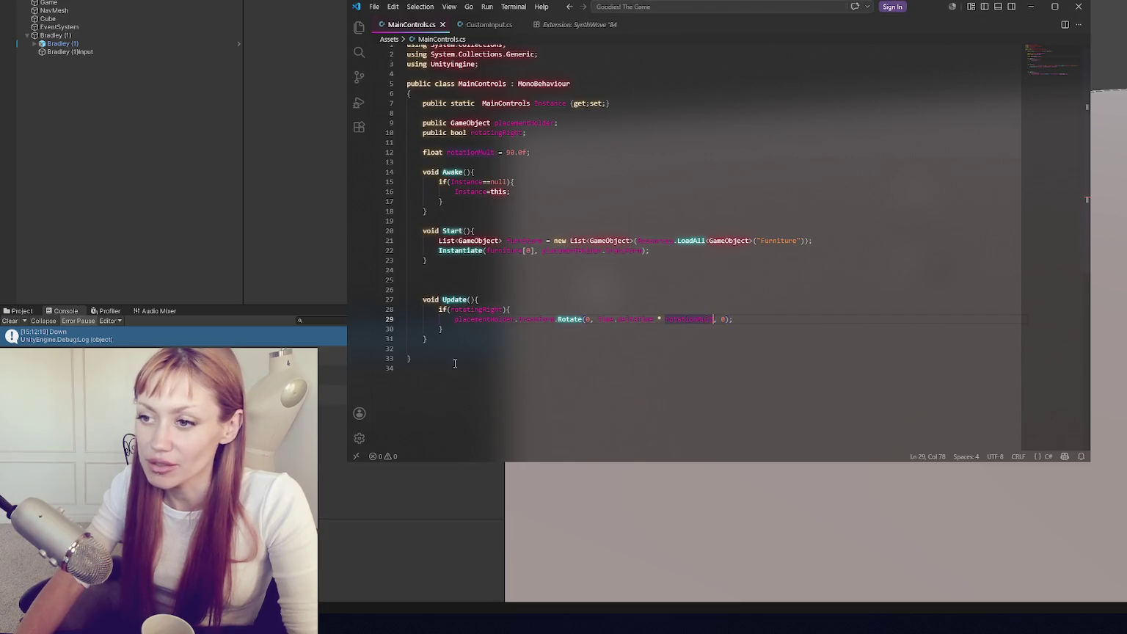
- Duplicate the rotatingRight if-block in Update and change its condition to rotatingLeft
key(ctrl+c)
key(Right)
key(Return)
key(ctrl+v)
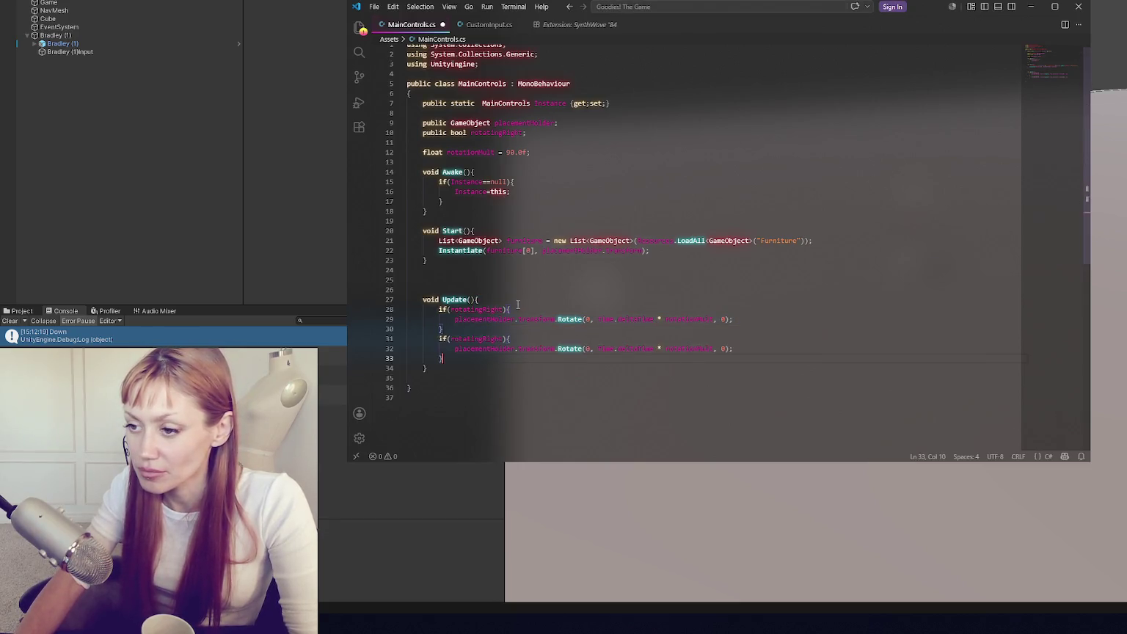
double_click(487, 338)
text(rota)
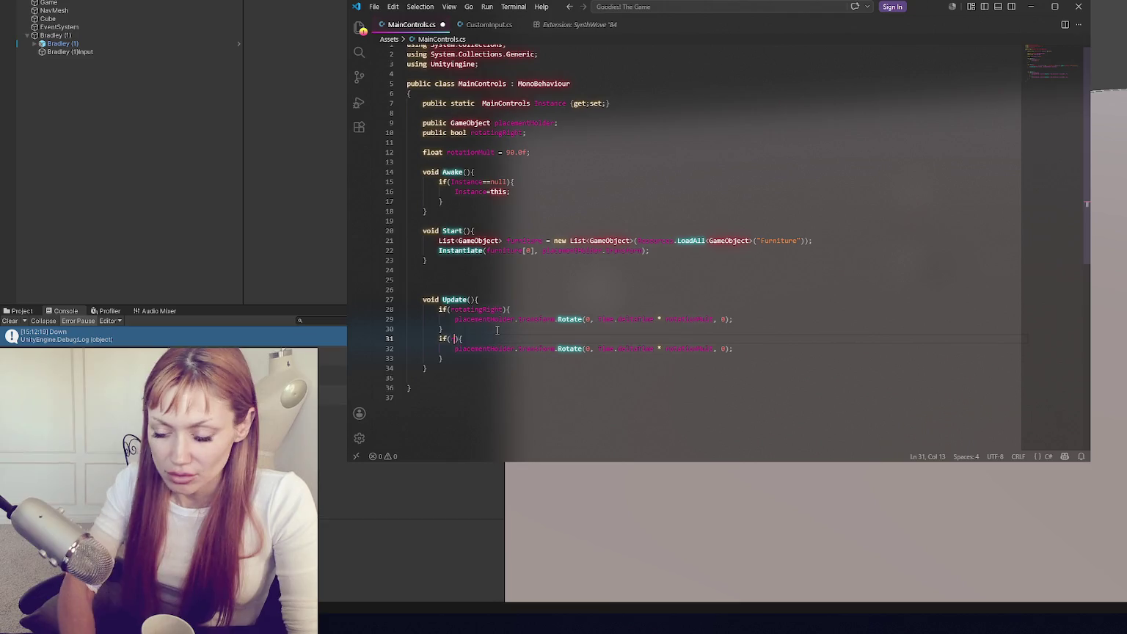
text(tingLeft)
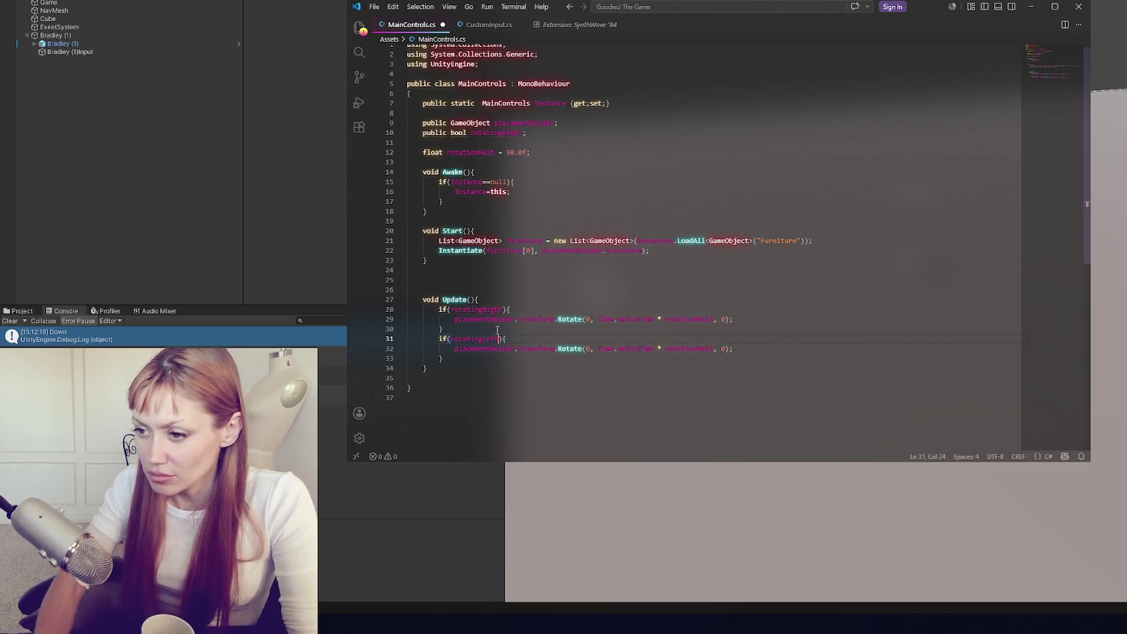
- Append ', rotatingLeft' to the public rotatingRight bool declaration on line 10
double_click(491, 132)
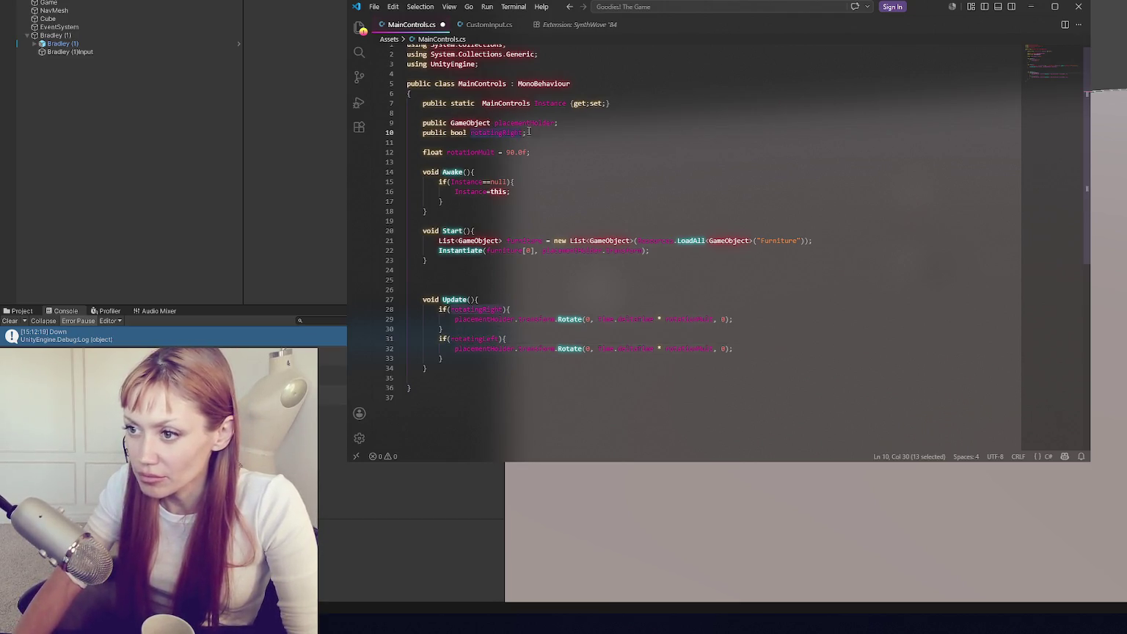
key(Right)
text(, rotatingLeft)
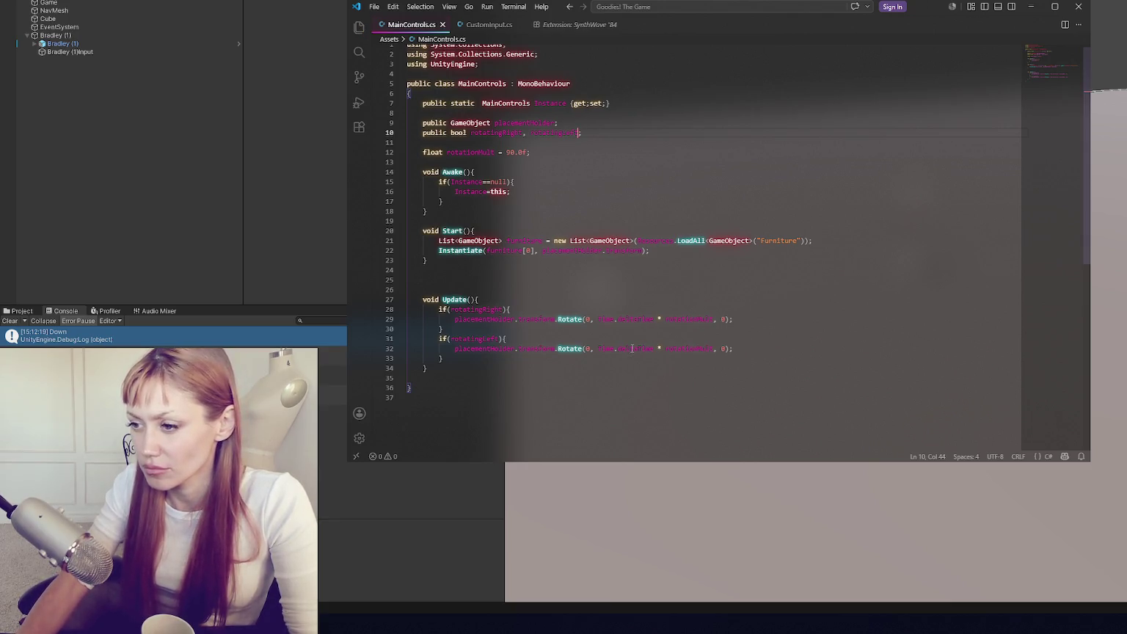
click(599, 350)
text(-)
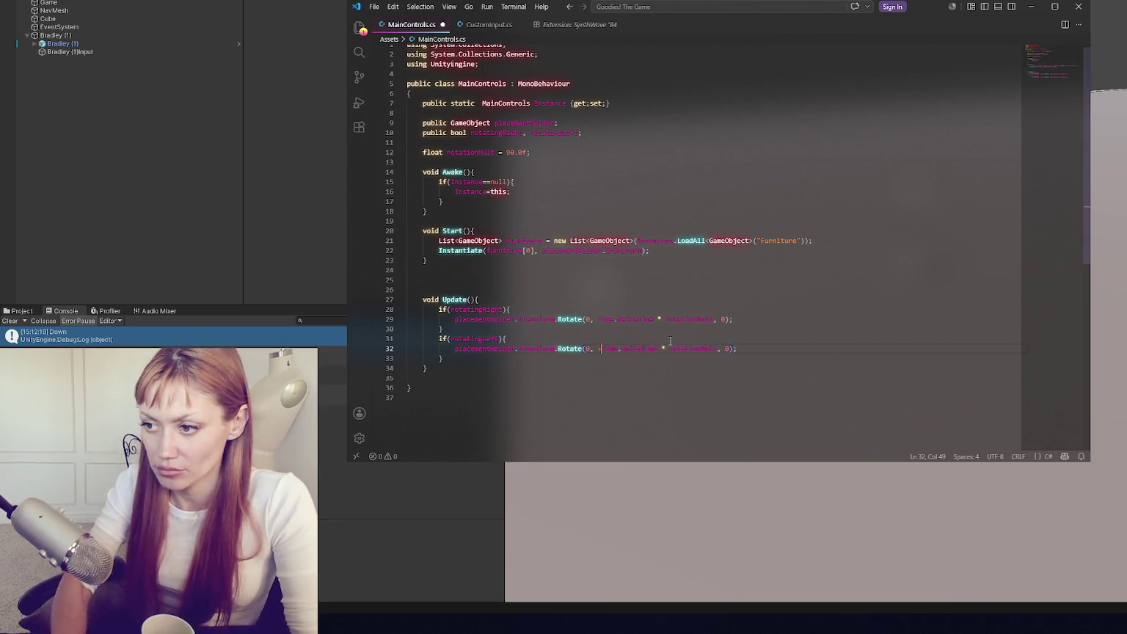
click(474, 26)
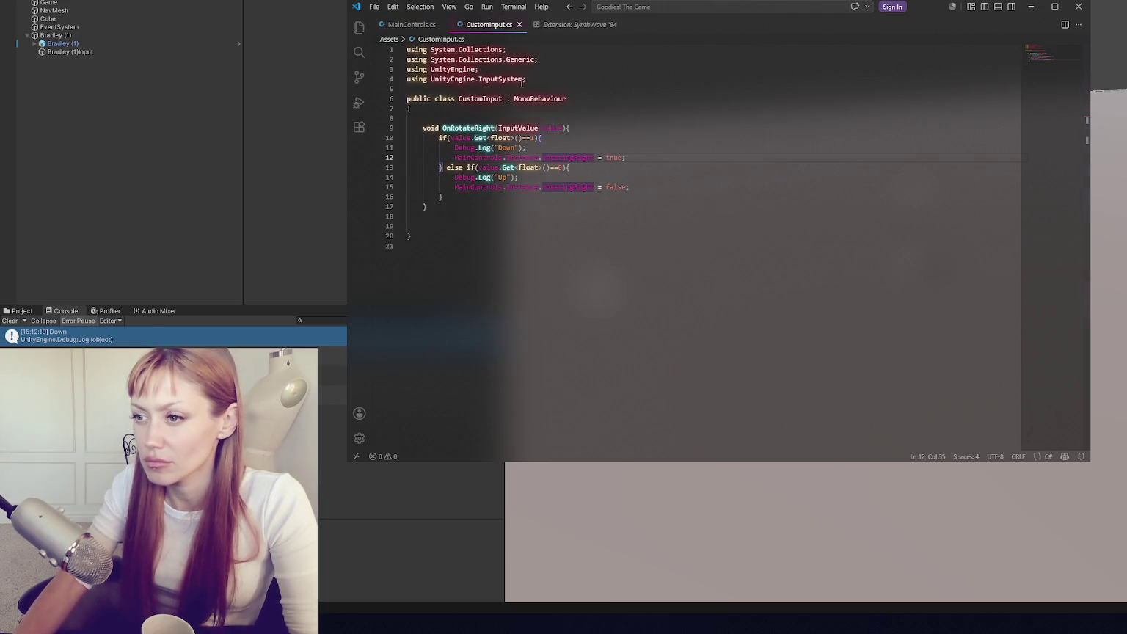
- Duplicate the OnRotateRight method and rename the copy OnRotateLeft
drag(457, 208, 457, 119)
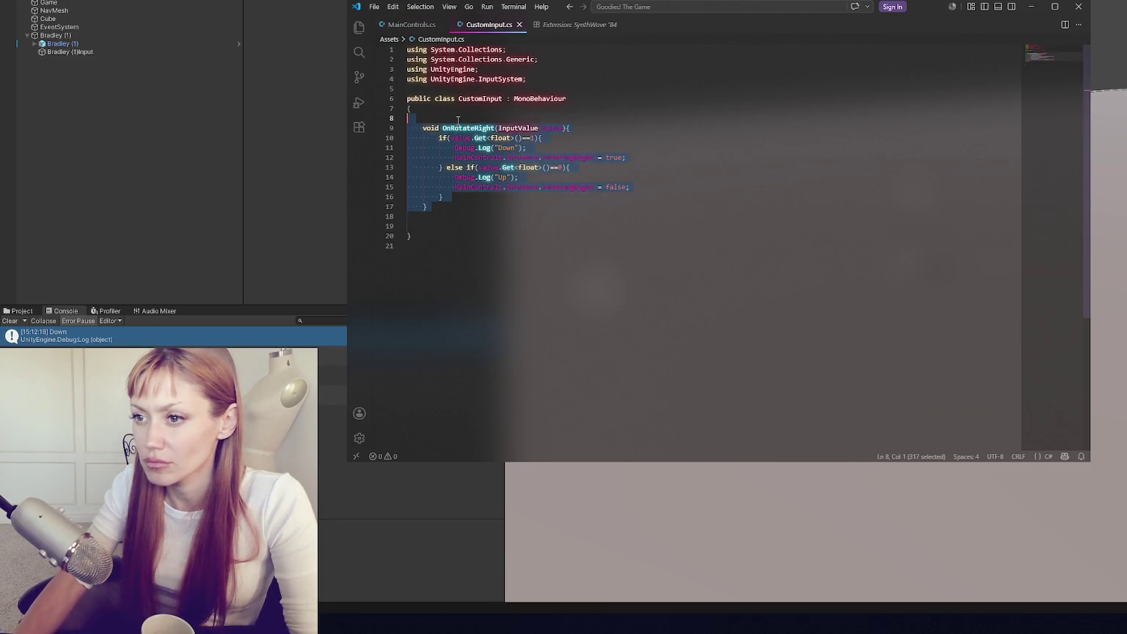
key(ctrl+c)
key(ctrl+v)
key(ctrl+v)
double_click(473, 215)
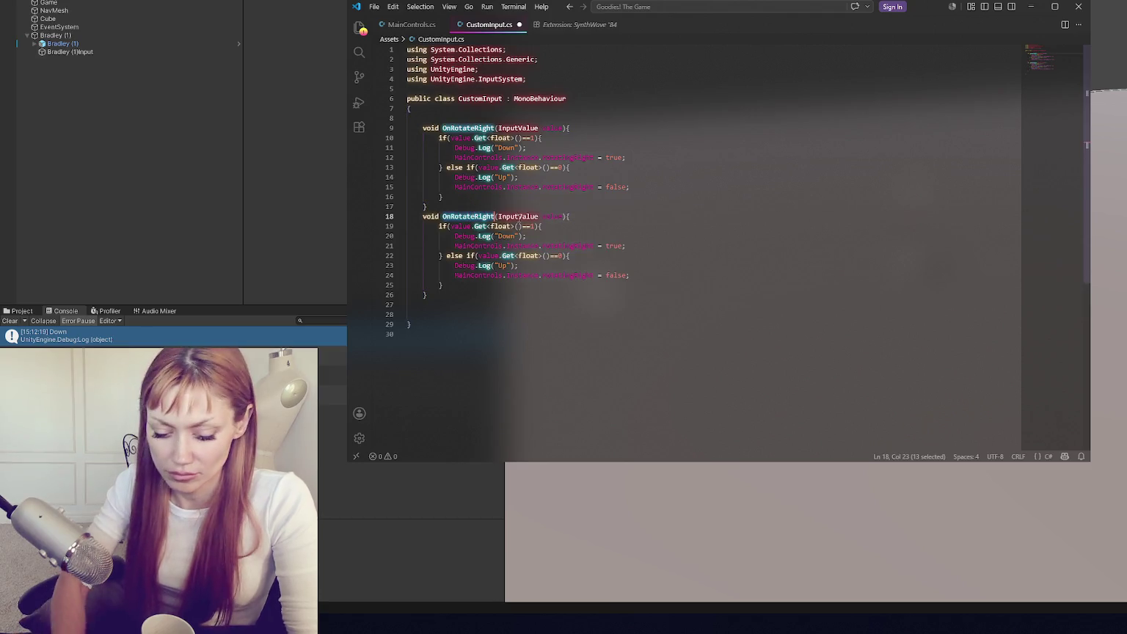
text(OnRotateLeft)
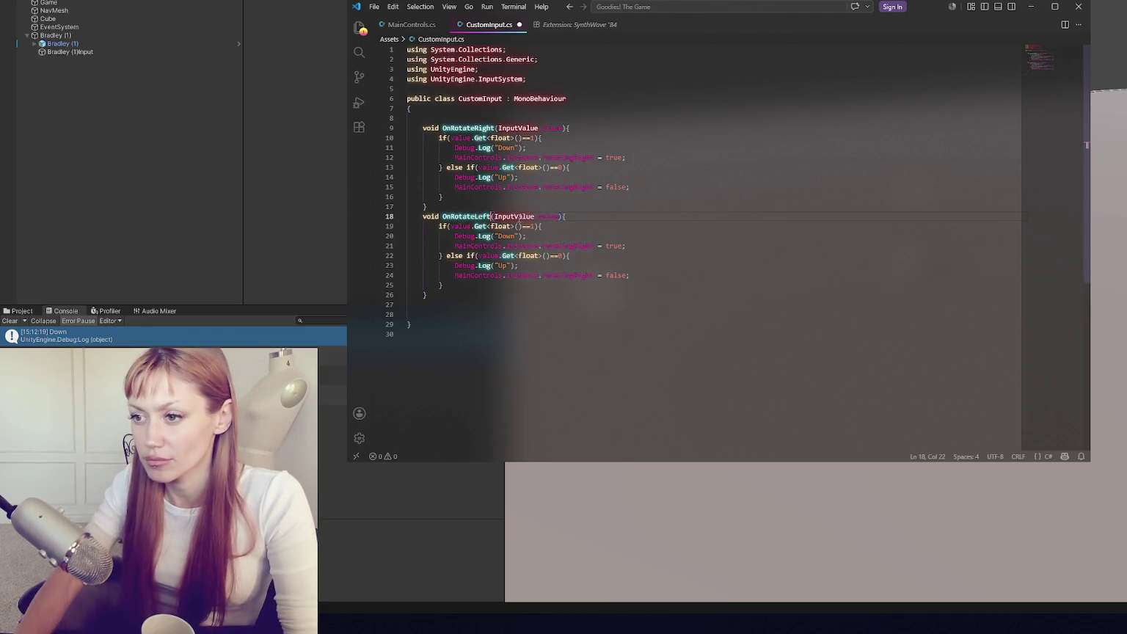
- Delete the Debug.Log("Down") and Debug.Log("Up") lines from the handlers
drag(527, 235, 558, 226)
key(BackSpace)
mouse_move(527, 147)
mouse_down()
mouse_move(558, 138)
mouse_move(596, 158)
mouse_up()
key(BackSpace)
key(BackSpace)
drag(606, 236, 590, 215)
key(BackSpace)
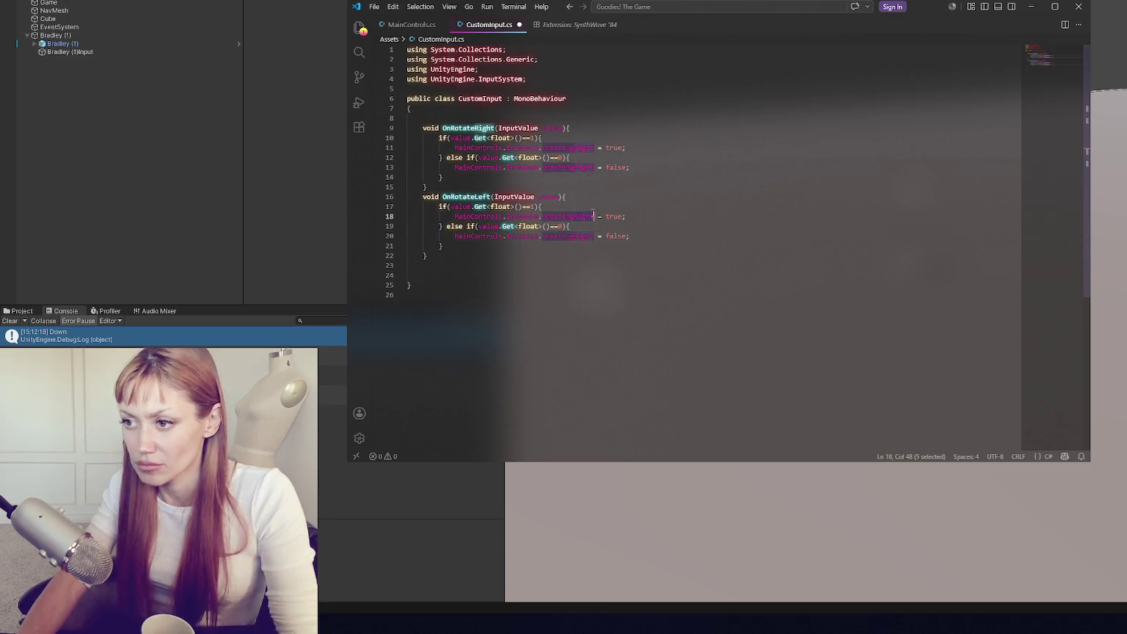
- Make OnRotateLeft toggle MainControls.Instance.rotatingLeft, save, and reload in Unity
text(Left)
double_click(576, 217)
key(ctrl+c)
double_click(569, 235)
key(ctrl+v)
key(ctrl+s)
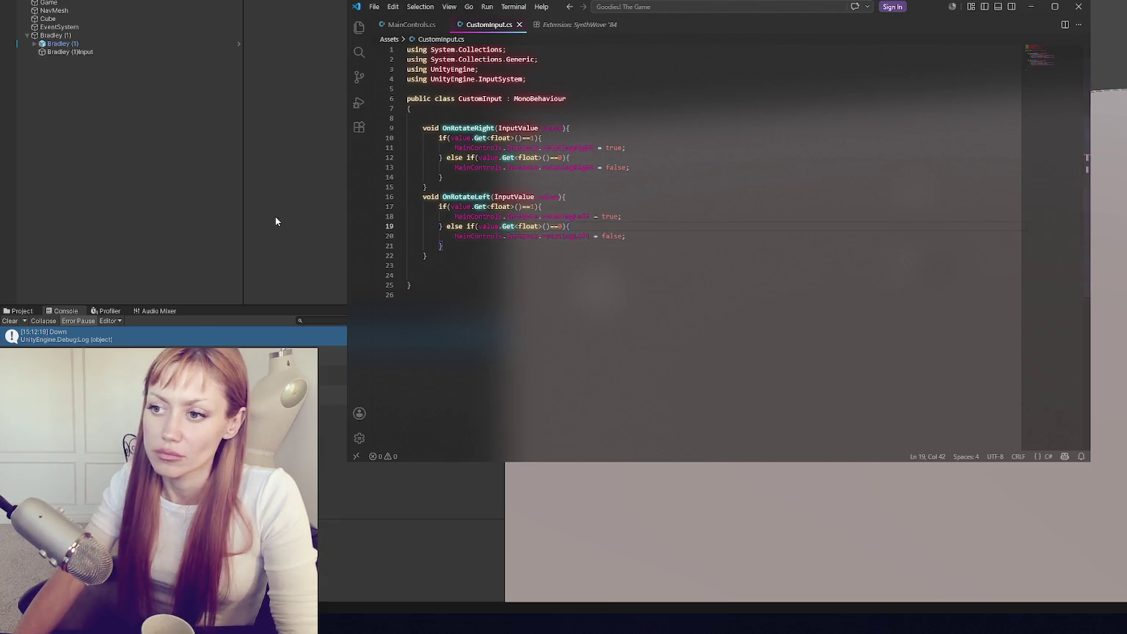
click(276, 220)
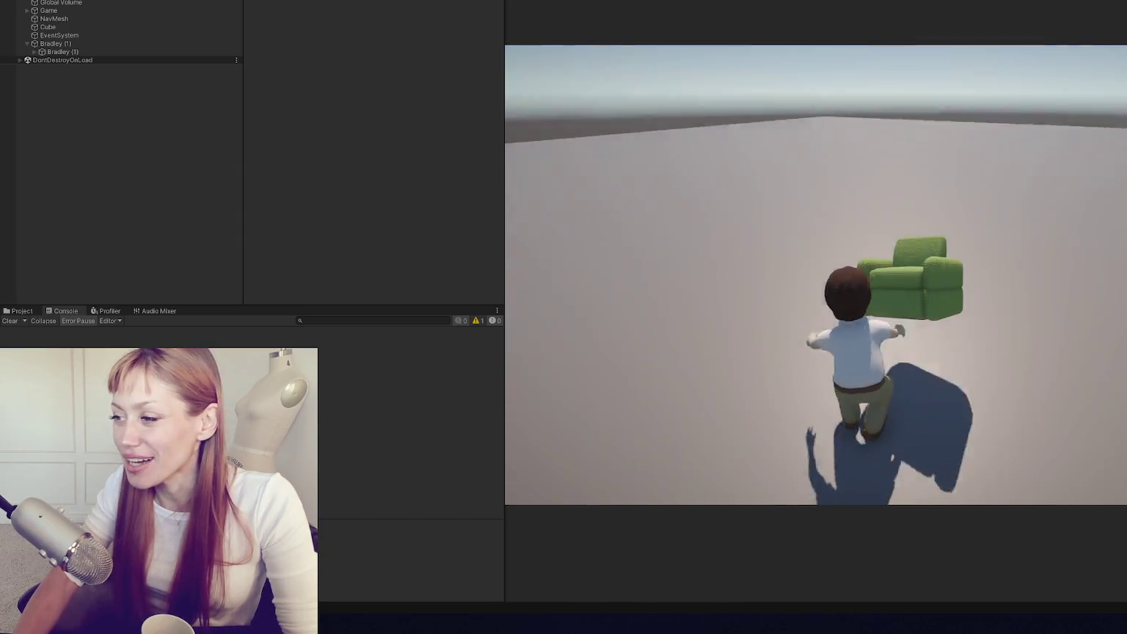
- Stop the playtest of the character standing beside the green armchair
key(ctrl+p)
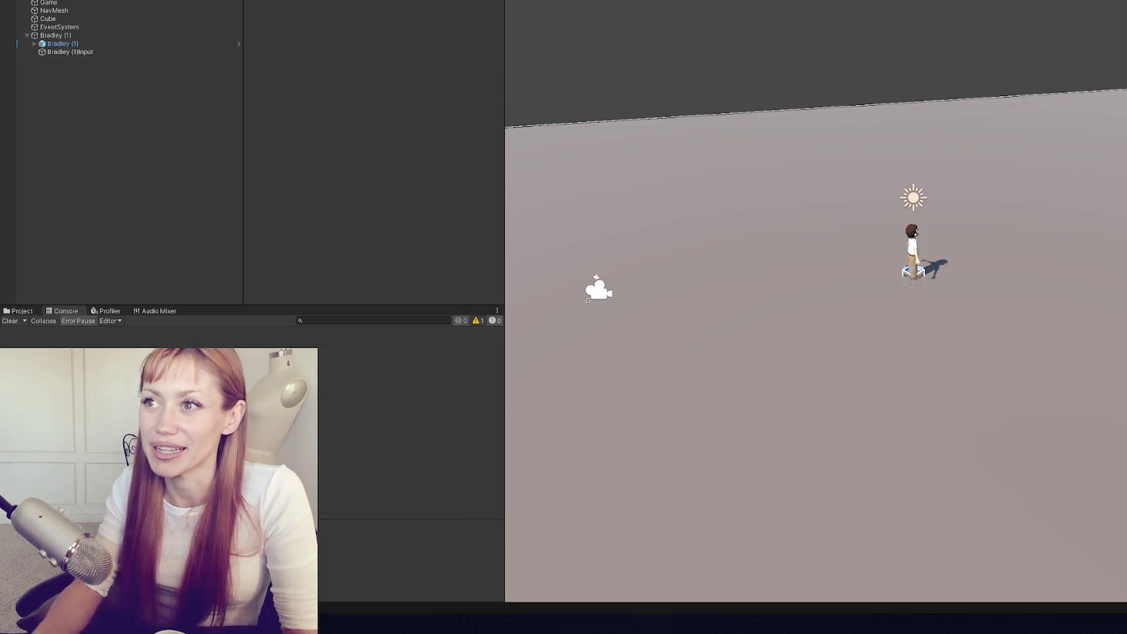
- Narrow the Hierarchy panel to enlarge the Scene view, then show the Project's Assets browser
drag(244, 91, 190, 88)
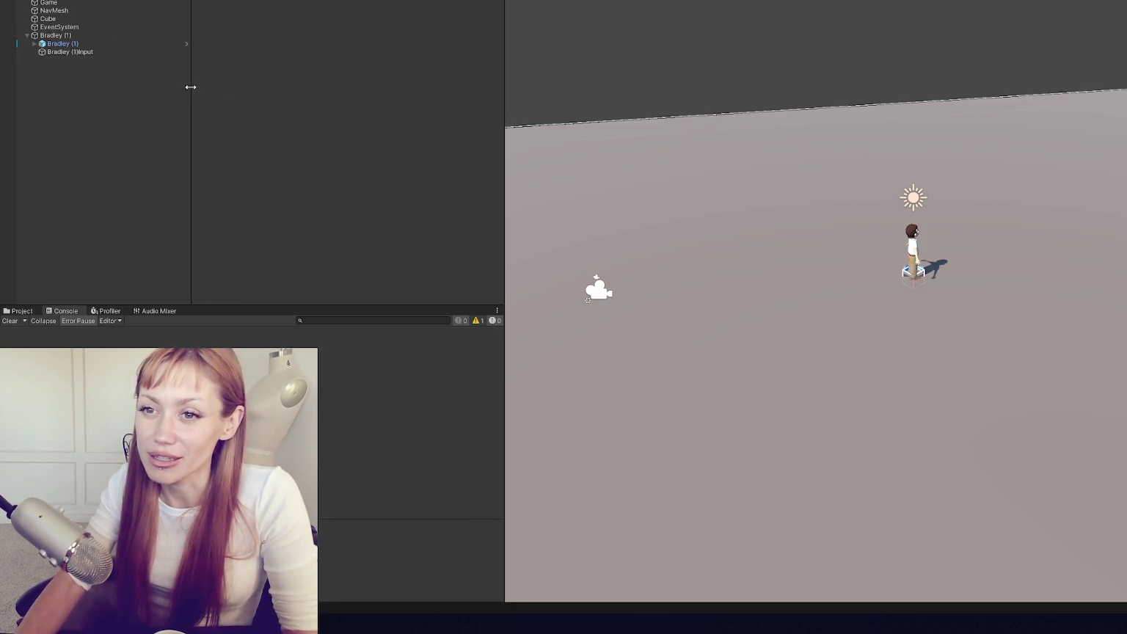
drag(503, 110, 297, 110)
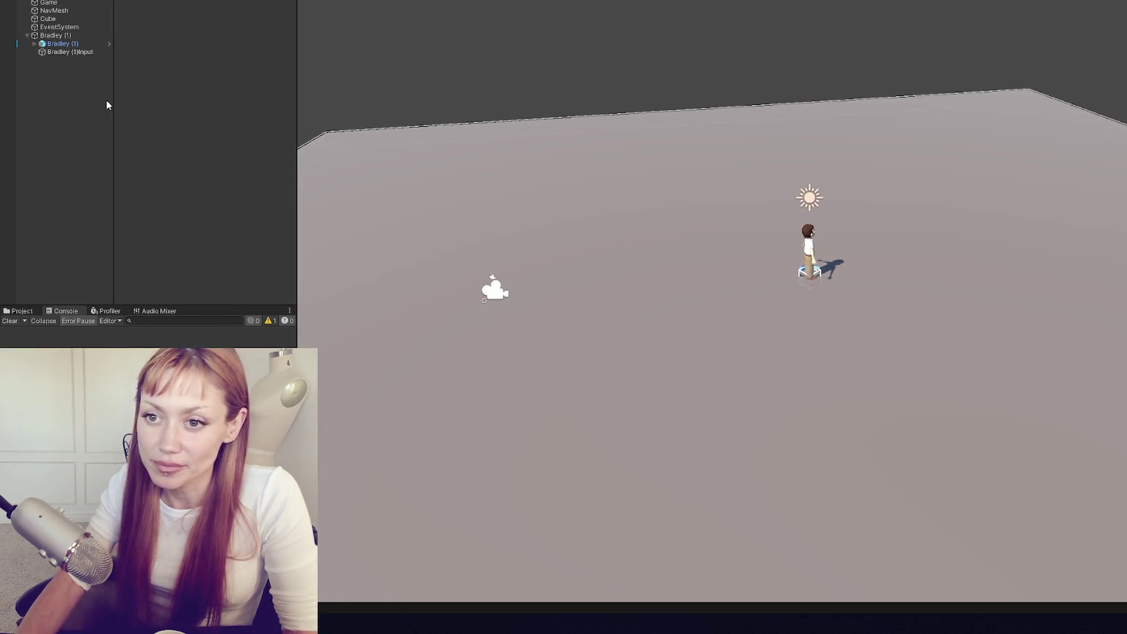
mouse_move(108, 95)
mouse_down()
mouse_move(166, 99)
mouse_move(114, 98)
mouse_up()
mouse_move(297, 93)
mouse_down()
mouse_move(224, 88)
mouse_move(240, 92)
mouse_up()
click(20, 311)
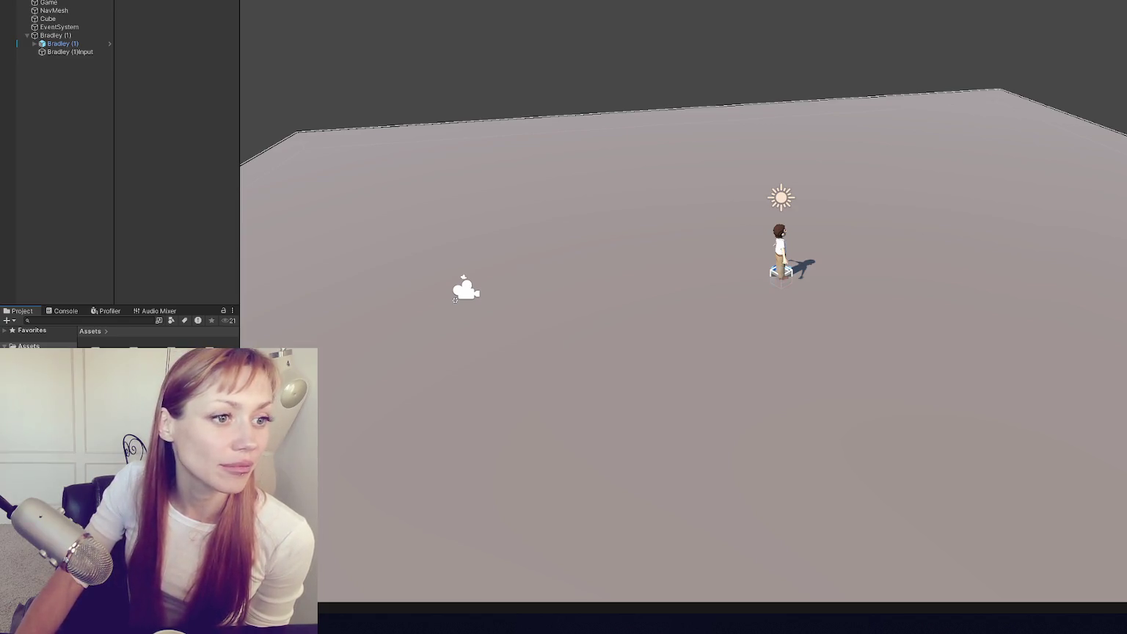
- In Chrome, open the DuckDuckGo page's developer tools, then view its page source
key(alt+Tab)
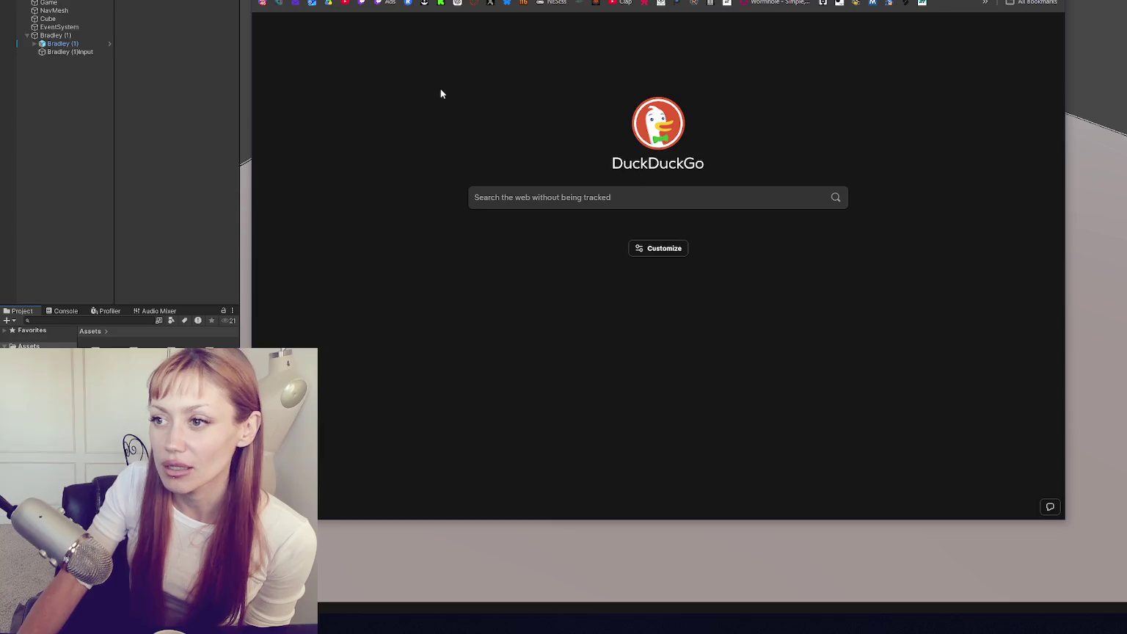
right_click(440, 91)
click(503, 333)
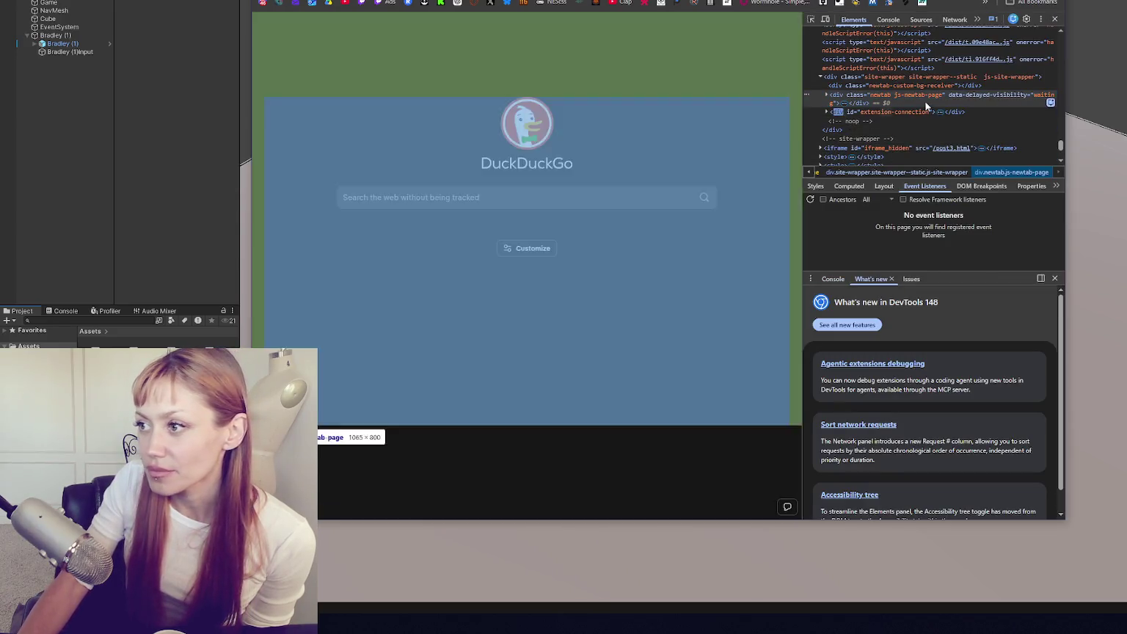
right_click(429, 83)
click(509, 318)
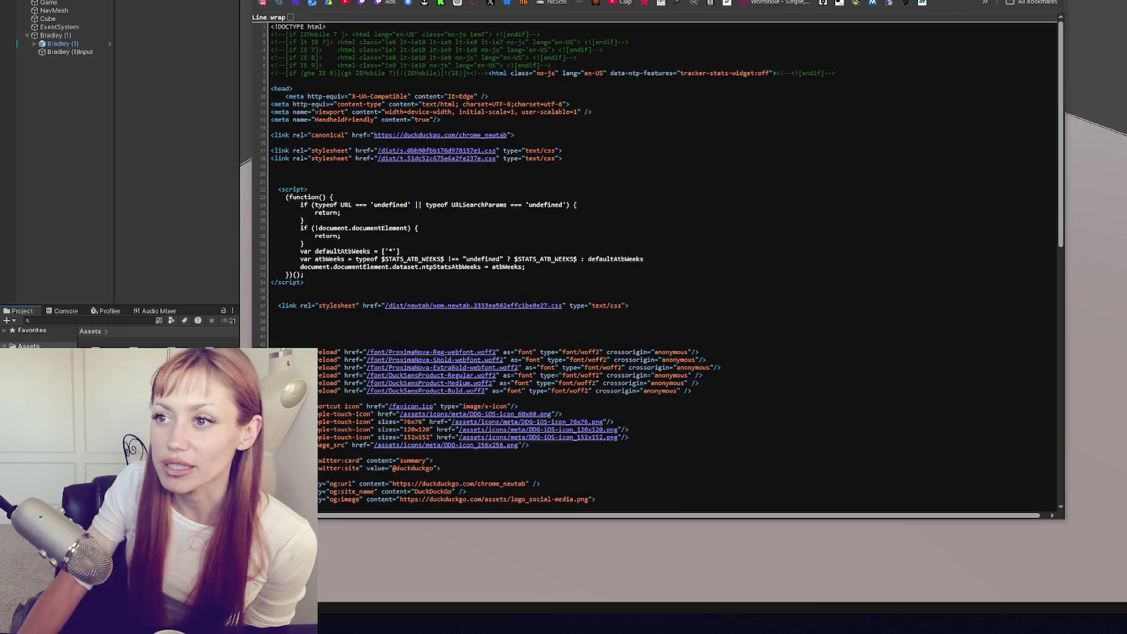
- Scroll through the DuckDuckGo page source down to its search form markup
scroll(719, 161, down, 8)
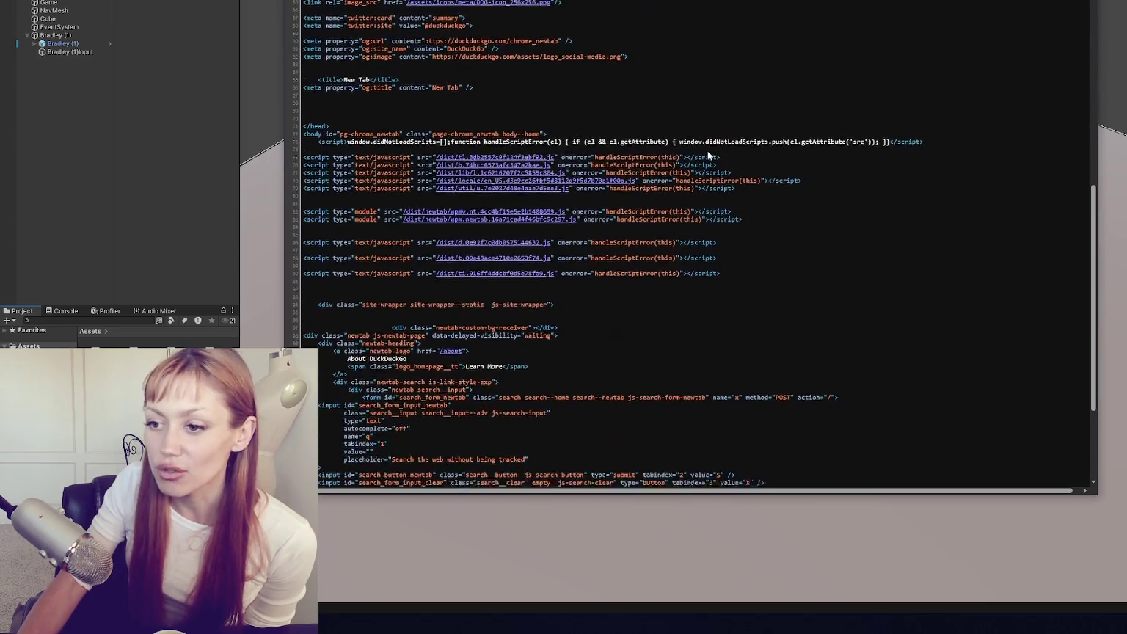
scroll(688, 153, up, 8)
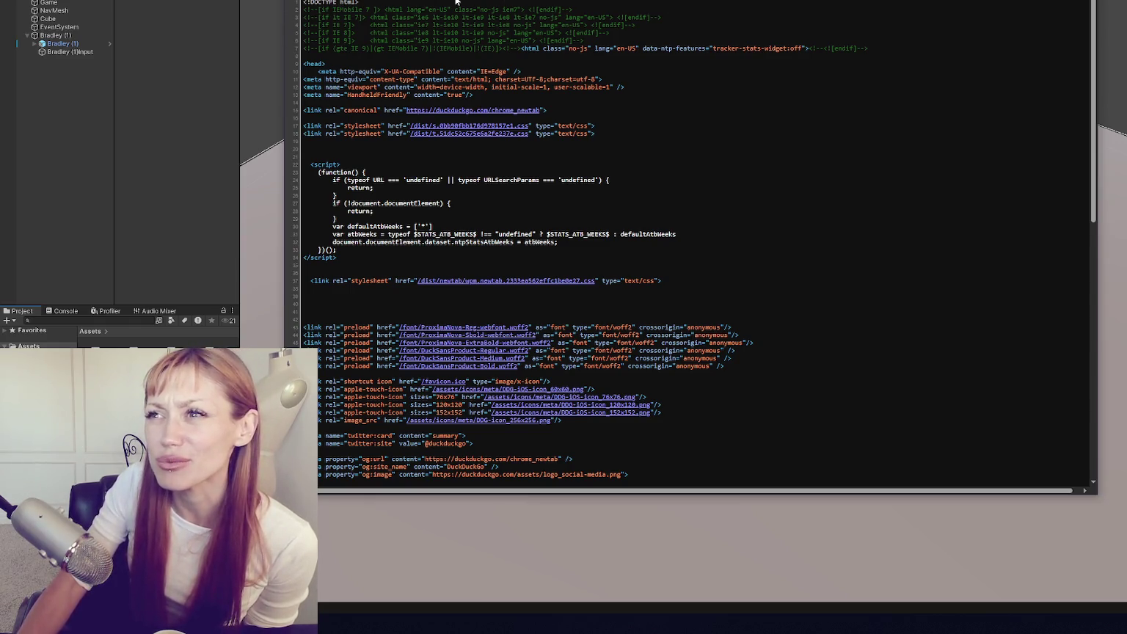
scroll(360, 71, down, 10)
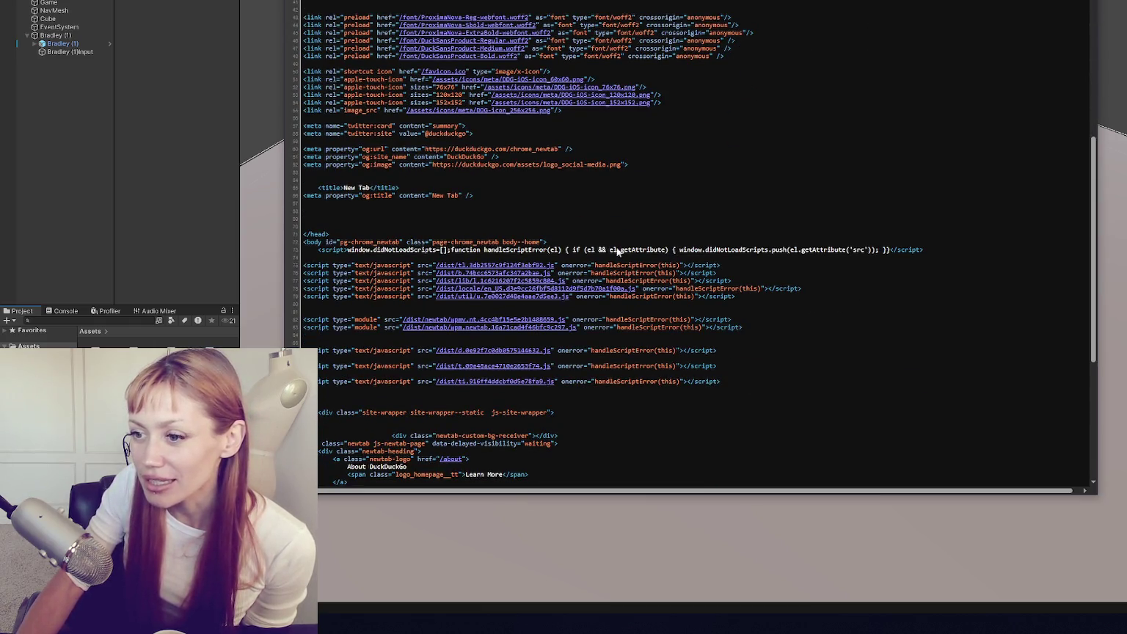
scroll(635, 162, down, 8)
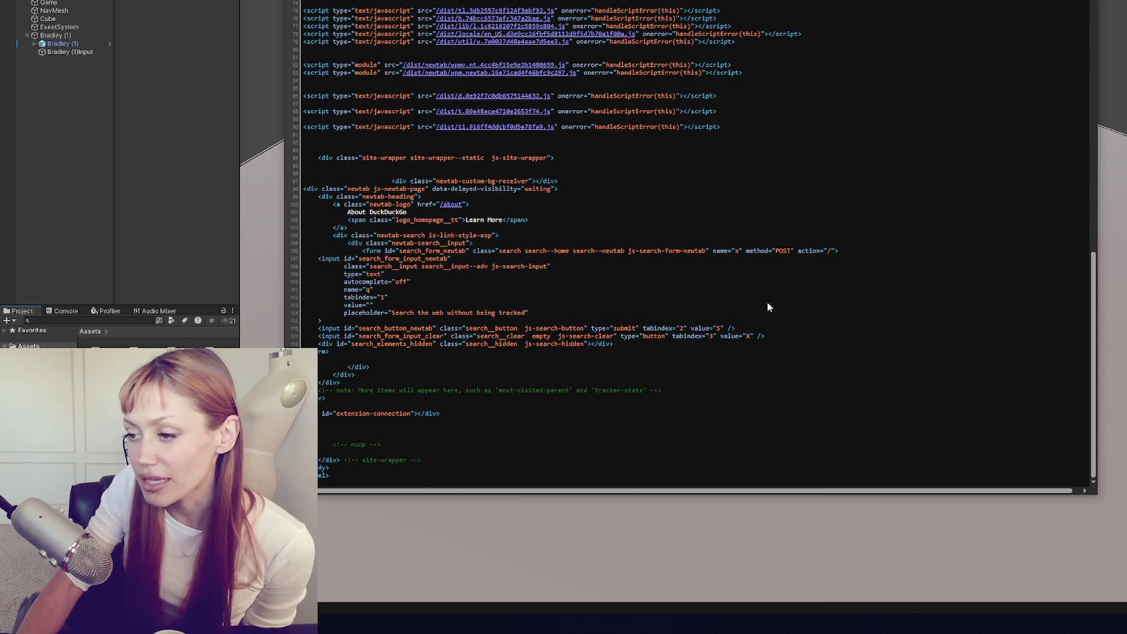
scroll(628, 207, up, 15)
scroll(523, 199, down, 11)
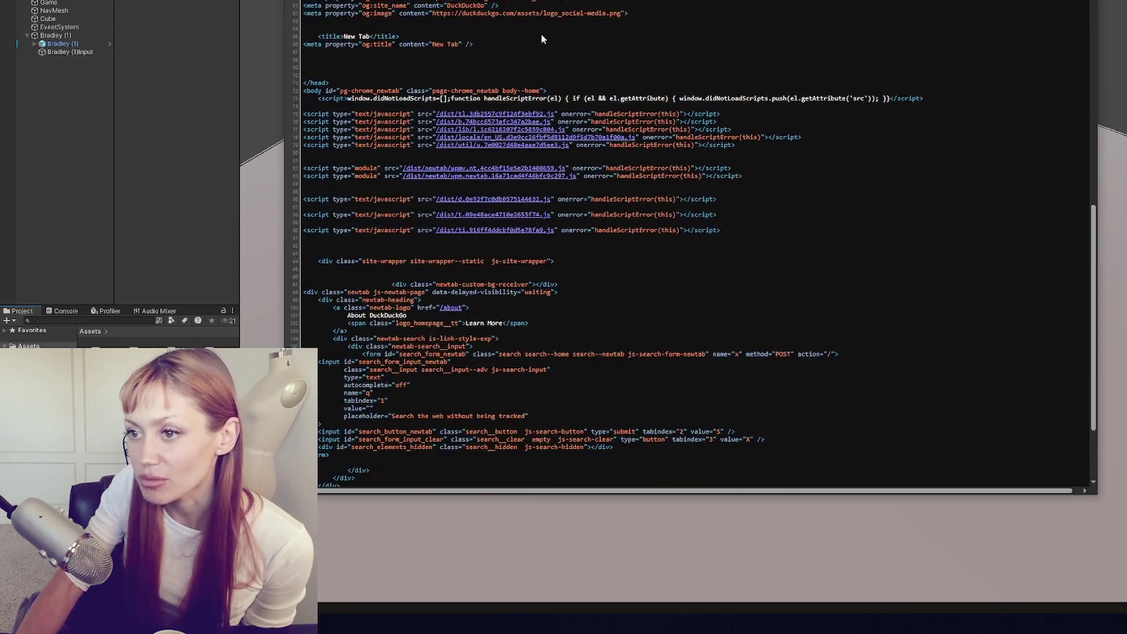
scroll(454, 210, down, 5)
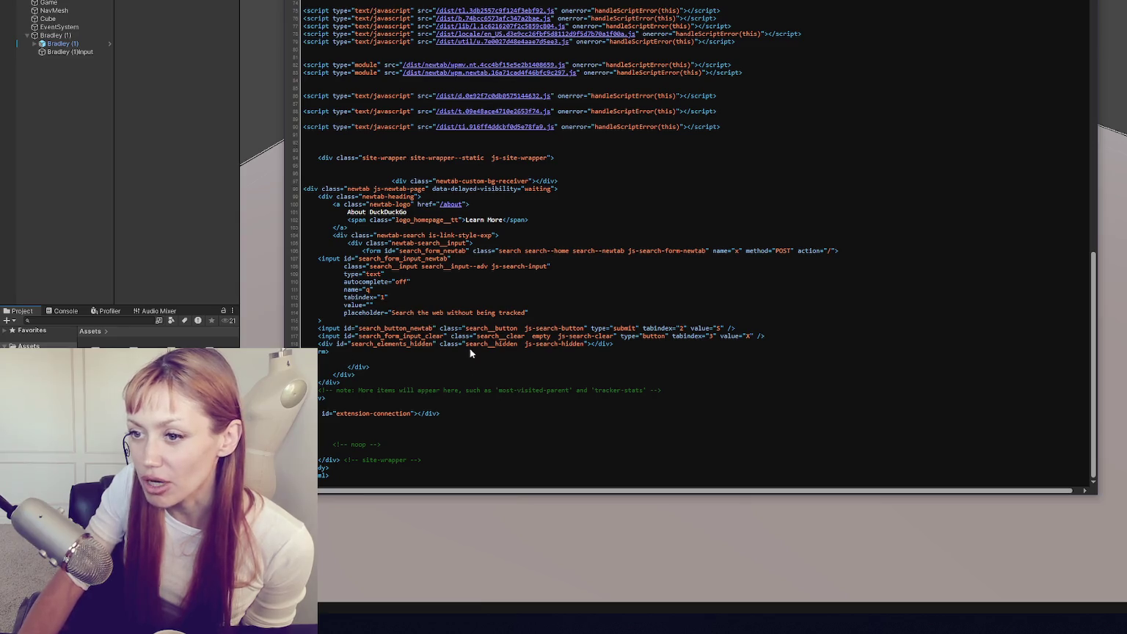
drag(344, 173, 393, 358)
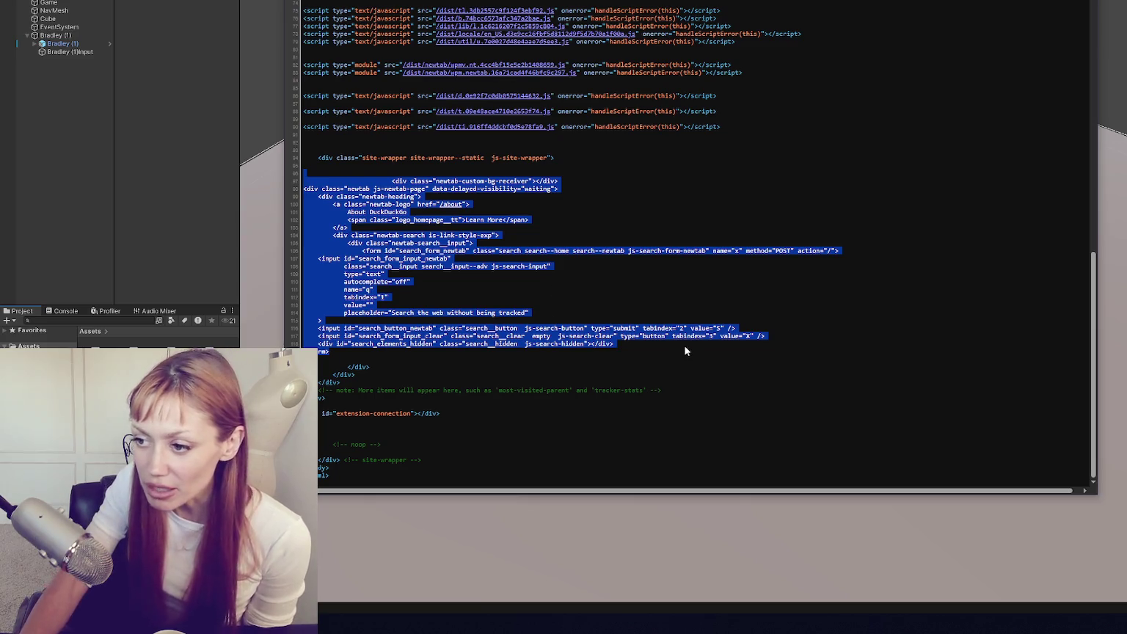
click(664, 342)
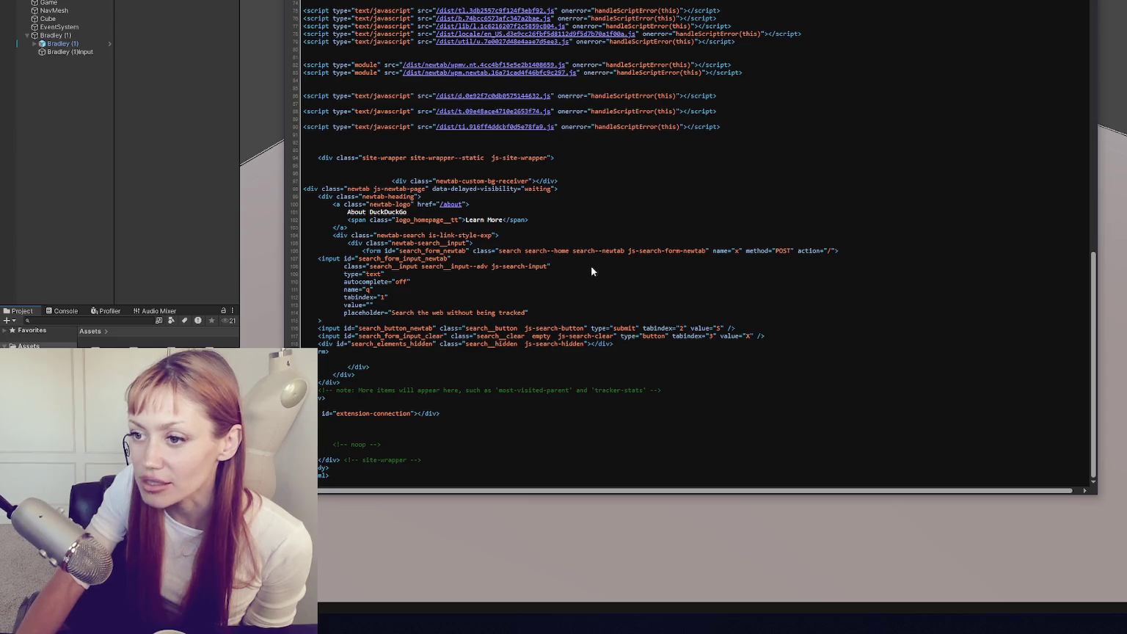
drag(379, 234, 492, 235)
drag(369, 204, 410, 205)
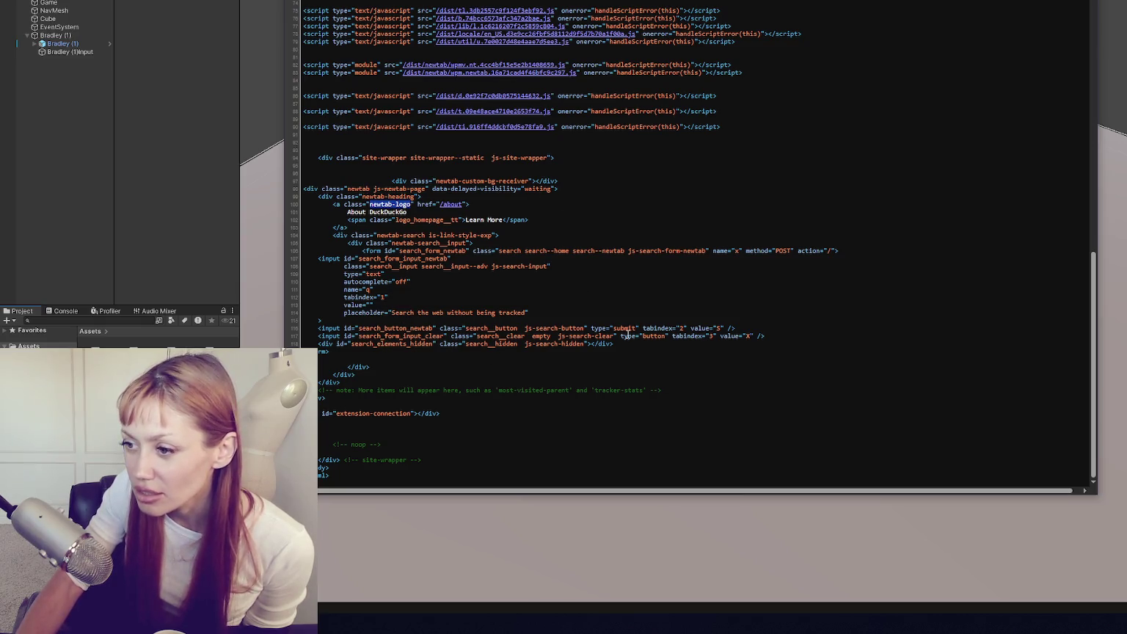
drag(643, 336, 665, 336)
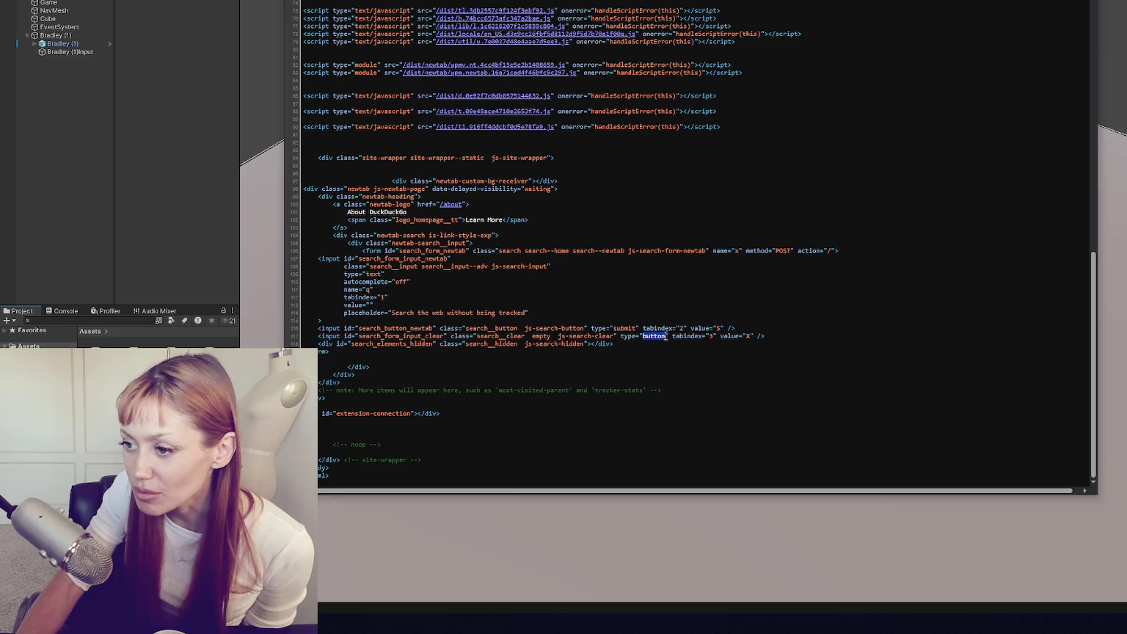
click(656, 338)
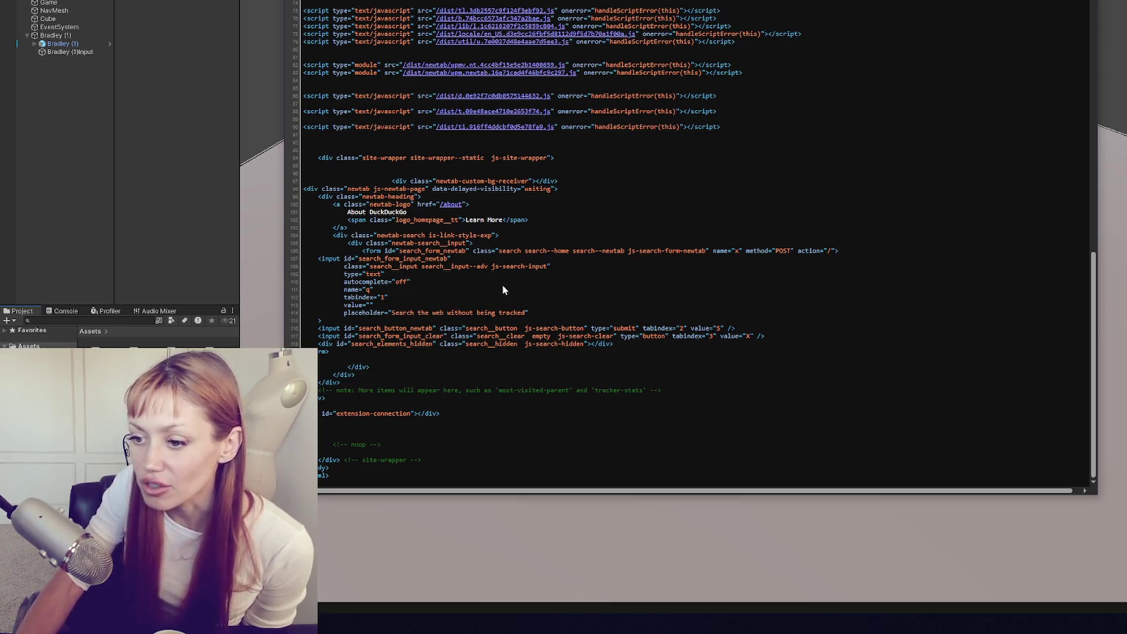
scroll(503, 290, up, 10)
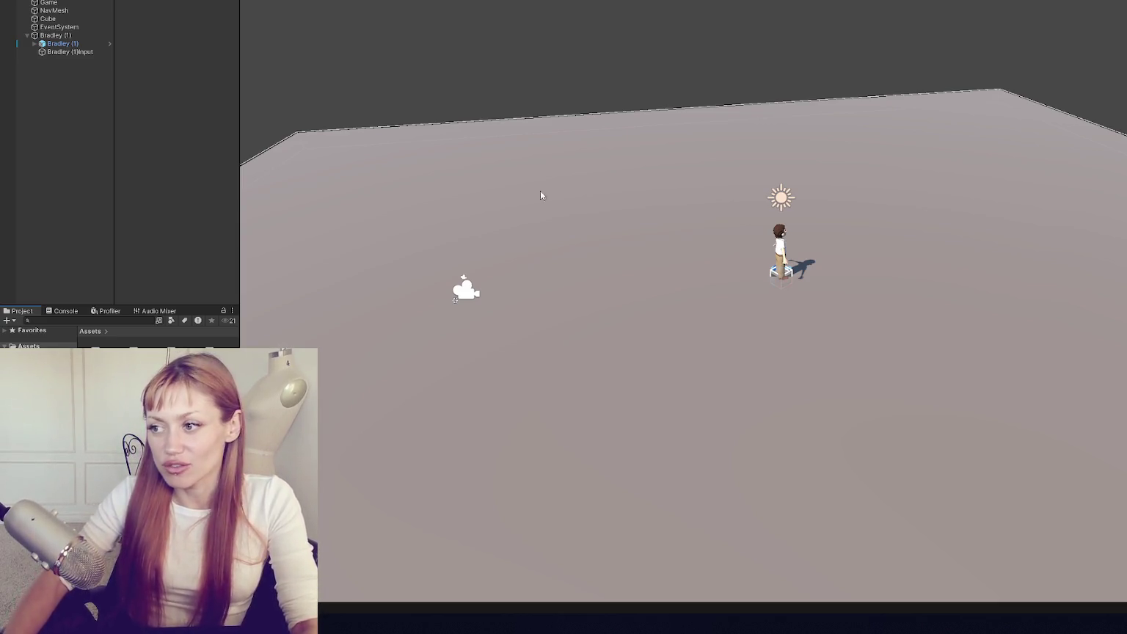
- Collapse Bradley (1), walk the character toward the green block, then open Assets/Resources
click(27, 36)
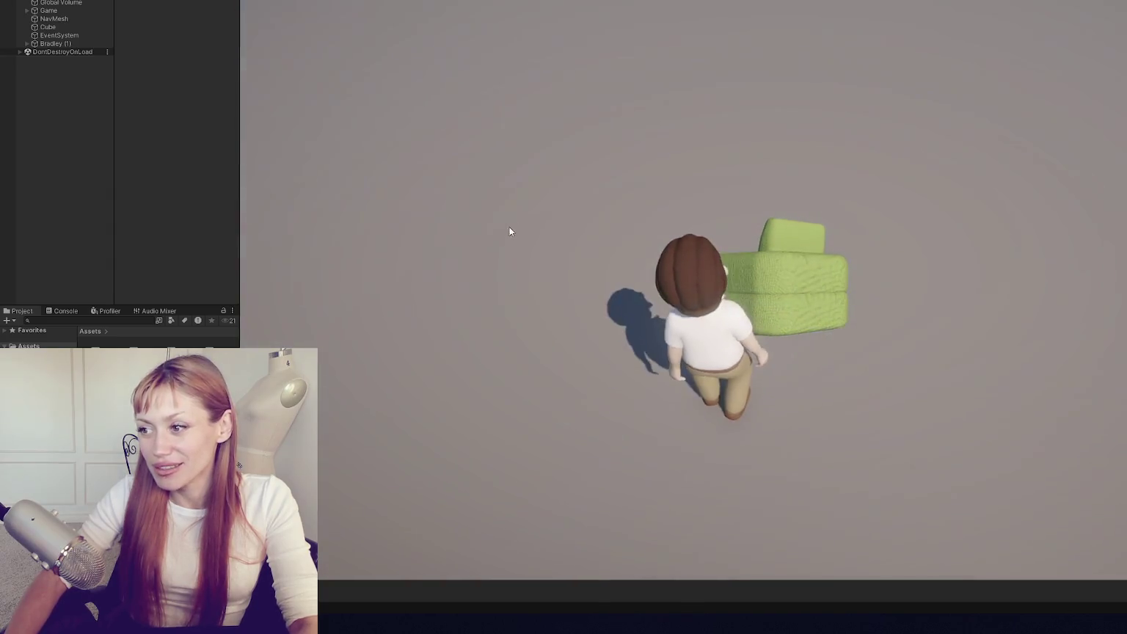
key(w)
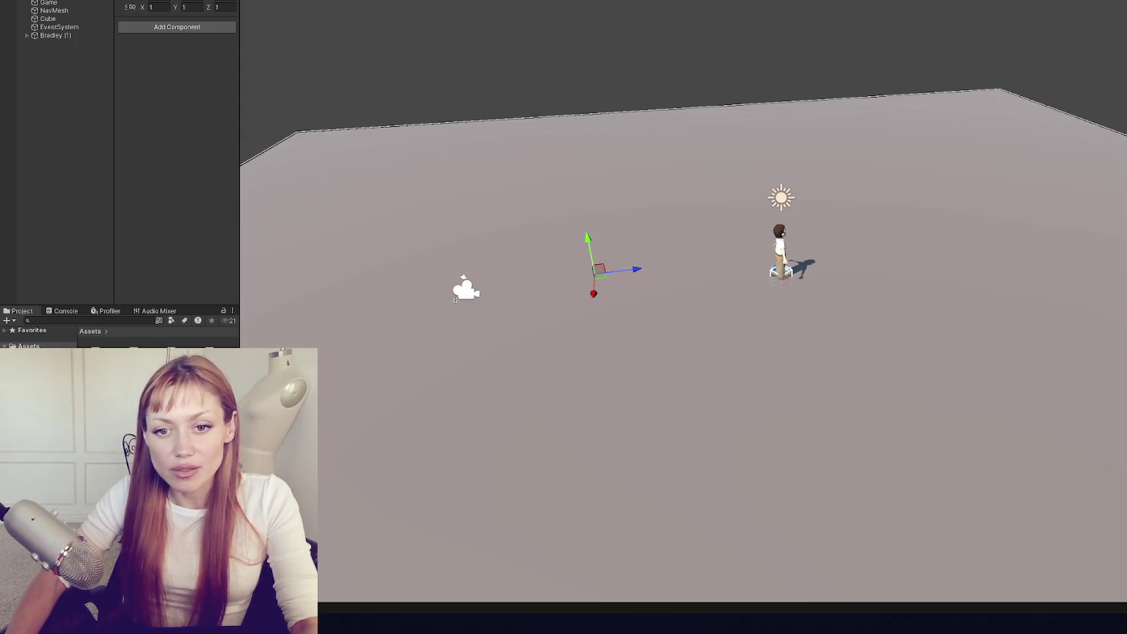
key(Return)
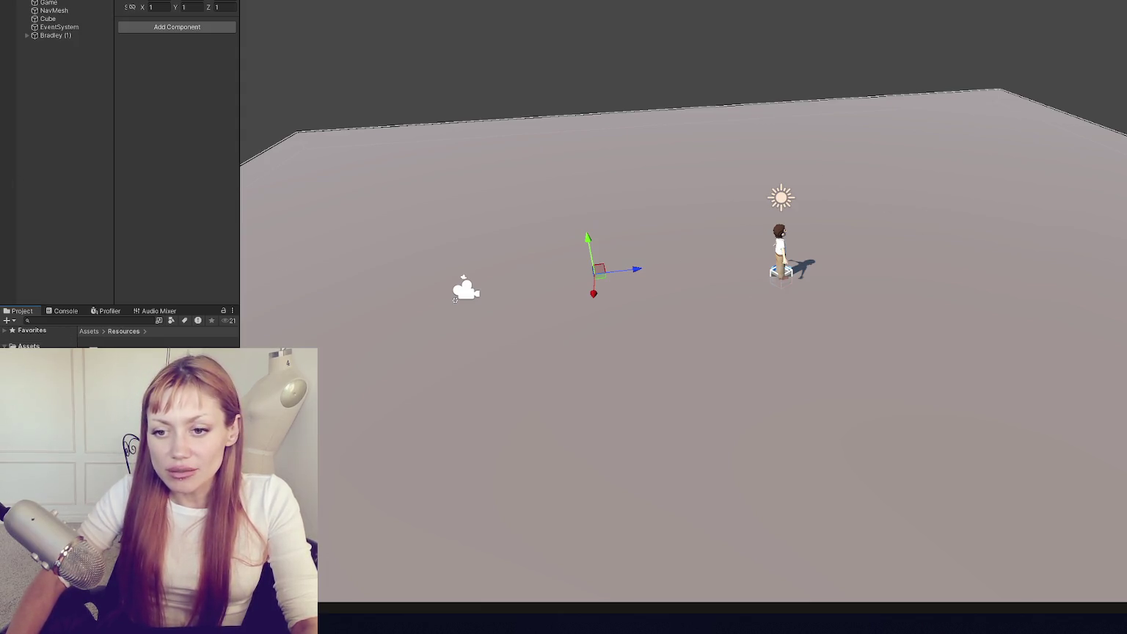
- Drag the Flurl prefab into the scene and try it as a Humanoid in Character Manager
key(Up)
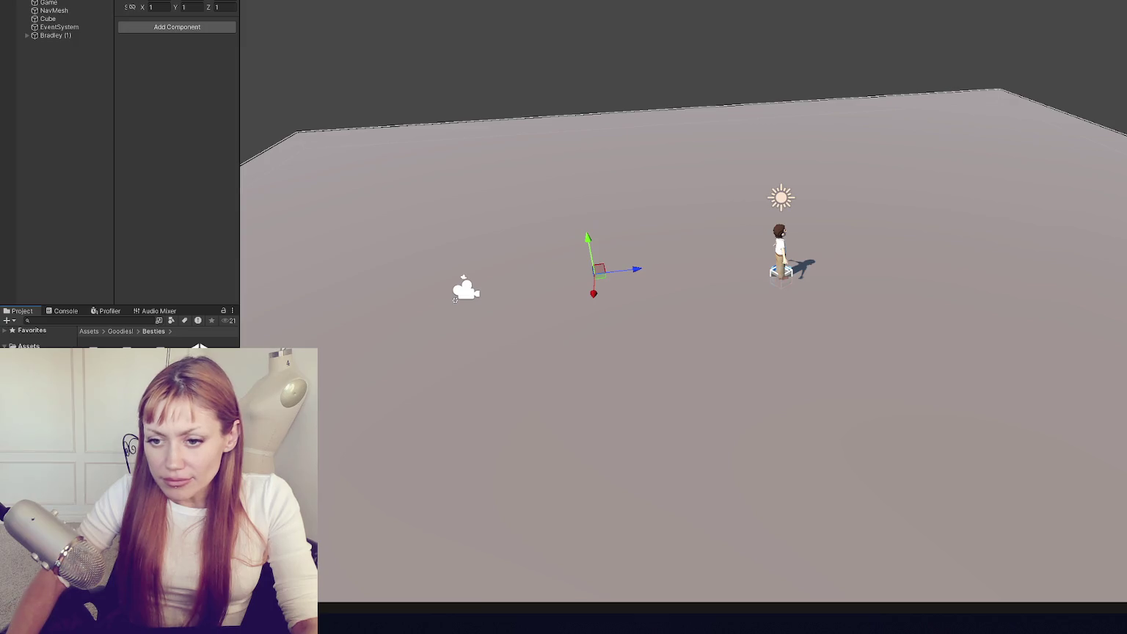
drag(98, 360, 46, 116)
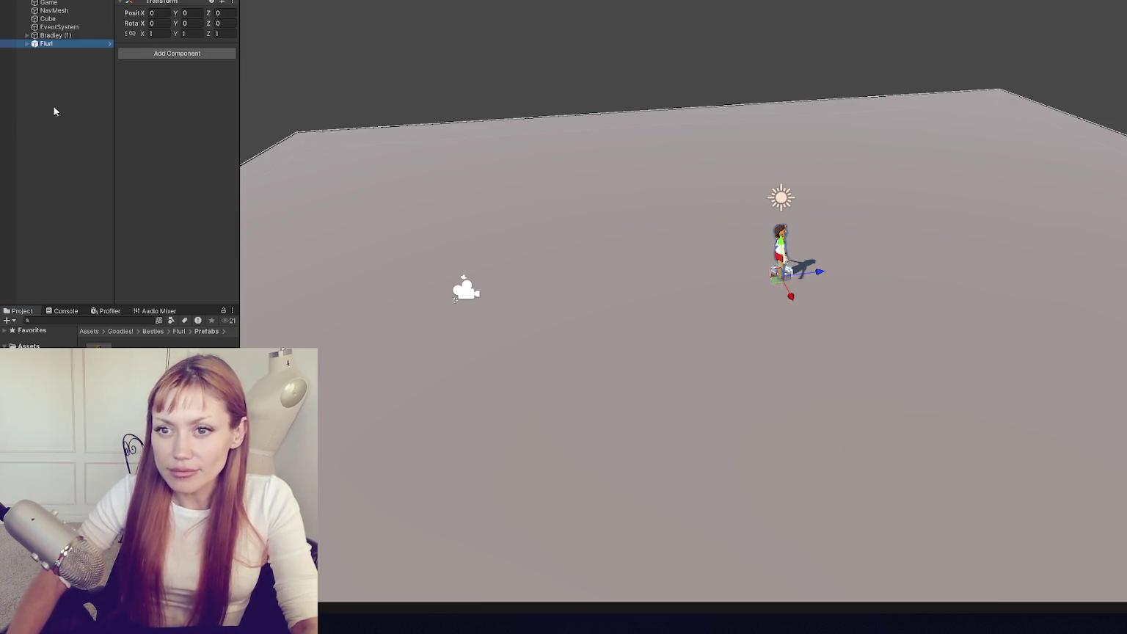
click(221, 0)
key(Escape)
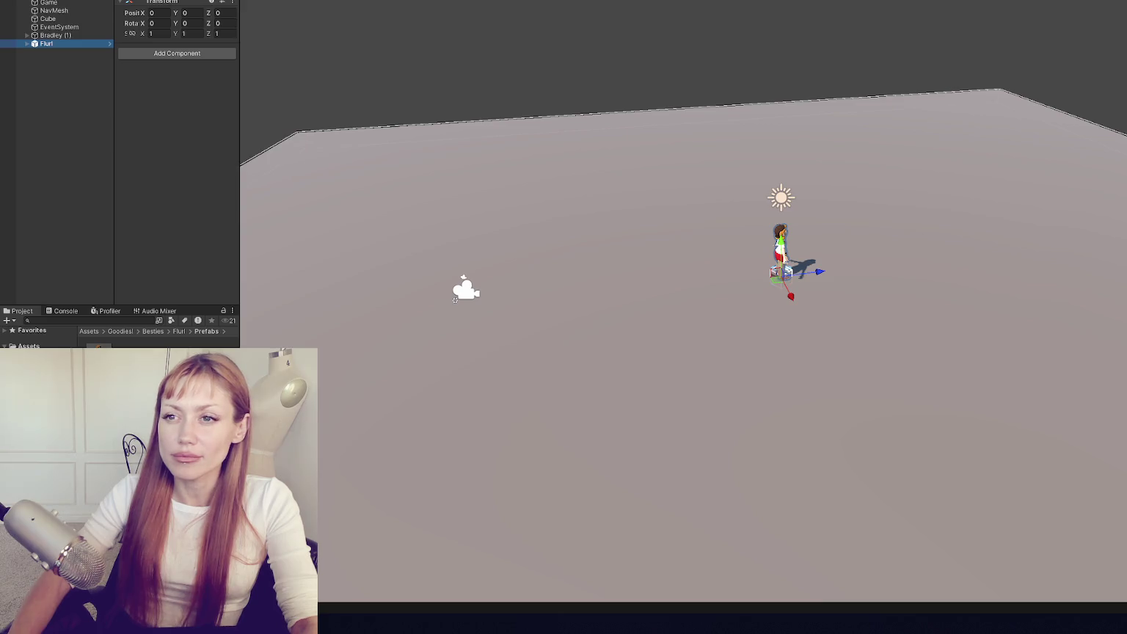
click(388, 0)
click(260, 32)
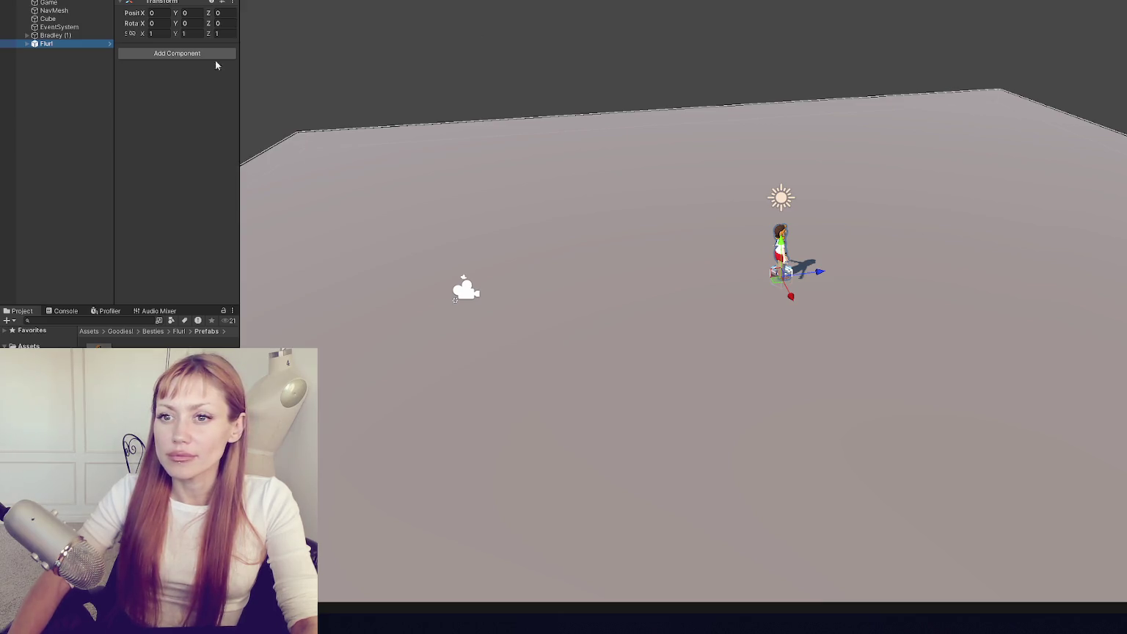
drag(56, 48, 589, 186)
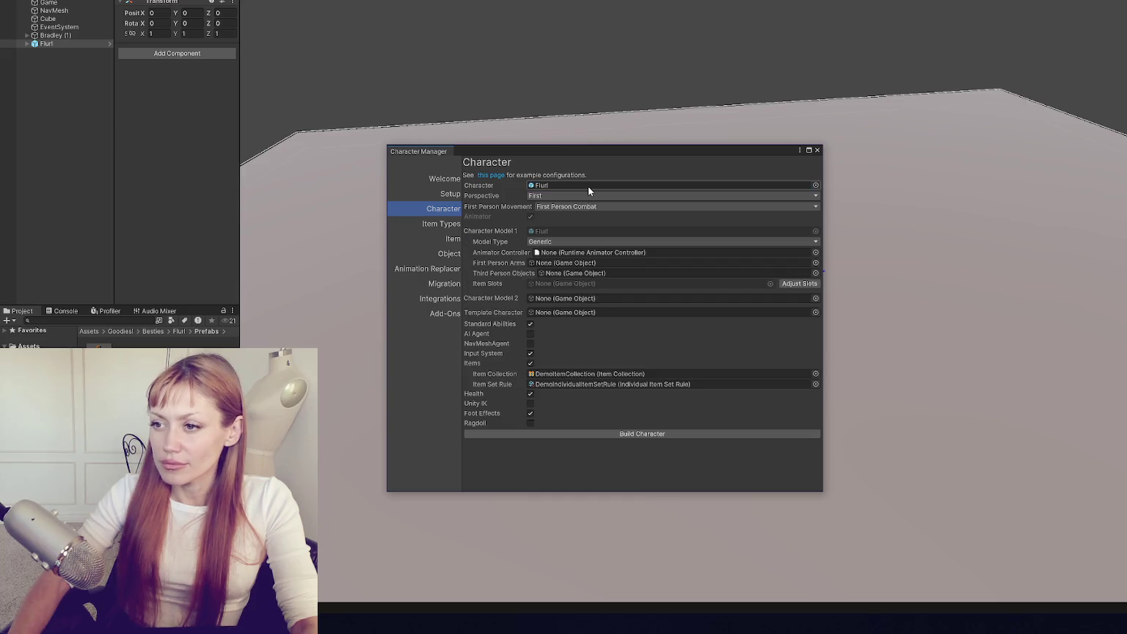
click(563, 261)
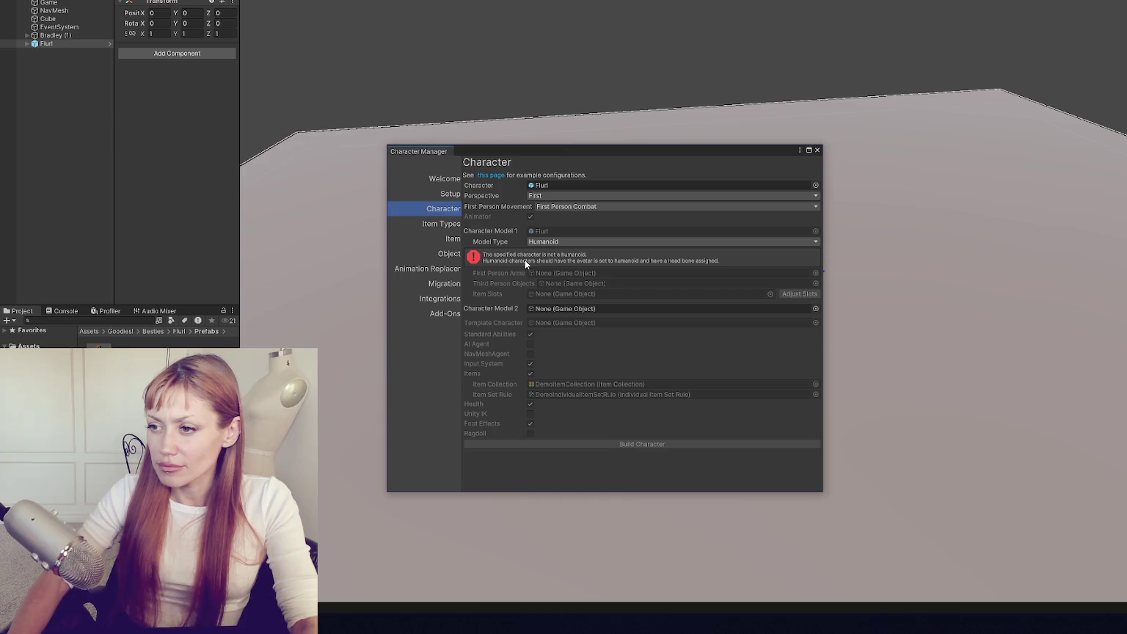
click(819, 149)
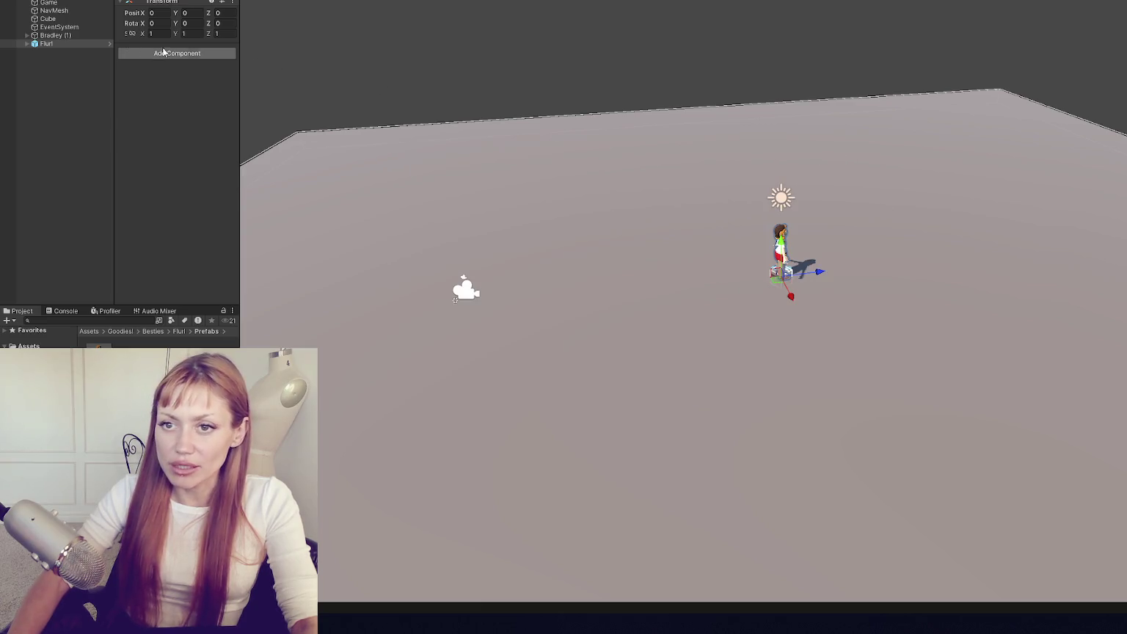
scroll(139, 5, up, 1)
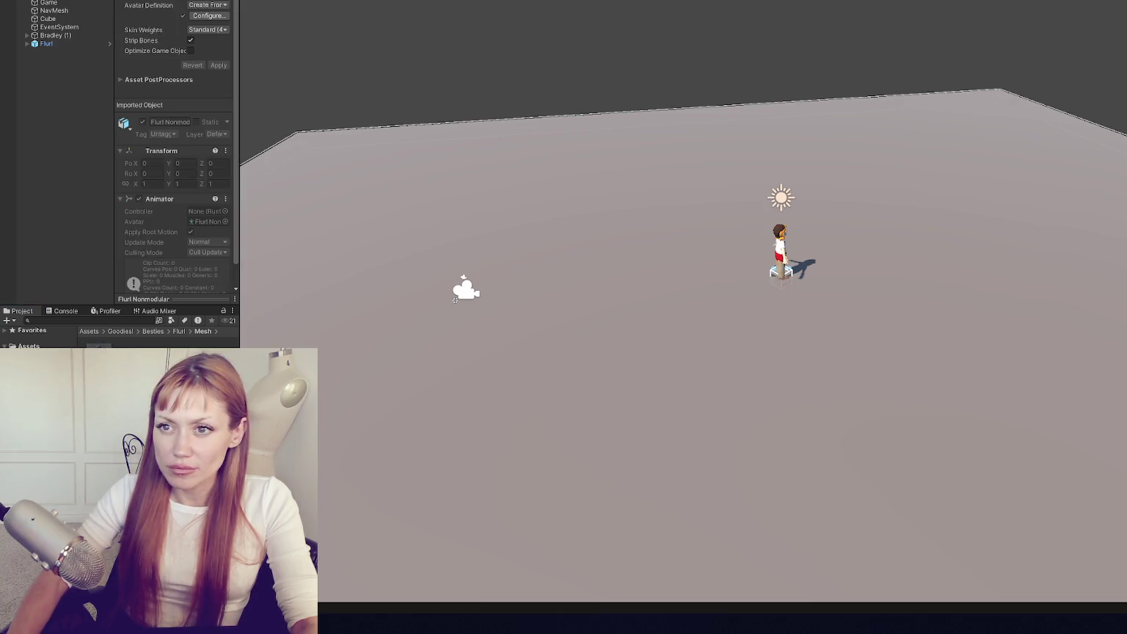
- Review the Fluri Nonmodular avatar's head, spine and chest bone mappings
click(367, 16)
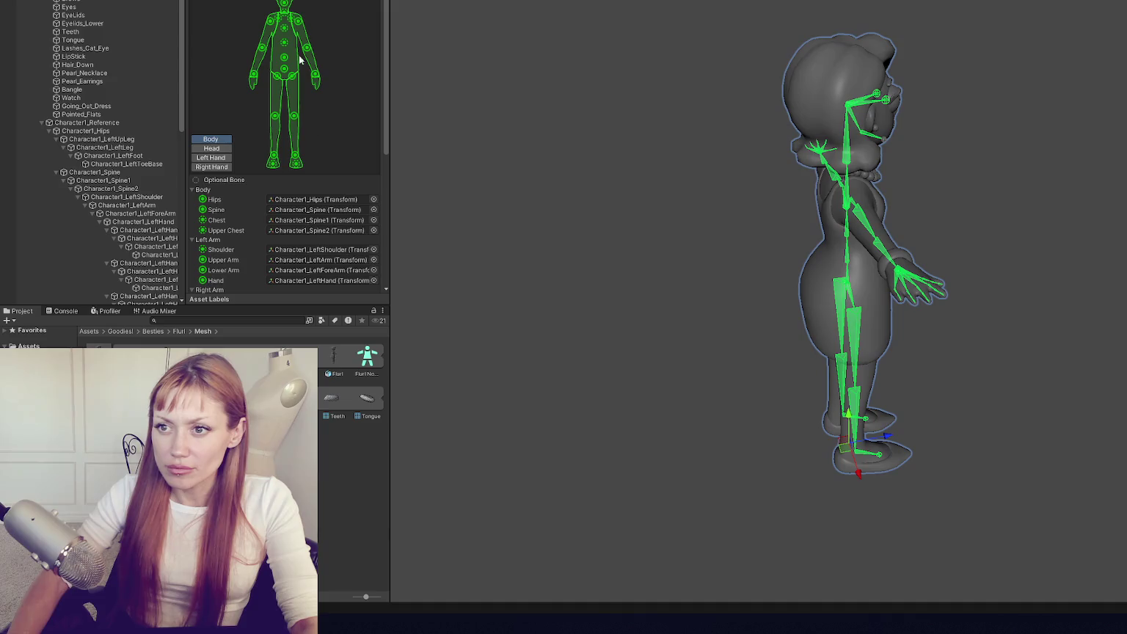
click(212, 148)
click(346, 200)
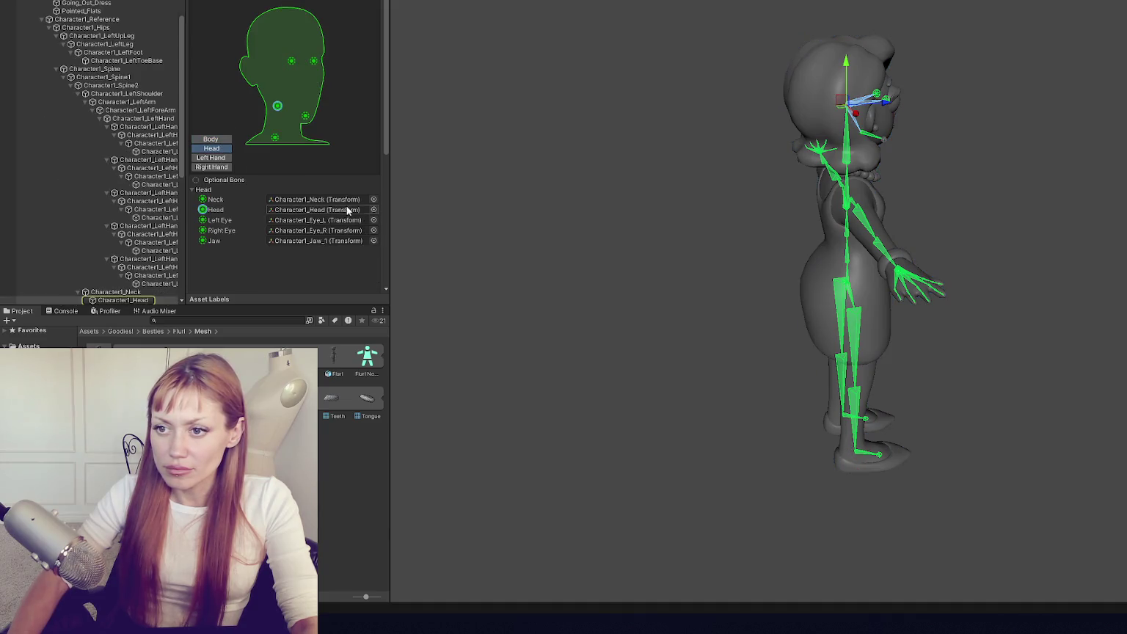
click(343, 210)
click(340, 220)
click(340, 231)
click(339, 241)
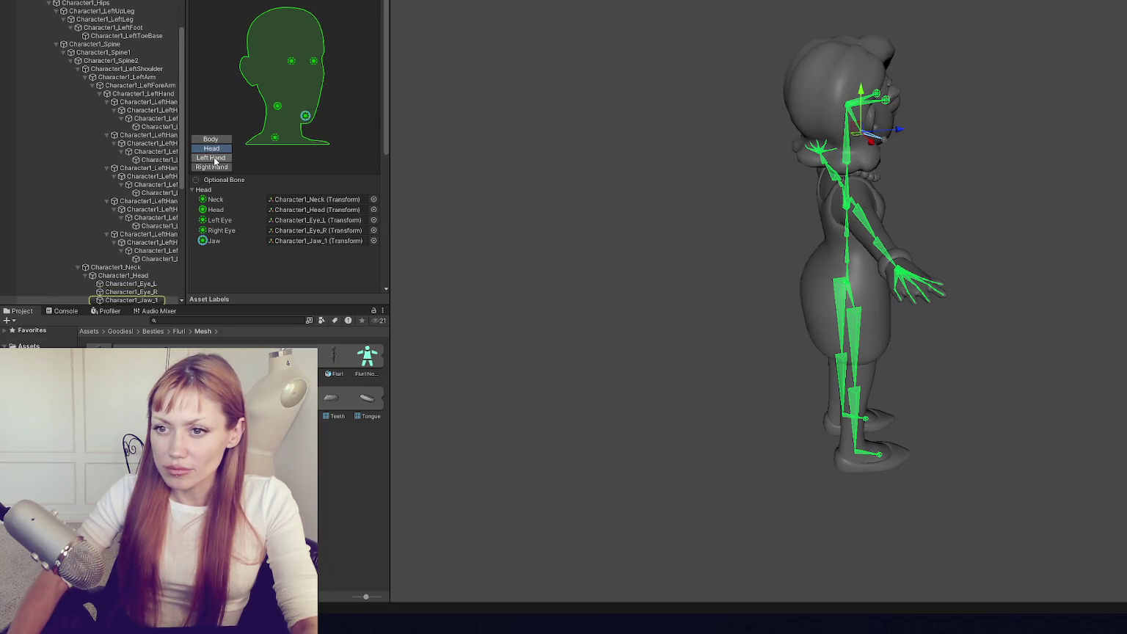
click(211, 157)
click(217, 138)
click(339, 200)
click(339, 210)
click(337, 220)
click(335, 230)
- Check the arm bones and the Upper Chest mapping (Character1_Spine1 vs Character1_Spine2)
click(337, 249)
click(339, 260)
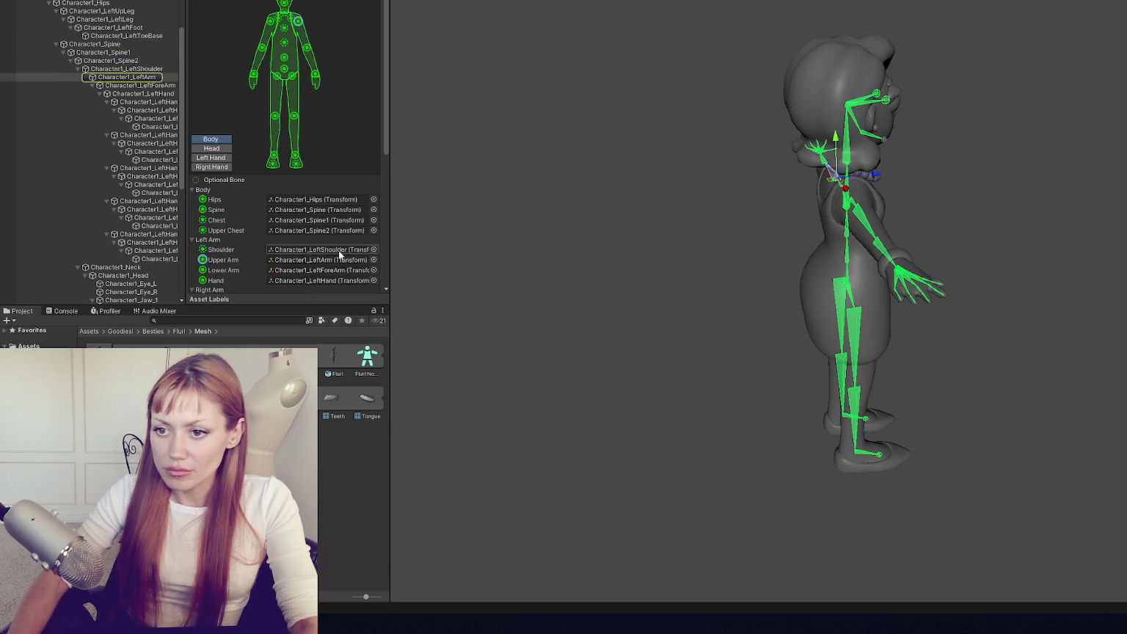
scroll(340, 256, down, 3)
click(313, 196)
click(268, 208)
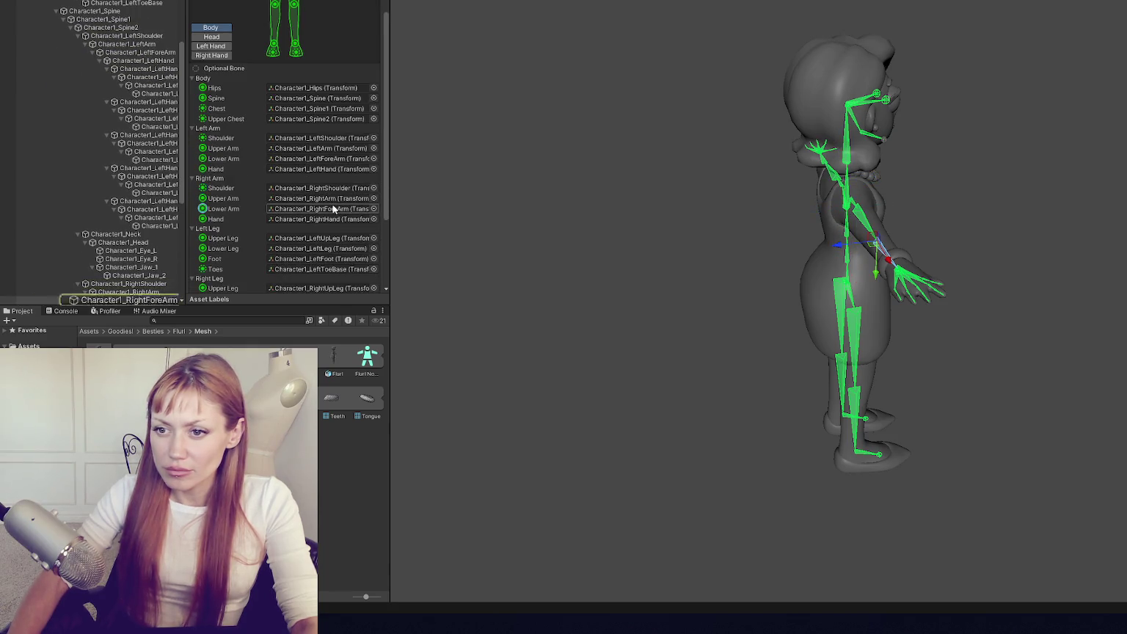
scroll(269, 209, down, 3)
scroll(320, 181, up, 2)
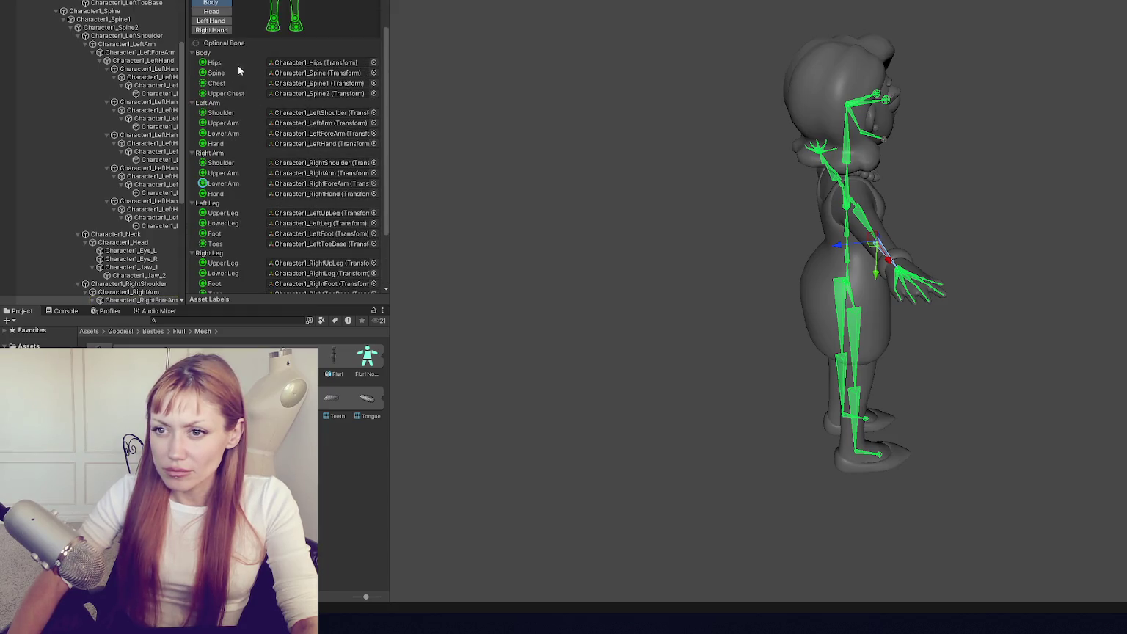
click(317, 94)
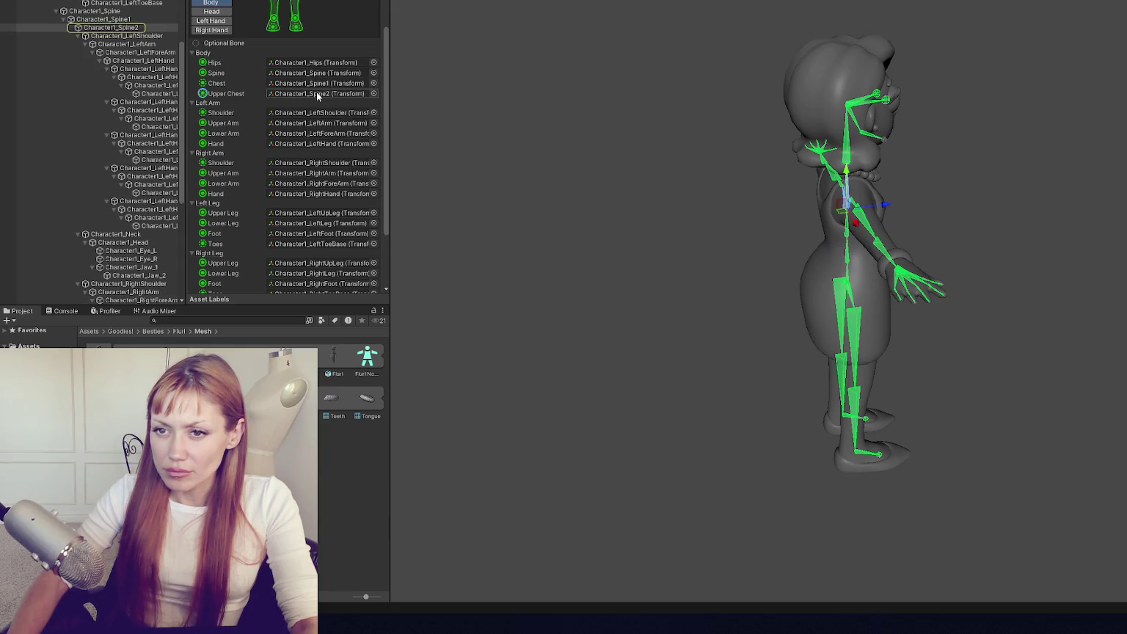
click(318, 83)
click(318, 90)
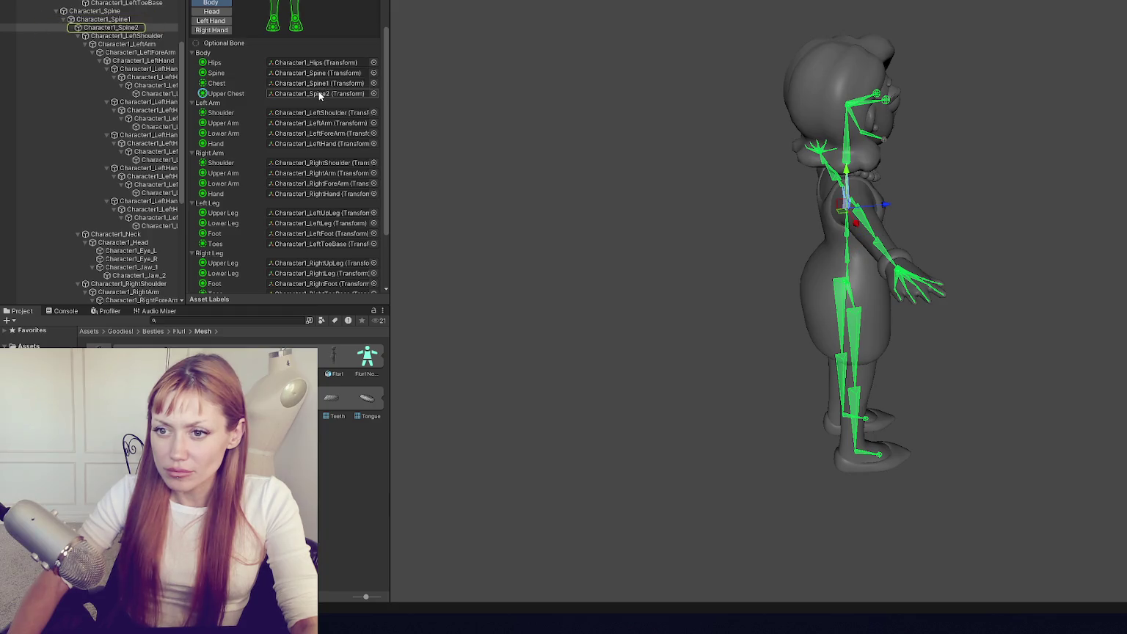
scroll(322, 147, down, 3)
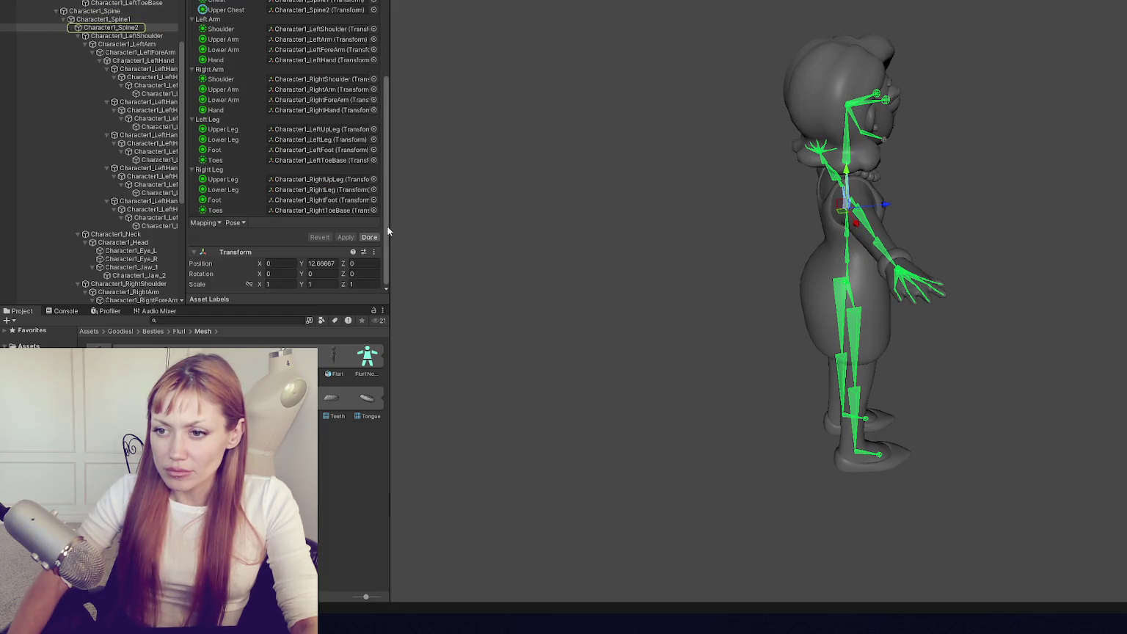
click(376, 237)
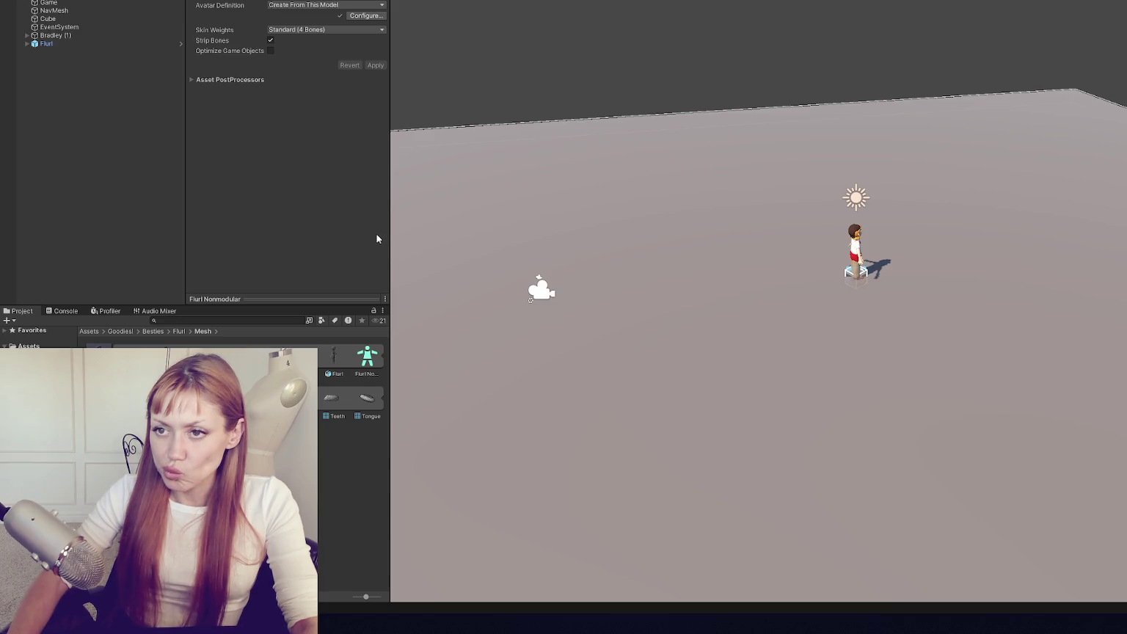
- Look over the avatar's muscle settings
click(350, 16)
scroll(343, 197, down, 2)
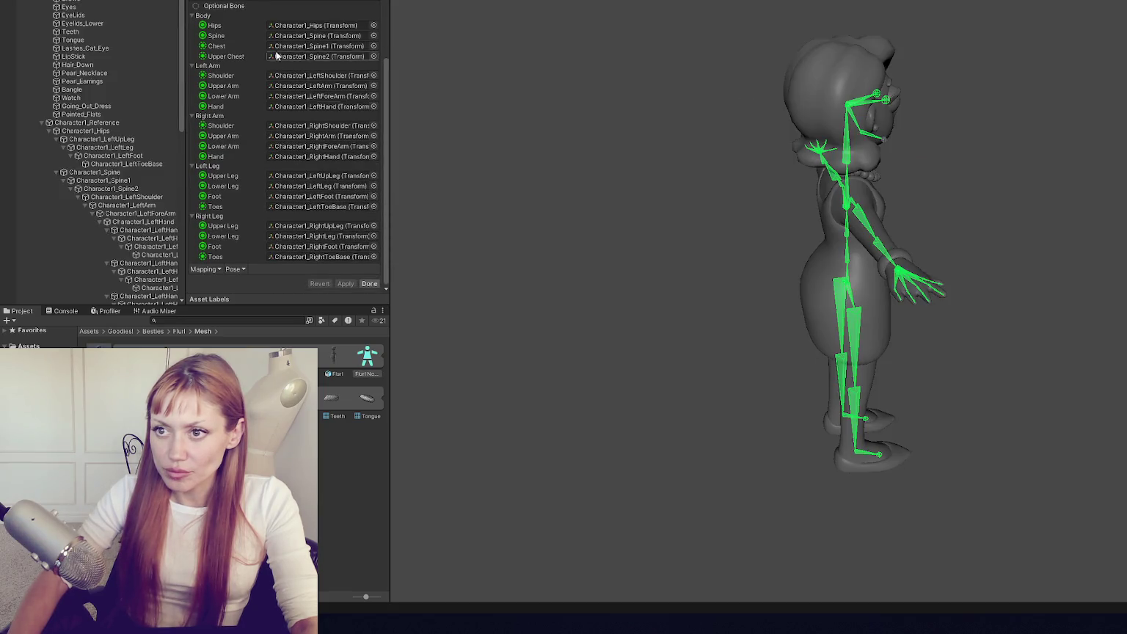
scroll(274, 58, up, 5)
click(315, 2)
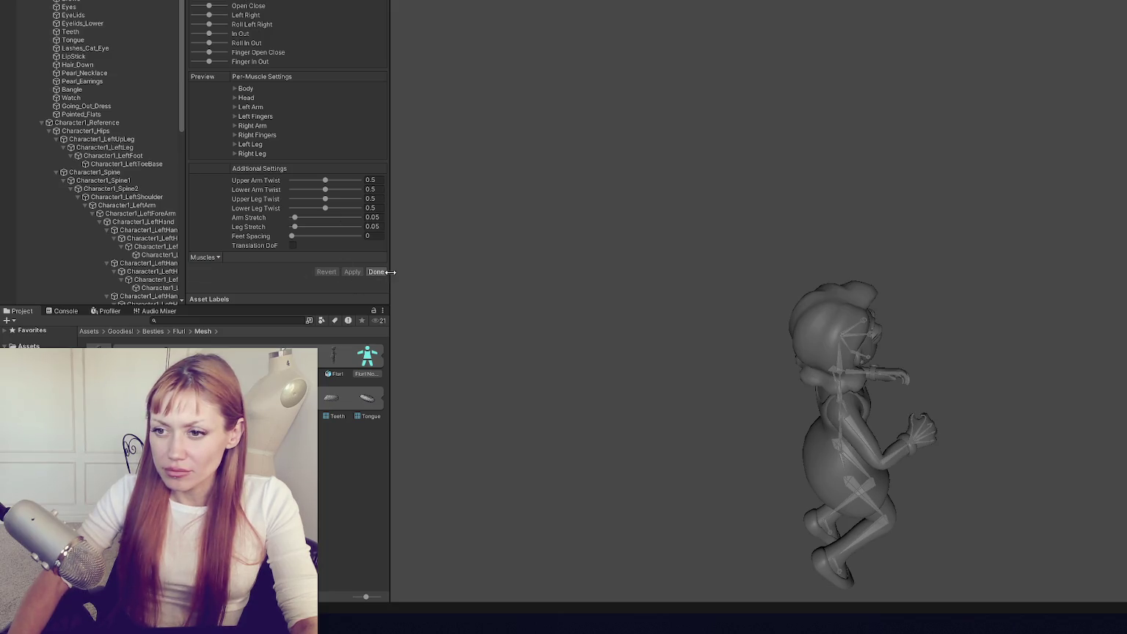
click(377, 272)
- Force the avatar into a T-pose, apply the changes, and select Fluri in the Hierarchy
click(371, 15)
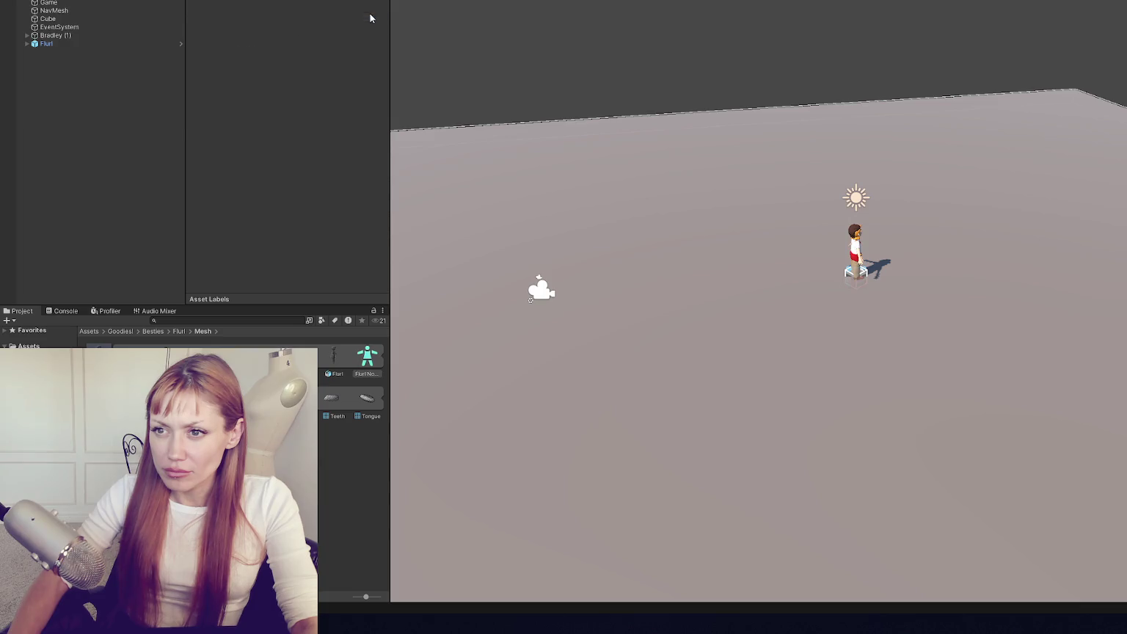
scroll(326, 158, down, 5)
click(235, 269)
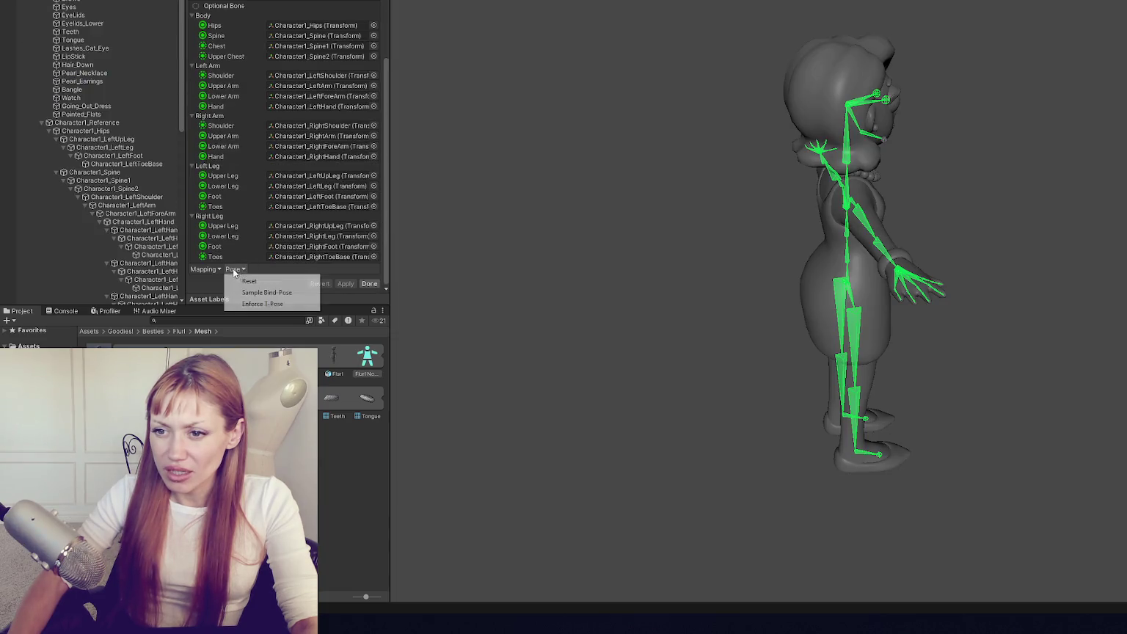
click(282, 304)
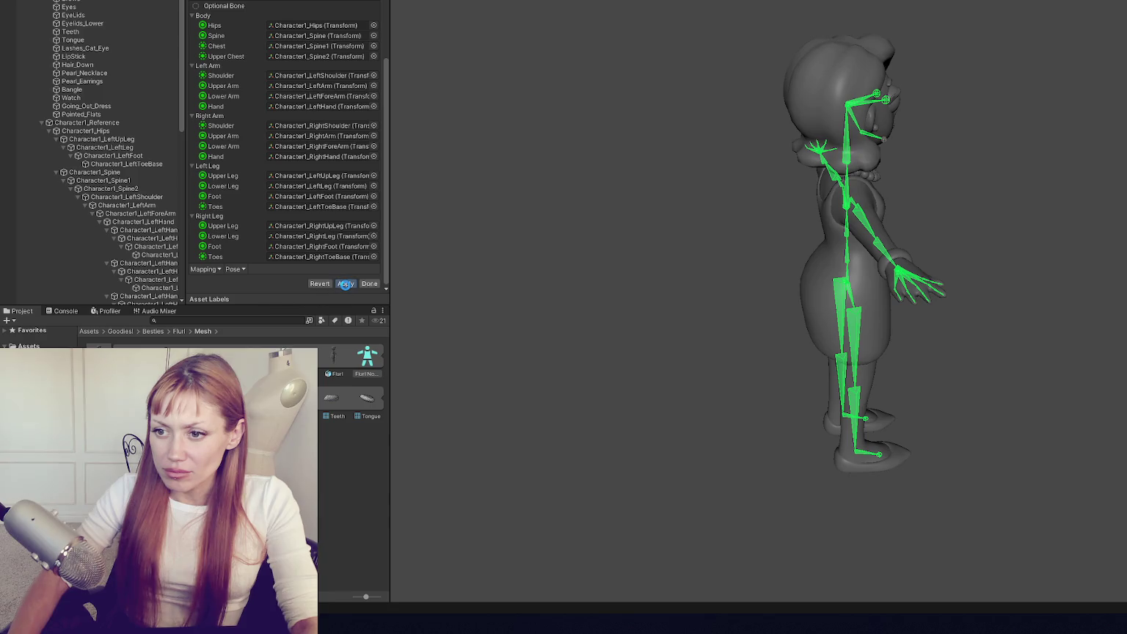
click(345, 284)
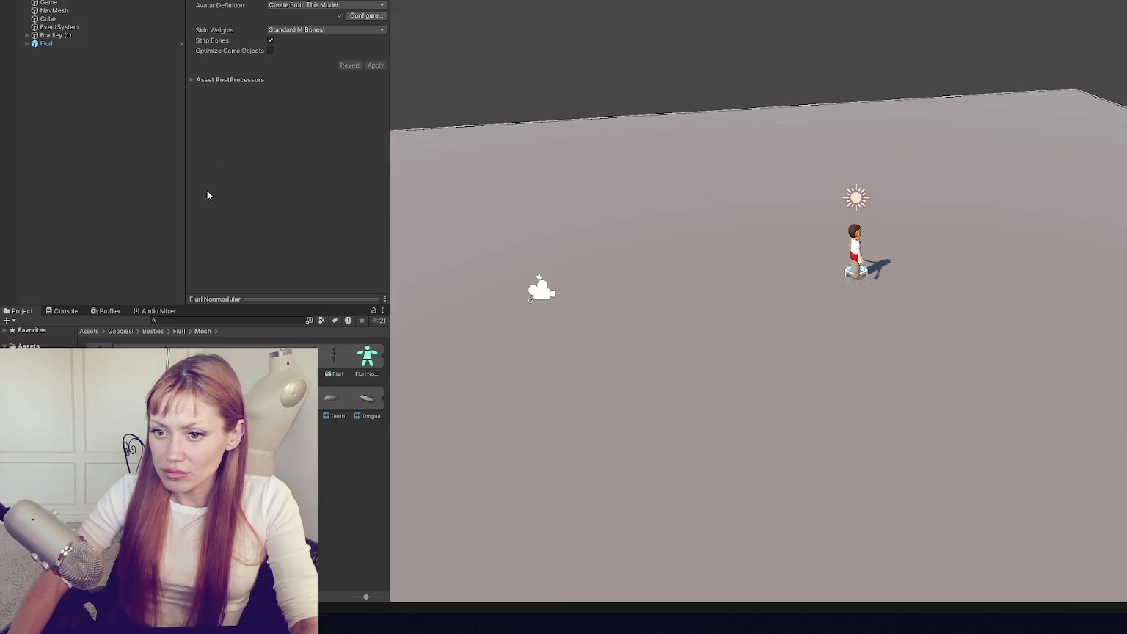
click(77, 44)
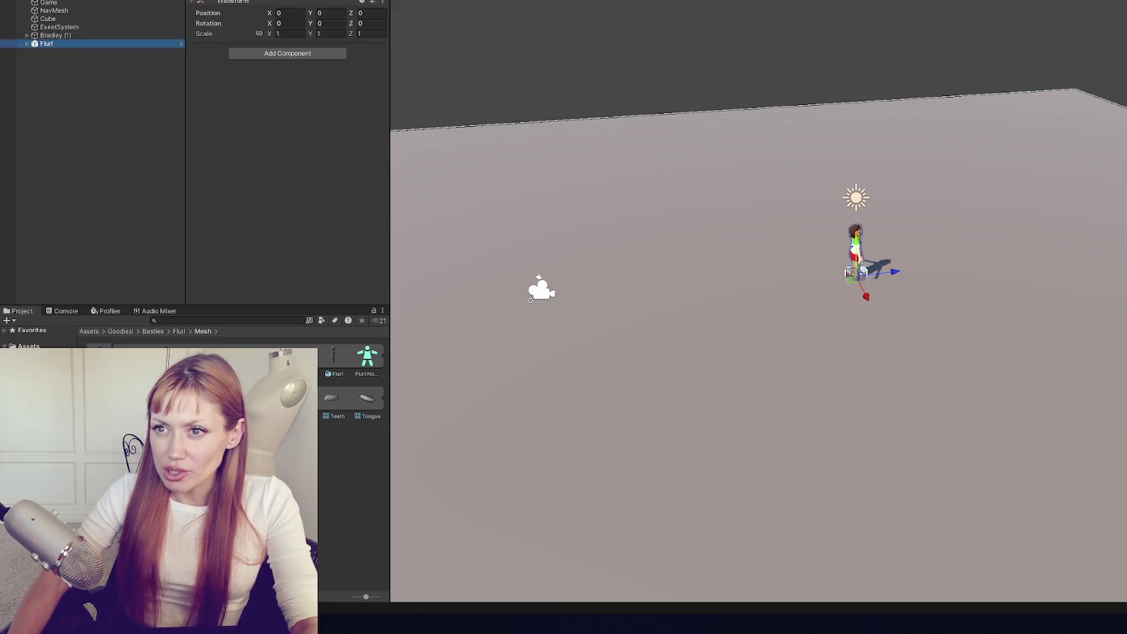
click(420, 1)
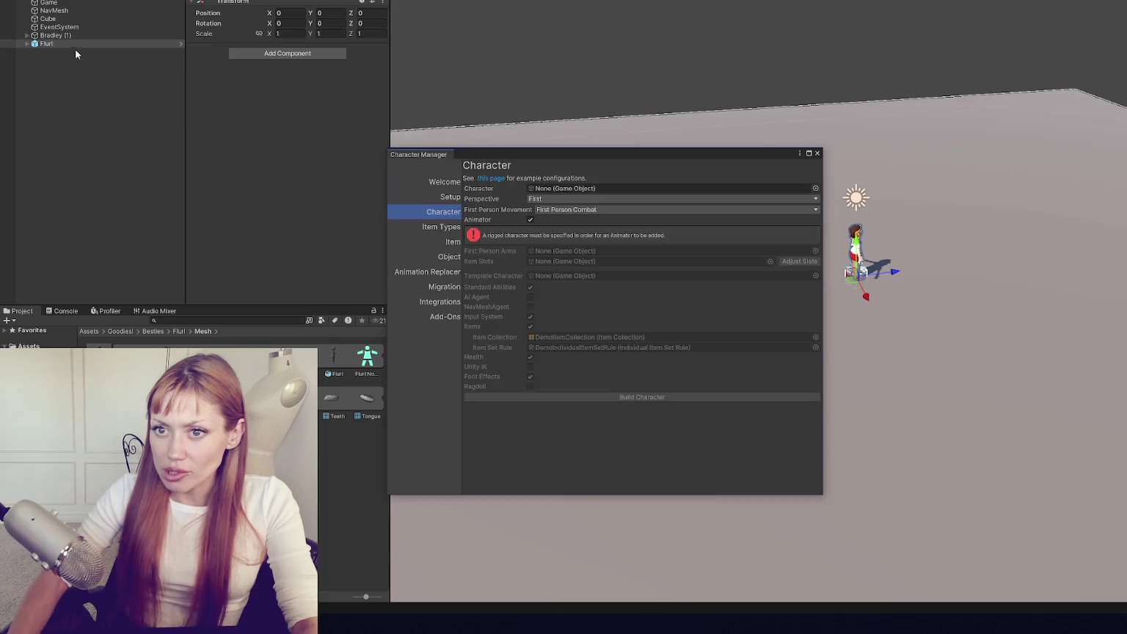
mouse_move(77, 42)
mouse_down()
mouse_move(498, 156)
mouse_move(569, 187)
mouse_up()
click(572, 245)
click(571, 258)
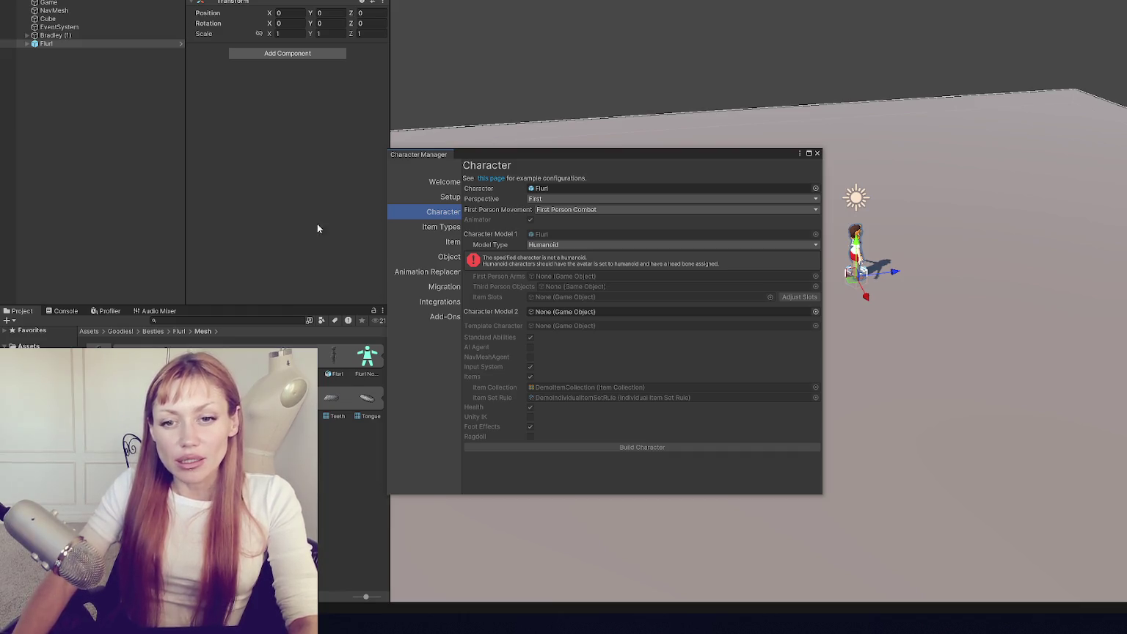
click(816, 152)
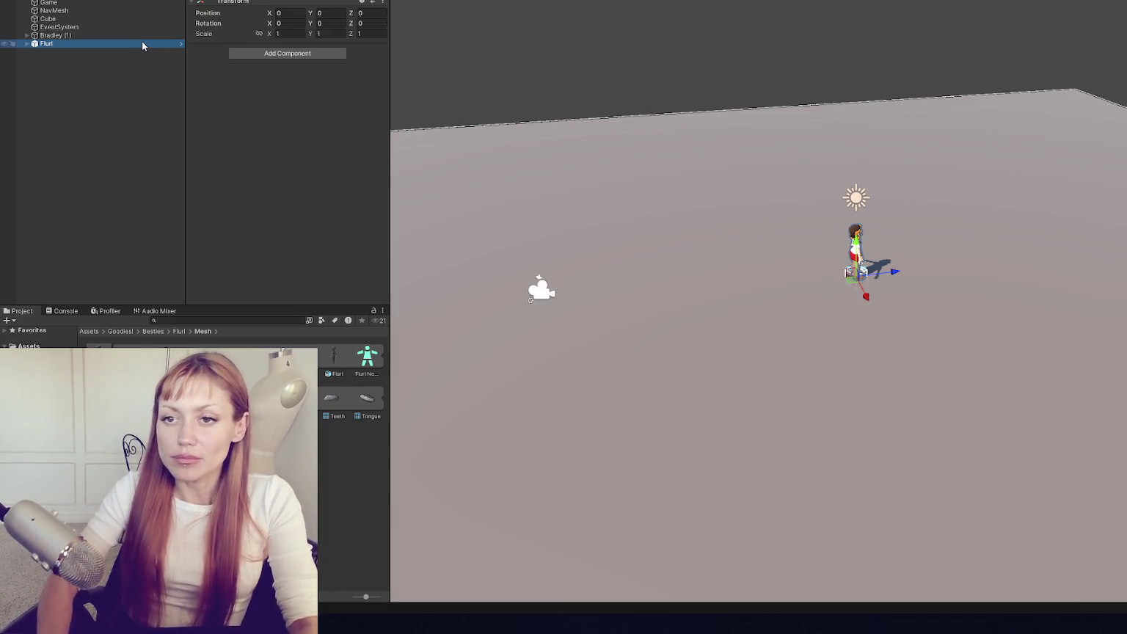
- Delete Fluri from the Hierarchy and drag a fresh Fluri prefab into the scene
key(Delete)
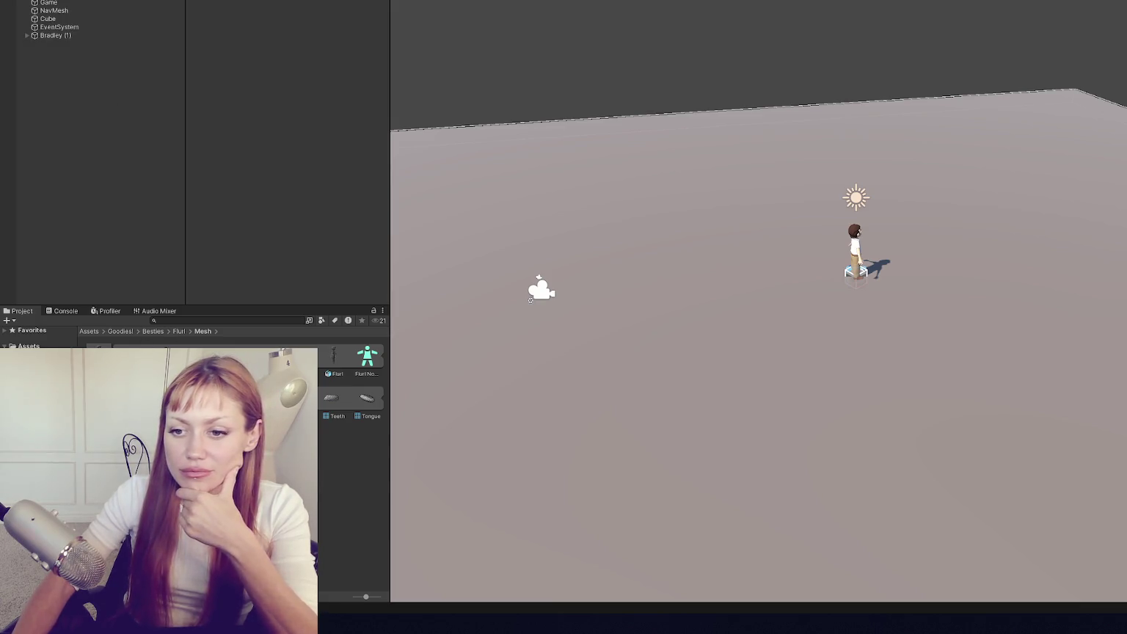
drag(99, 359, 88, 228)
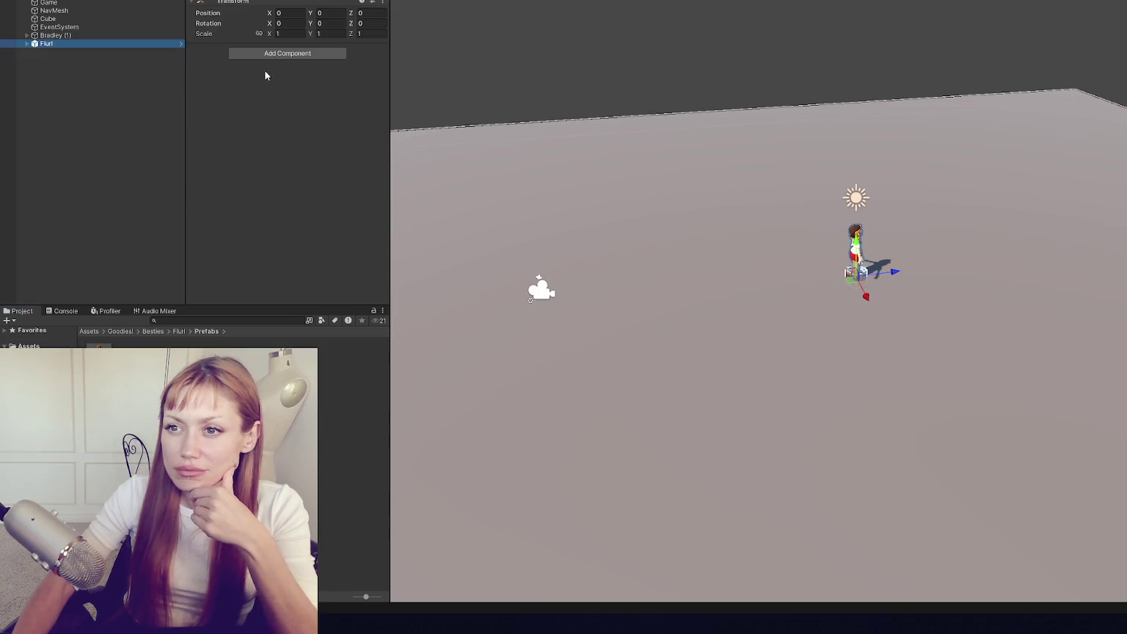
- Expand Fluri, inspect its Base and Character1_Reference children, and select the Fluri root
click(75, 50)
click(87, 59)
click(86, 45)
click(87, 54)
click(91, 60)
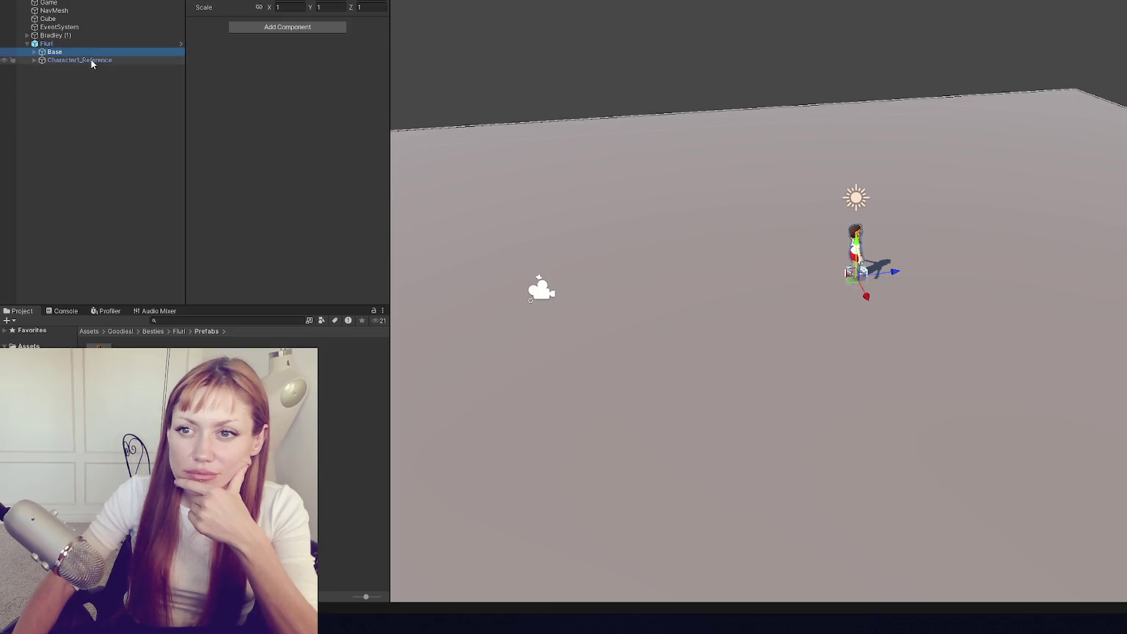
click(79, 43)
- Add an Animator to Fluri using the Fluri NonmodularAvatar avatar and the Demo controller
click(300, 53)
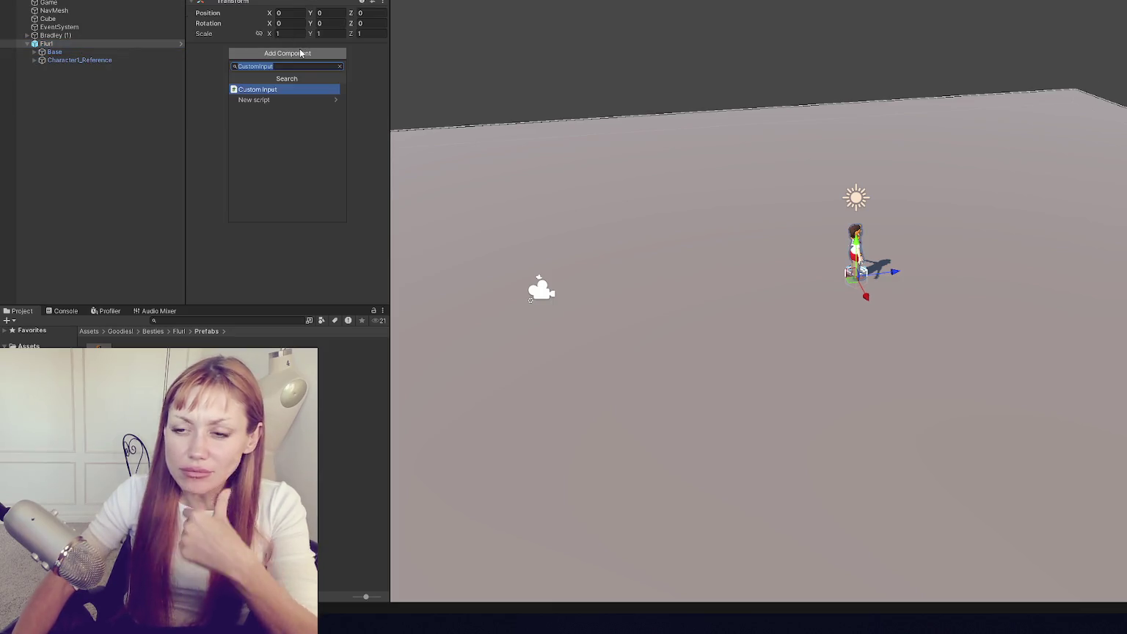
text(animat)
key(Return)
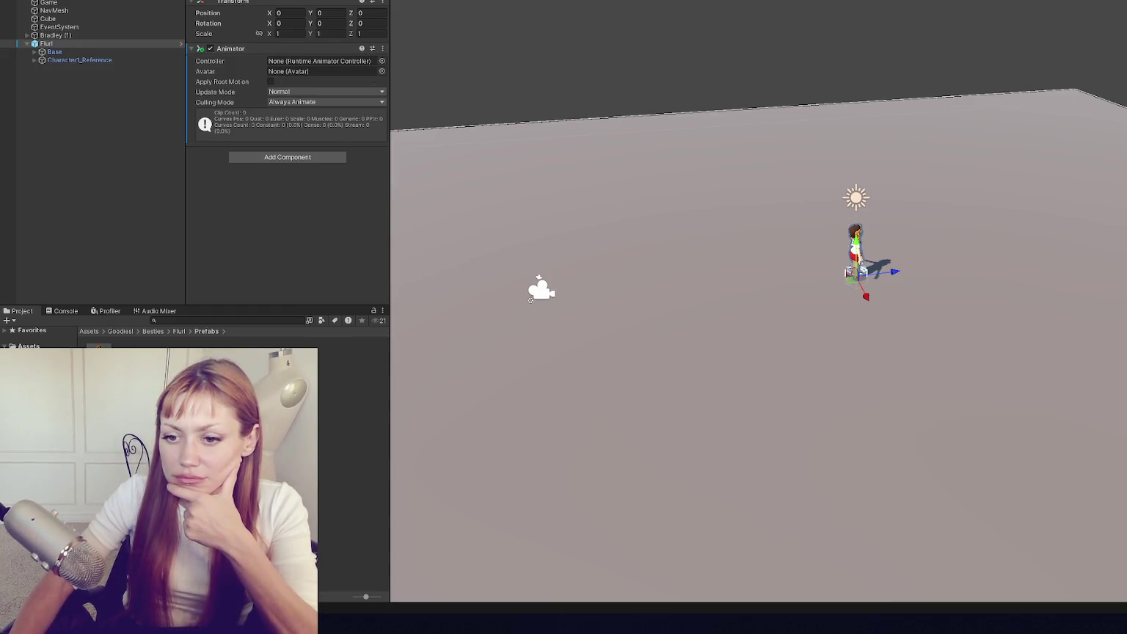
mouse_move(358, 362)
mouse_down()
mouse_move(327, 89)
mouse_move(344, 70)
mouse_up()
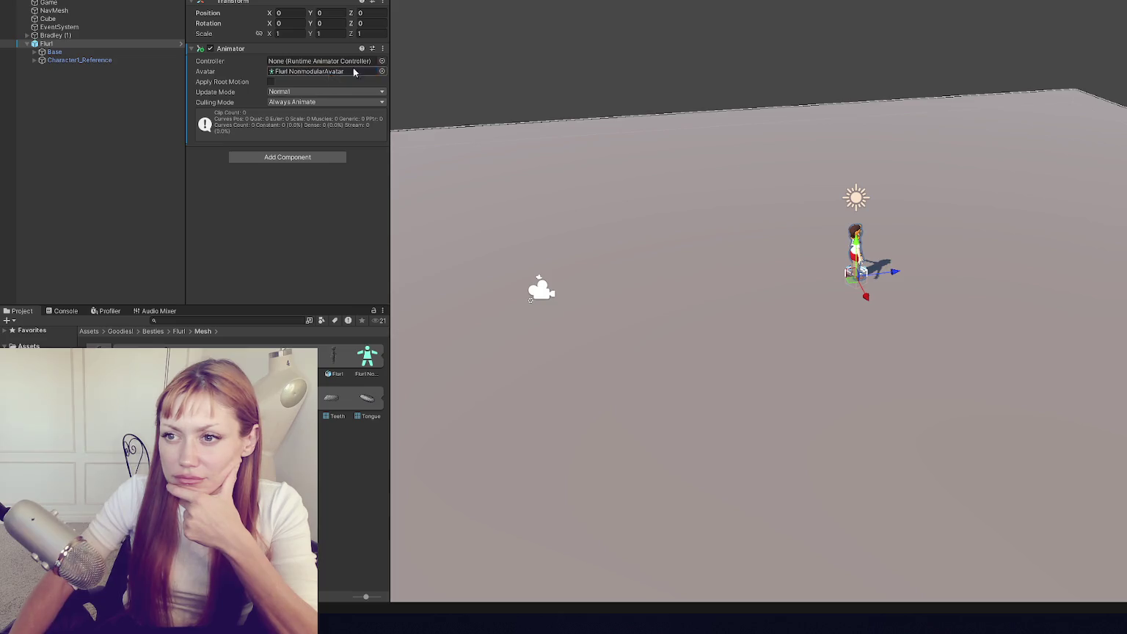
click(381, 61)
double_click(680, 108)
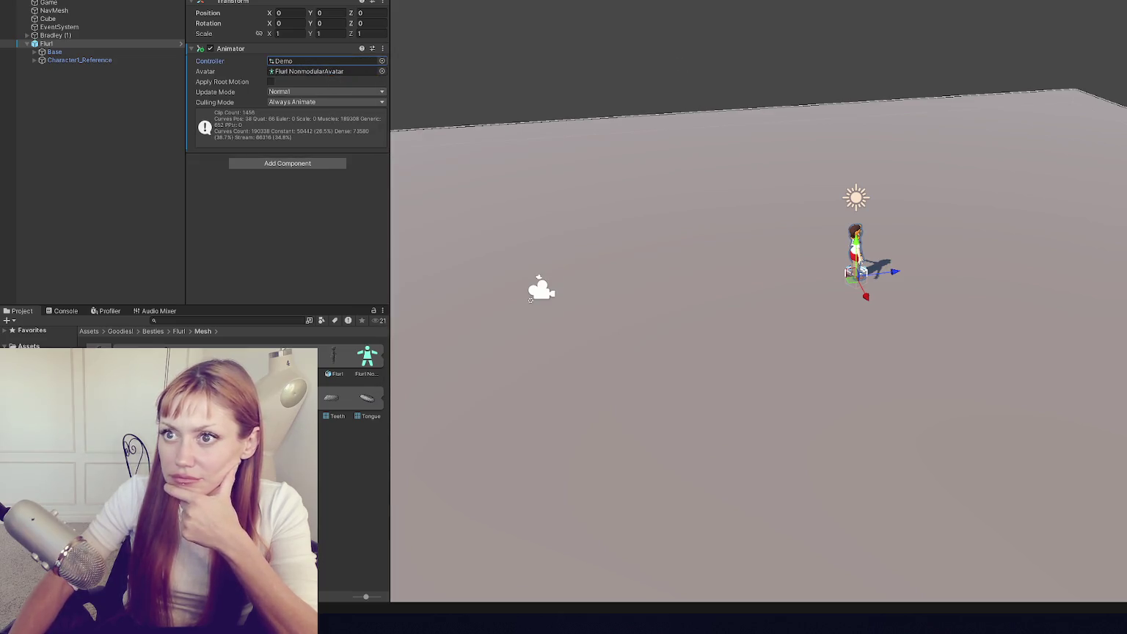
right_click(209, 2)
key(Escape)
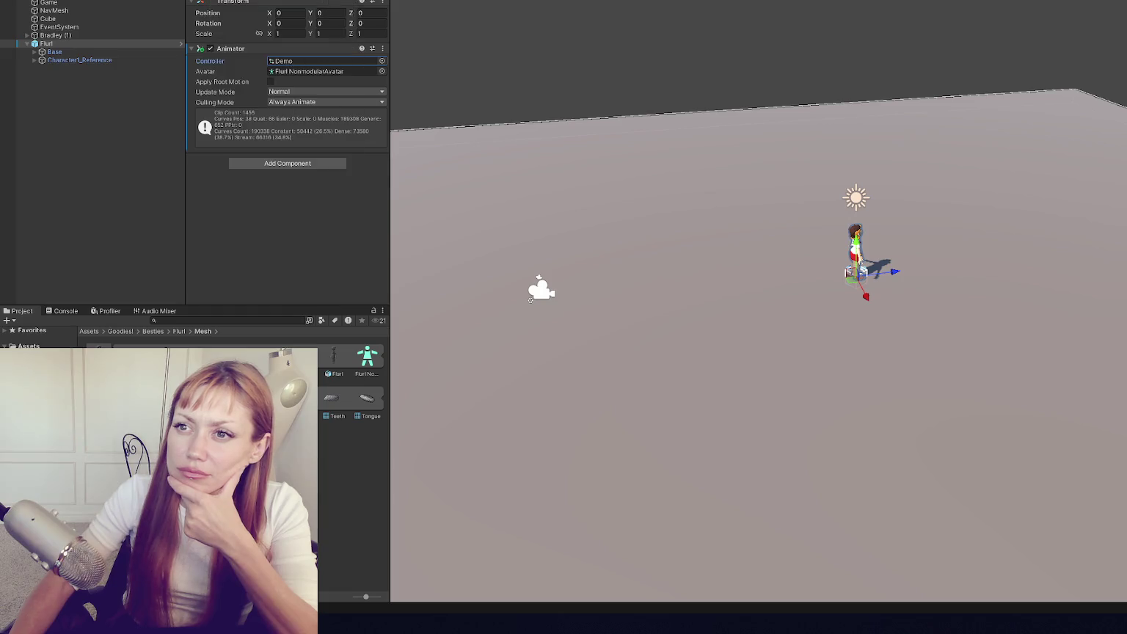
click(419, 2)
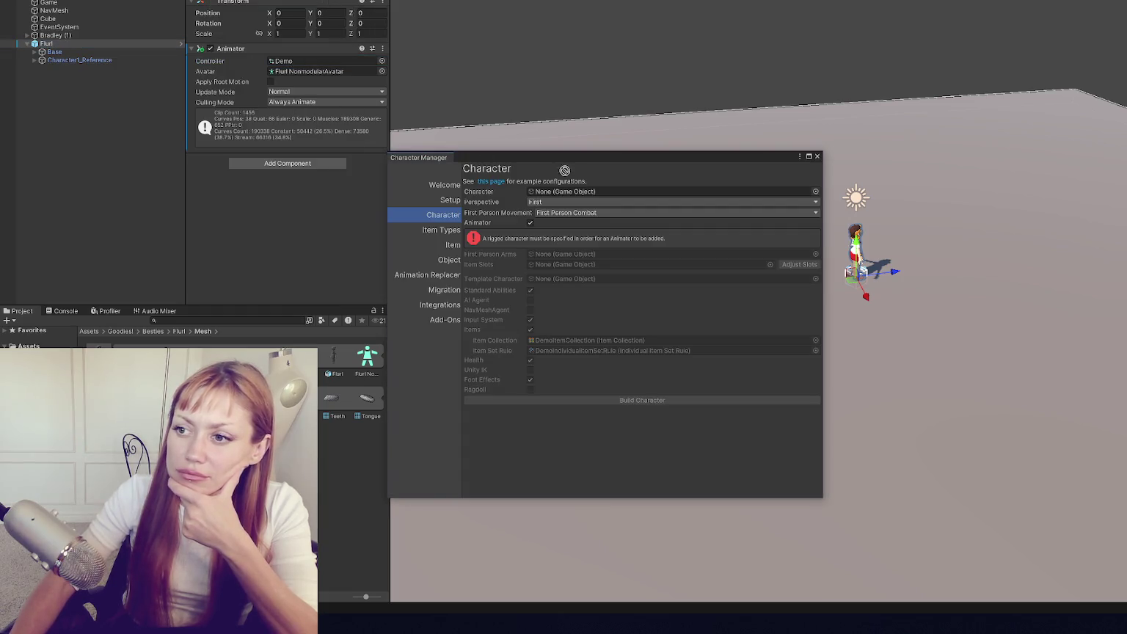
- Set the Character Manager model type to Humanoid and close the window
click(579, 247)
click(587, 268)
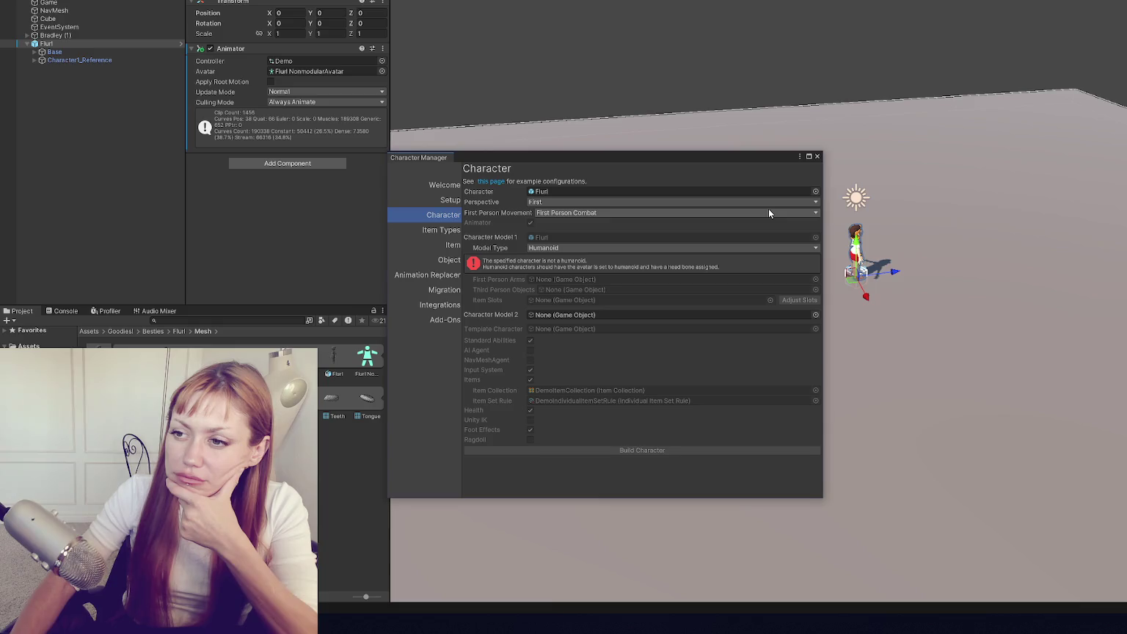
click(816, 156)
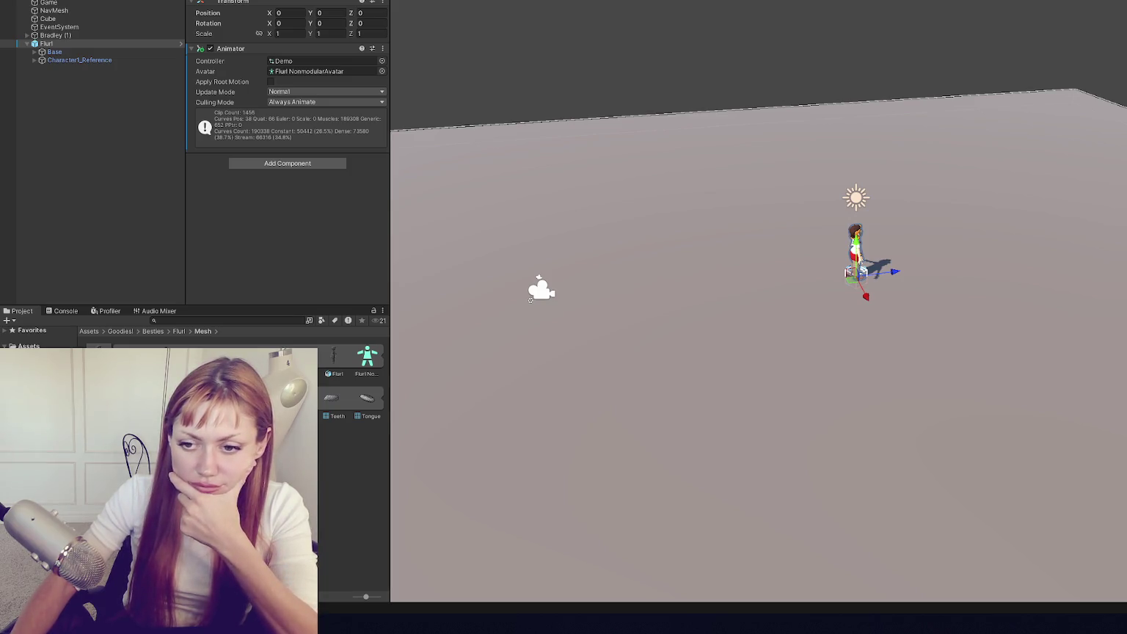
- Undo the added Fluri object and give Fluri Nonmodular the Demo animator controller
key(ctrl+z)
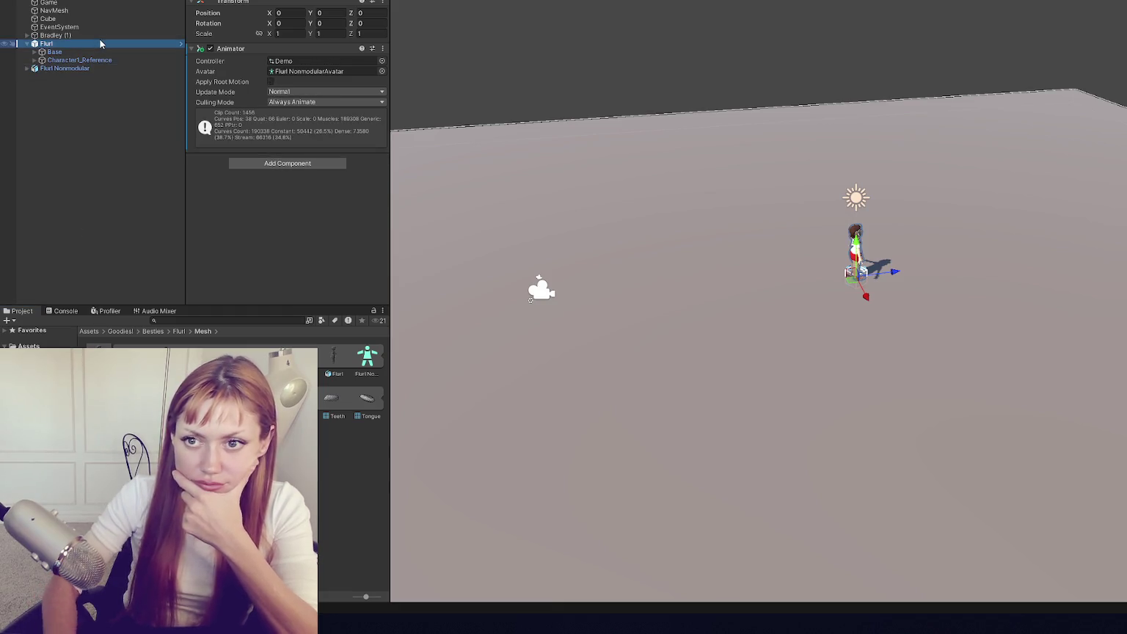
click(100, 44)
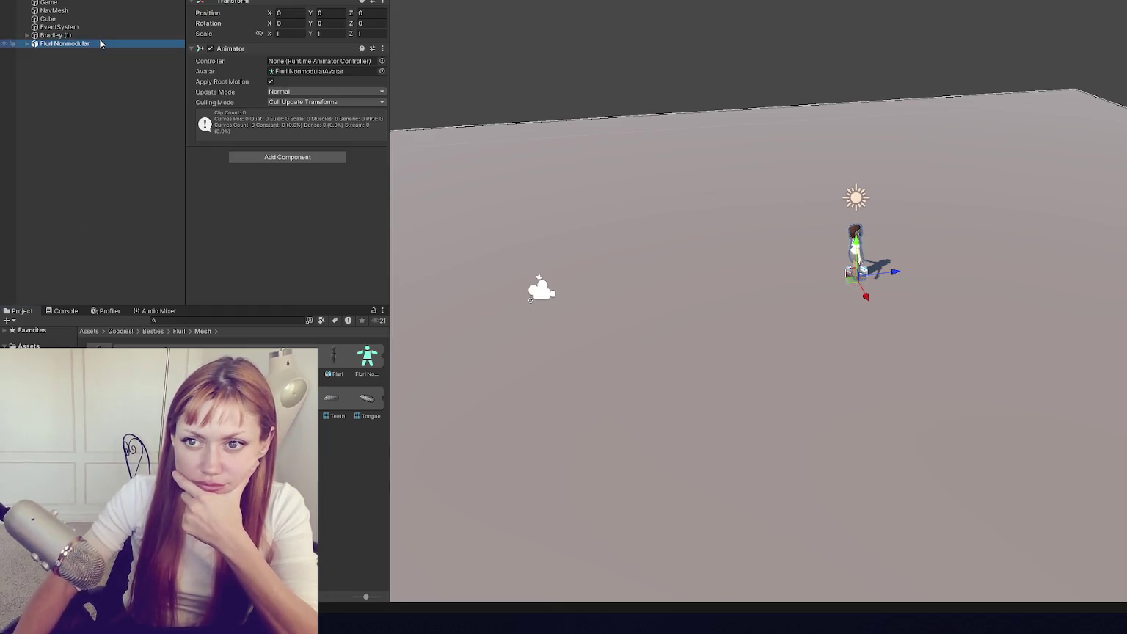
click(371, 73)
click(381, 61)
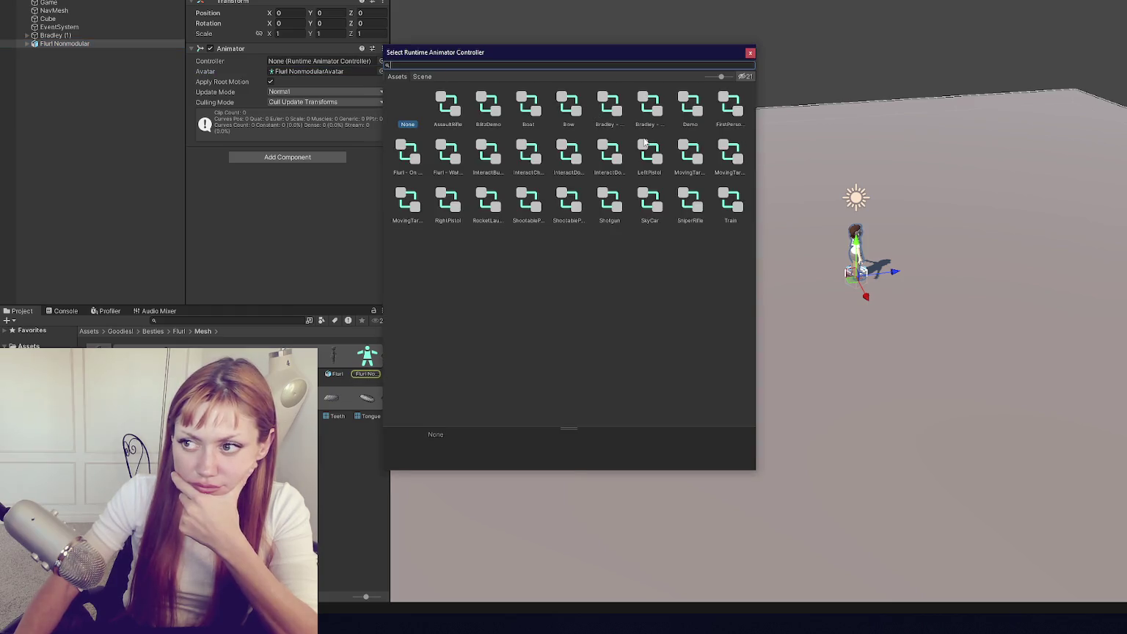
double_click(694, 111)
- Move Fluri Nonmodular along Z to -3.74, away from the other character
click(30, 44)
click(46, 49)
click(40, 43)
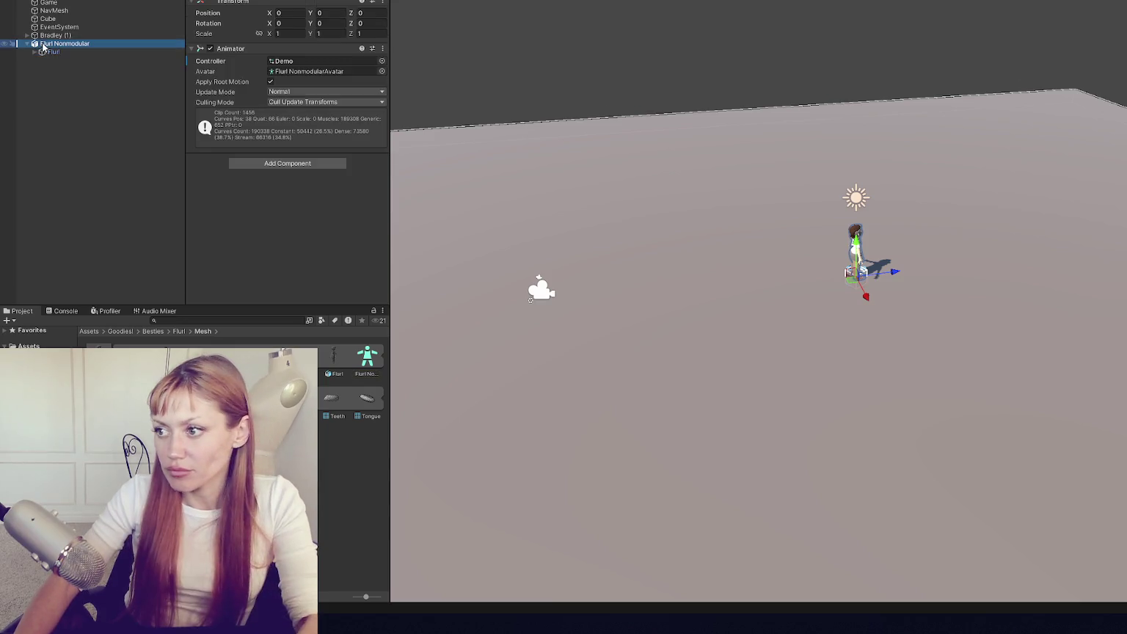
drag(888, 272, 779, 285)
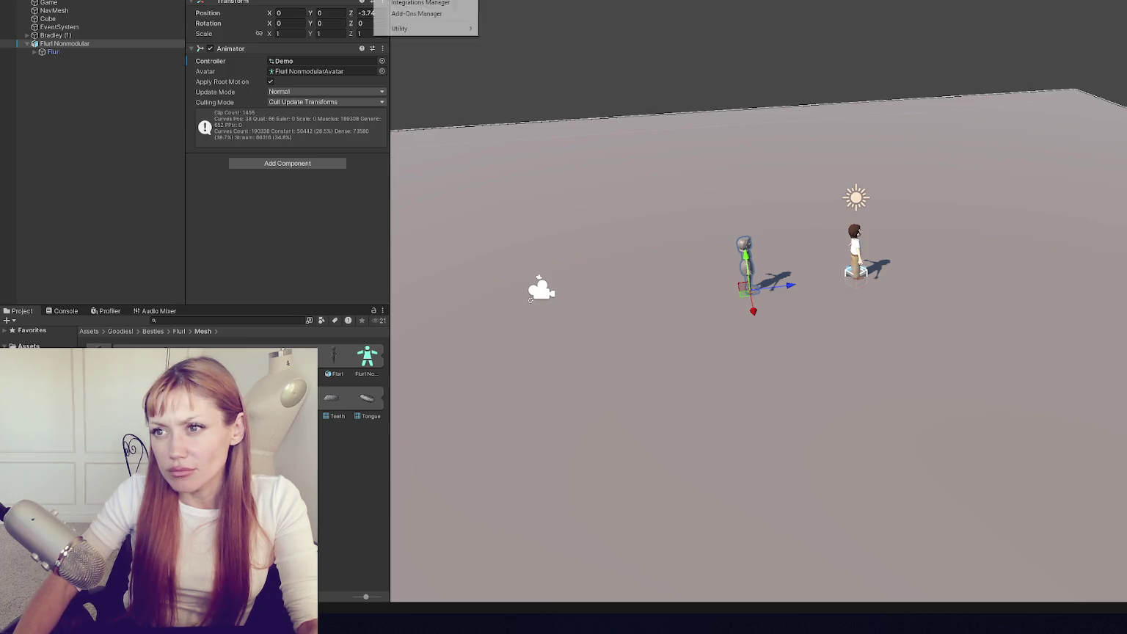
click(411, 3)
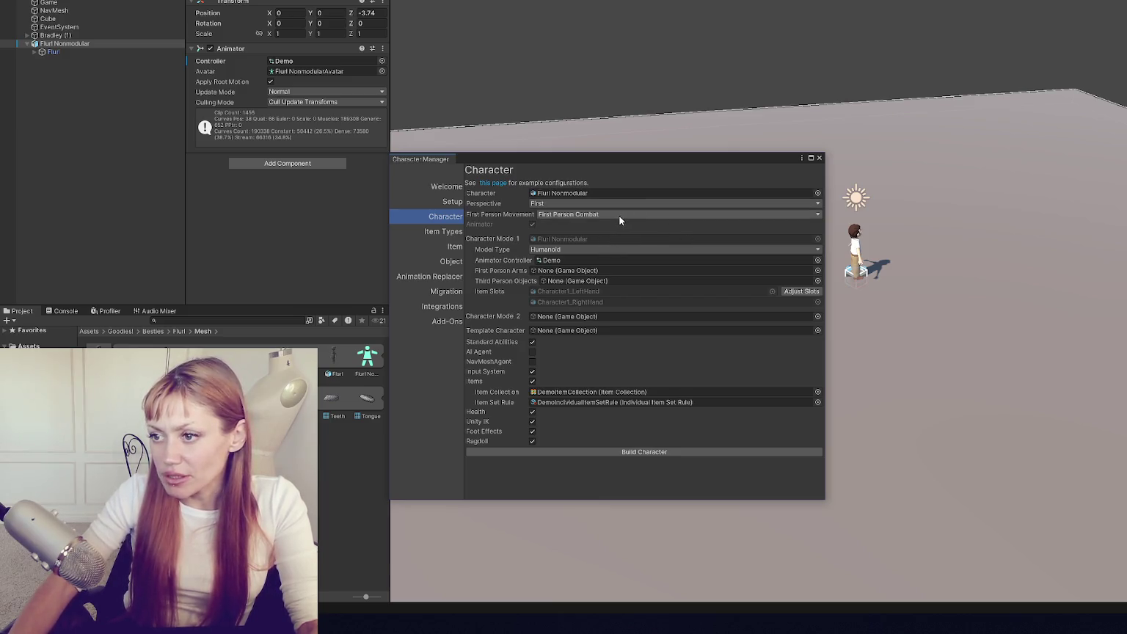
- Untick Items, Health and Input System, toggle Unity IK, and close Character Manager unbuilt
click(532, 380)
click(531, 370)
click(532, 380)
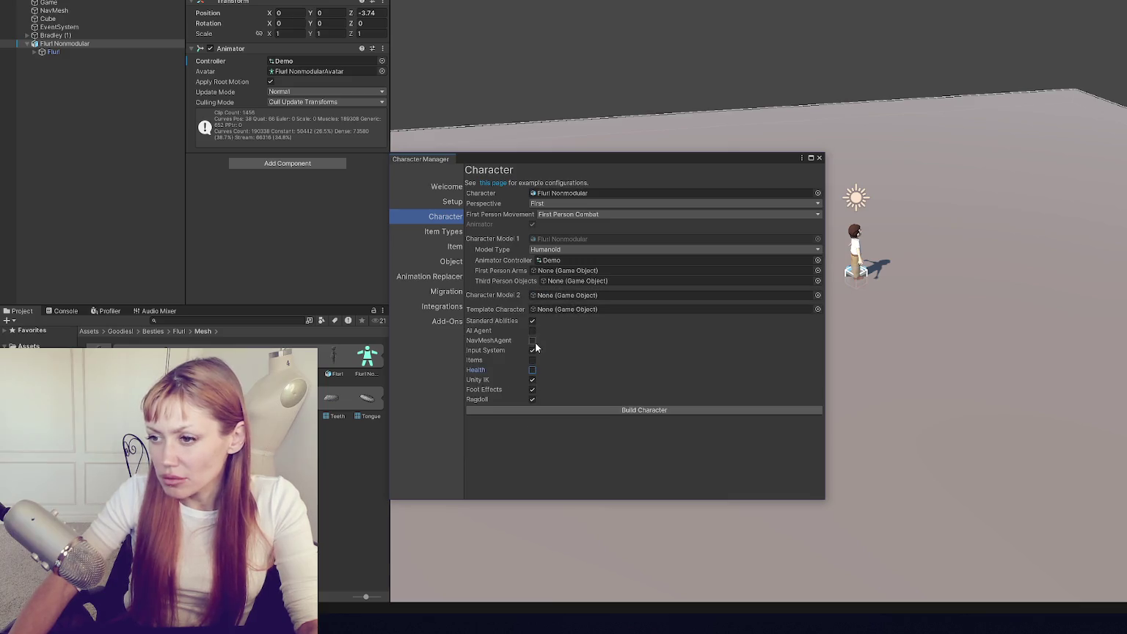
click(532, 350)
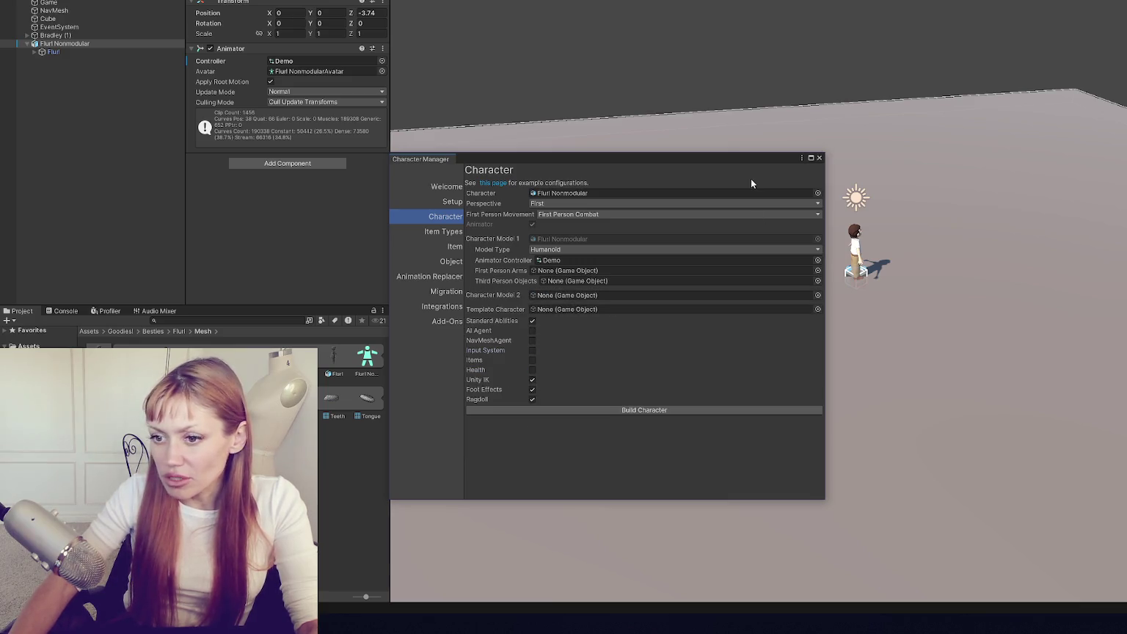
click(819, 157)
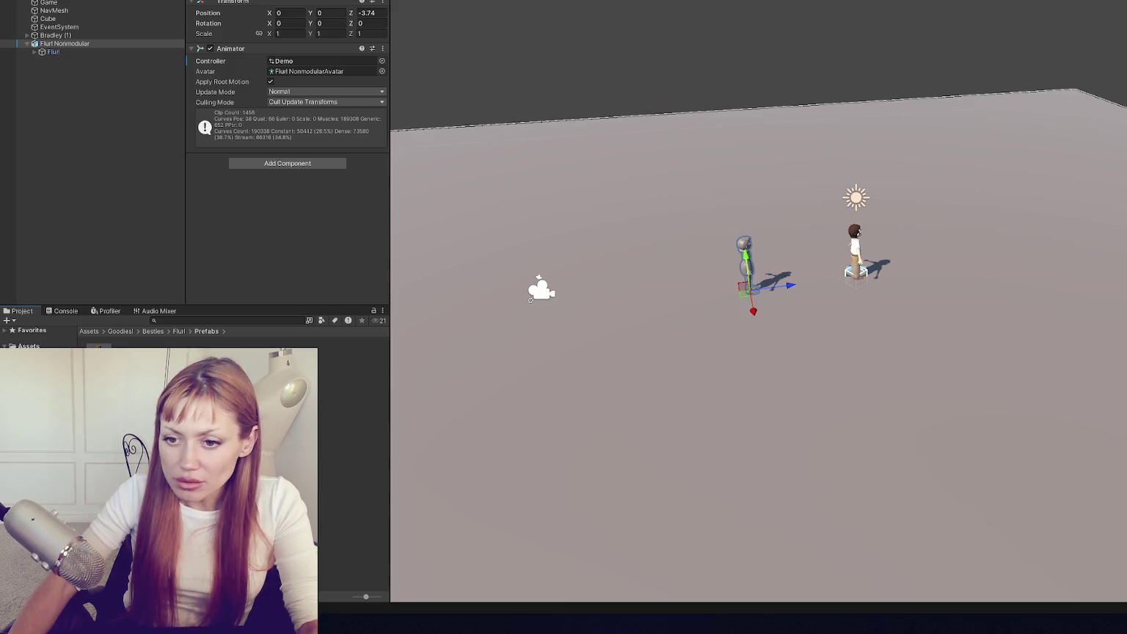
- Drop in an extra Fluri prefab, delete it again, and reselect Fluri Nonmodular
drag(98, 363, 77, 111)
right_click(86, 61)
click(33, 115)
click(78, 60)
key(Delete)
click(78, 52)
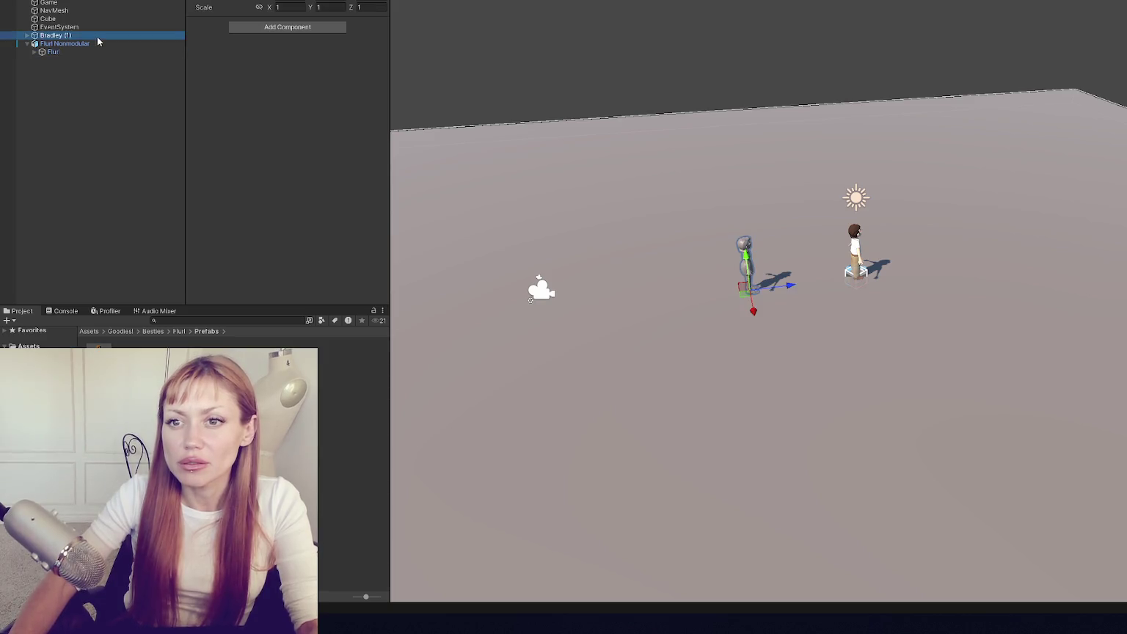
click(88, 43)
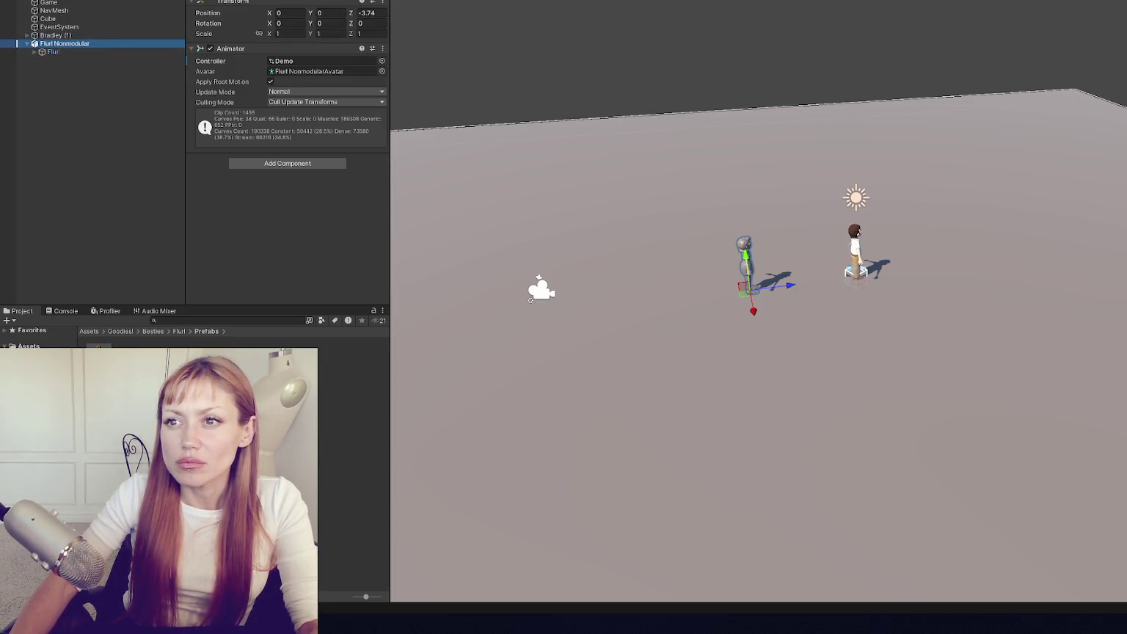
click(418, 2)
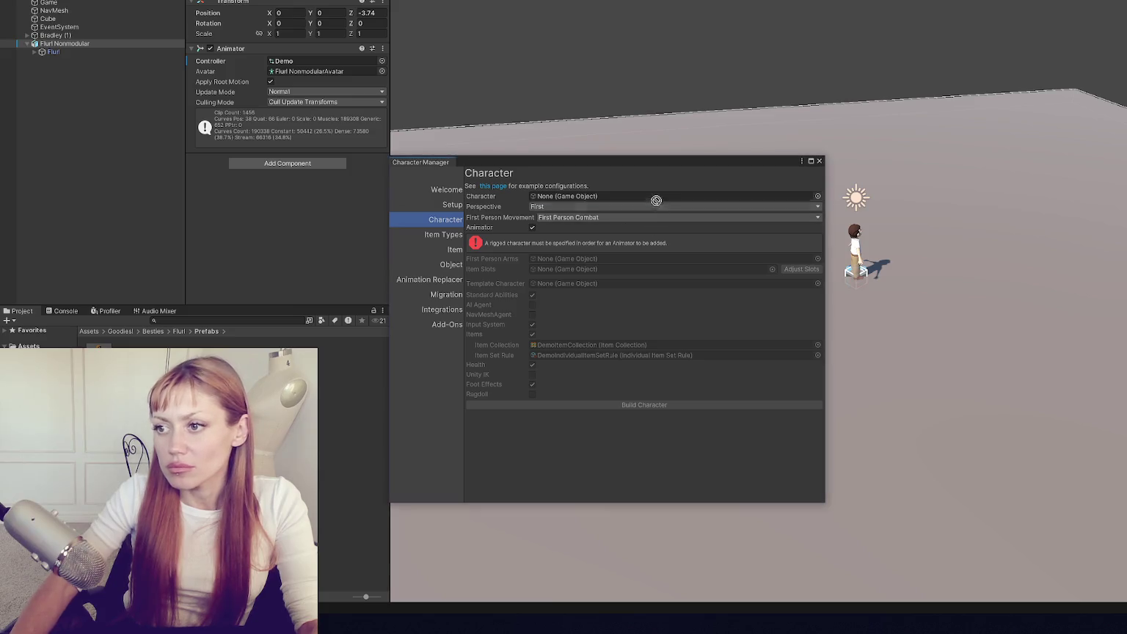
- Set Fluri Nonmodular as the character: perspective Both, Free Look first person, Third Person Adventure
drag(656, 202, 653, 197)
click(558, 206)
click(558, 237)
click(556, 216)
click(581, 229)
click(584, 218)
click(587, 240)
click(587, 228)
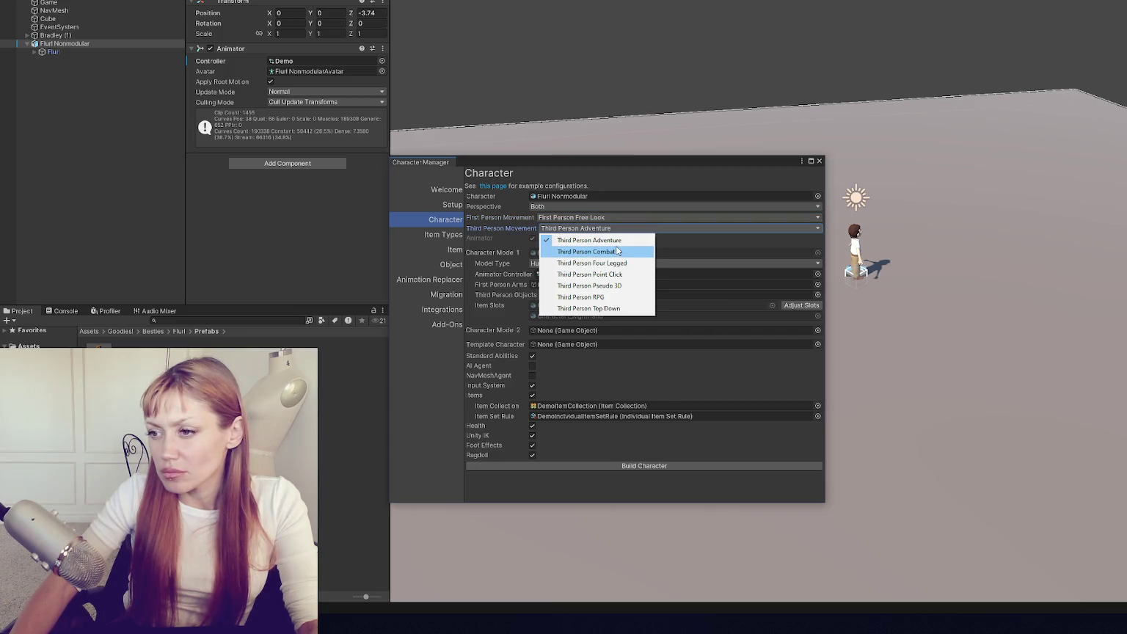
click(587, 240)
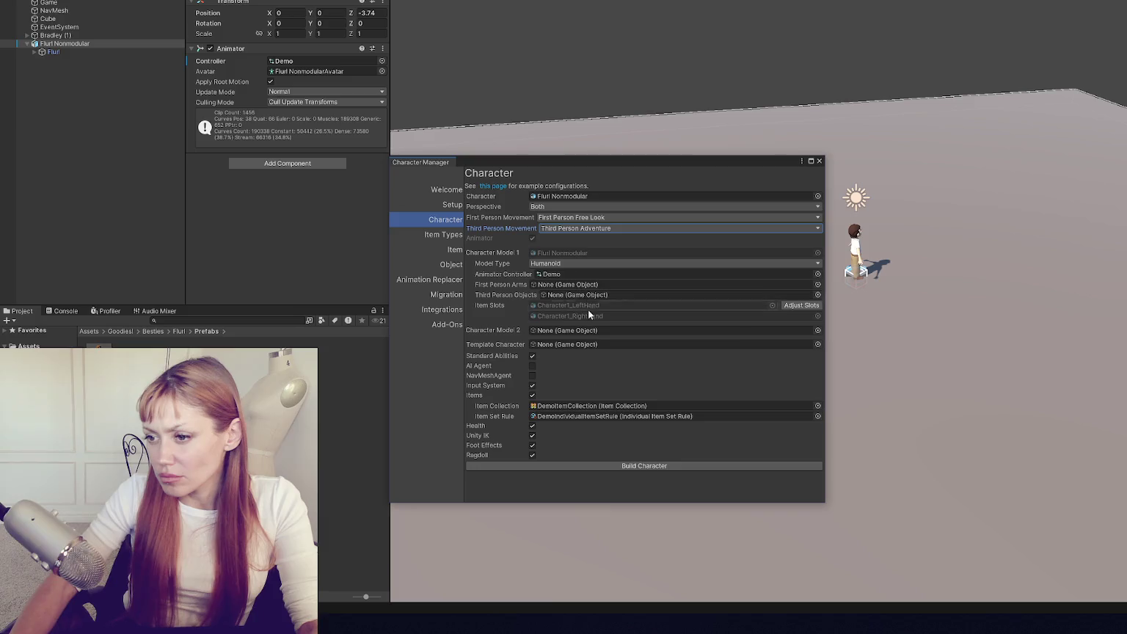
- Turn off items, health, Unity IK and foot effects, then build the character
click(531, 395)
click(532, 383)
click(532, 393)
click(532, 403)
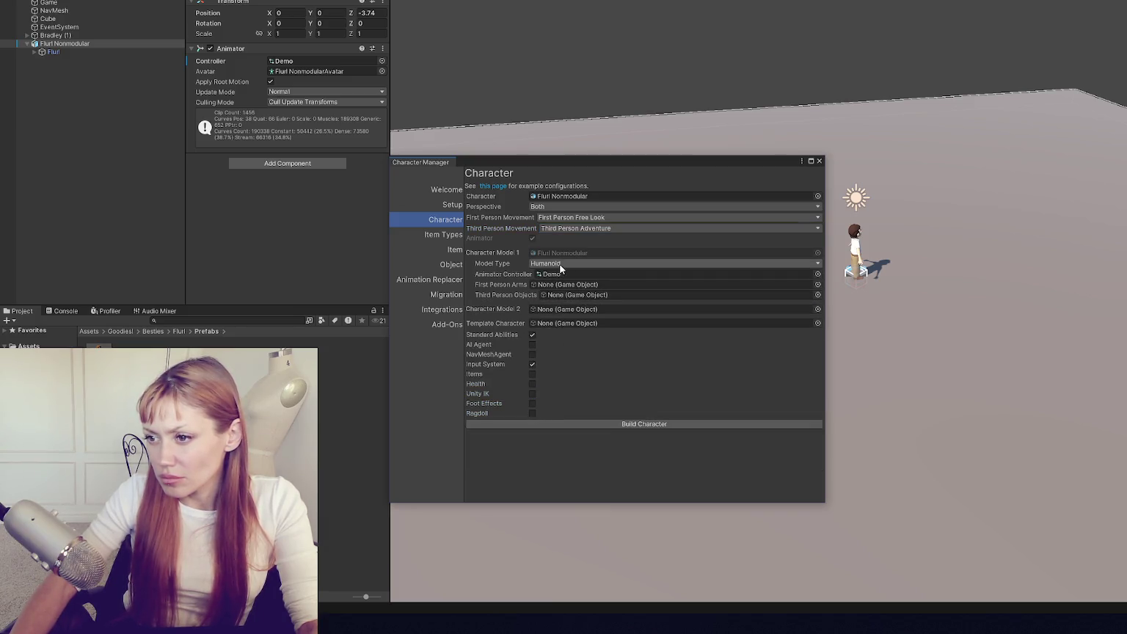
click(631, 424)
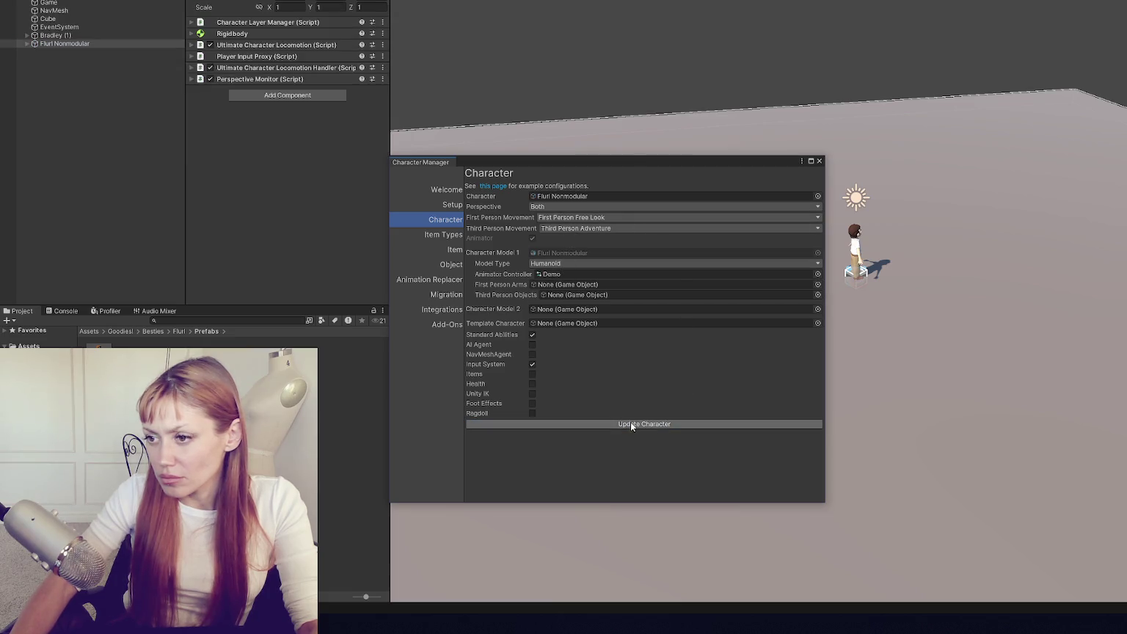
click(819, 160)
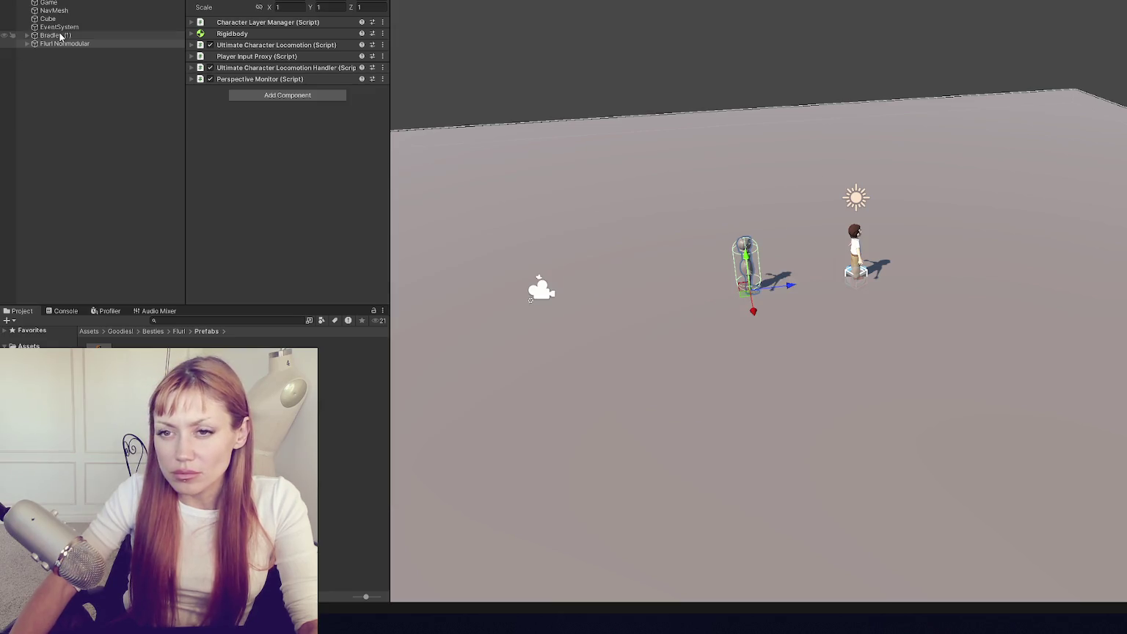
- Deactivate Bradley (1), then playtest walking Fluri with S and W before stopping play
click(51, 35)
key(alt+shift+a)
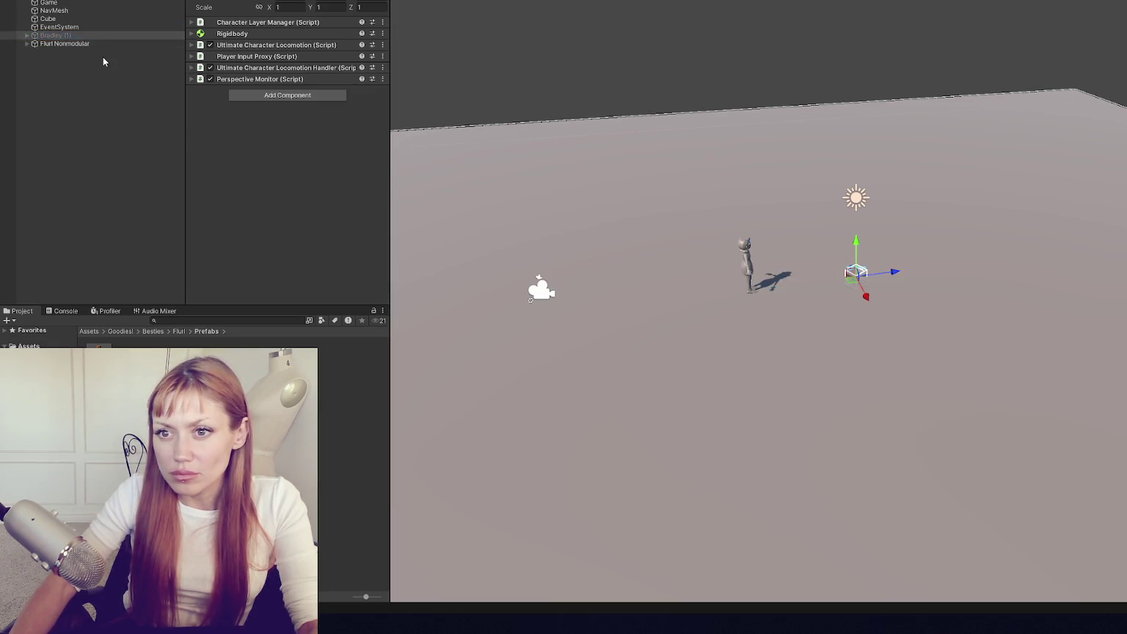
click(117, 44)
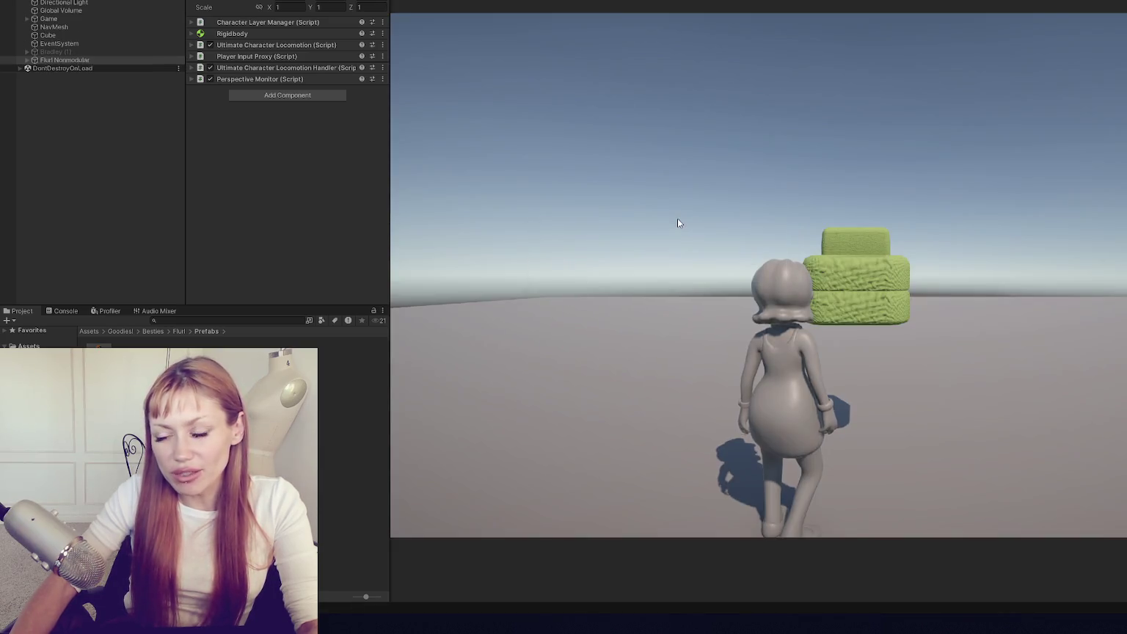
key(s)
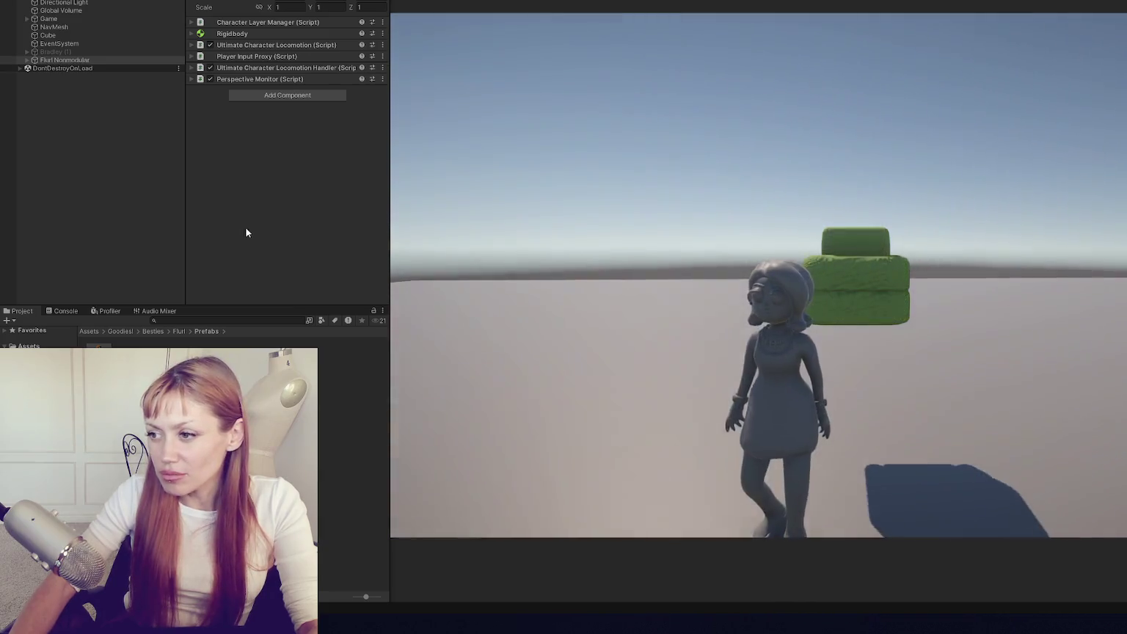
key(w)
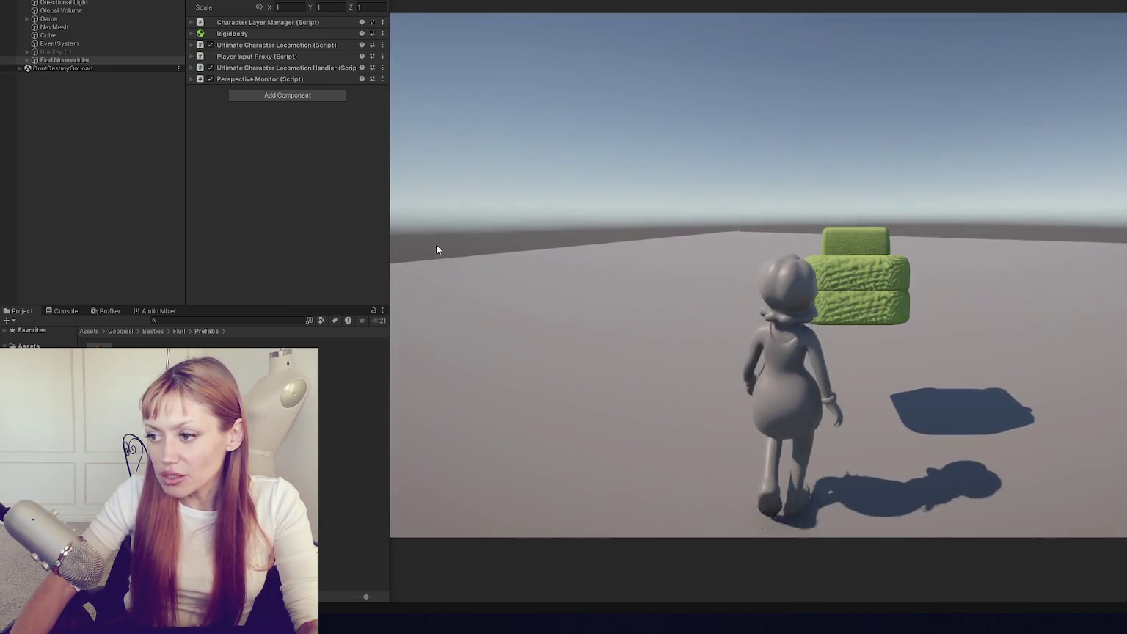
key(ctrl+p)
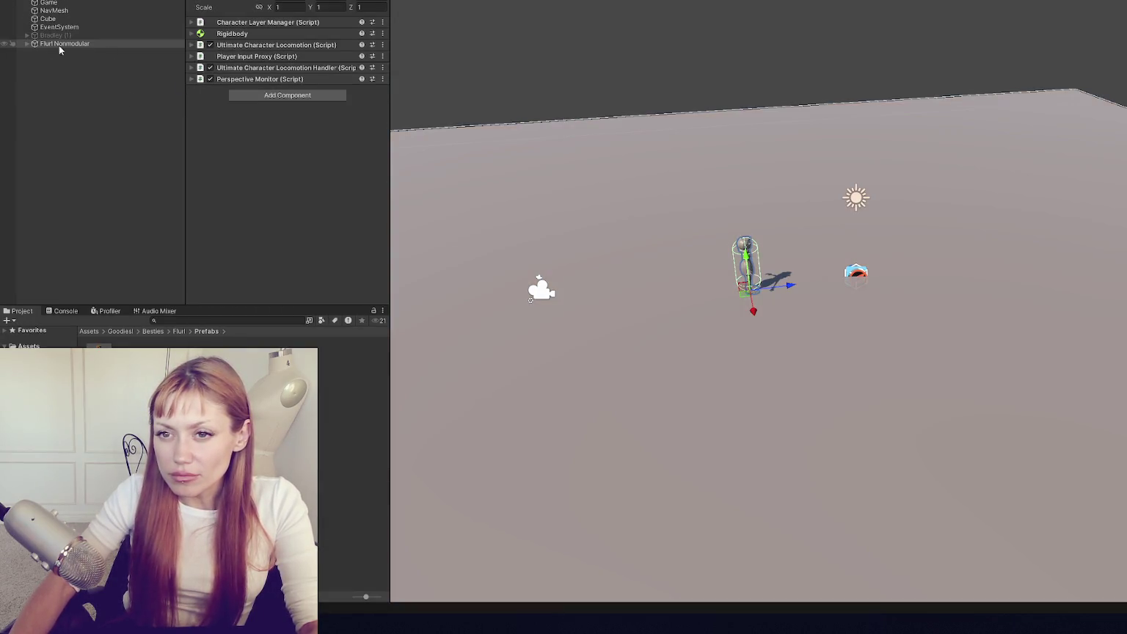
- Frame the Fluri Nonmodular model and place the original Fluri model into the scene beside it
click(26, 43)
click(69, 52)
key(f)
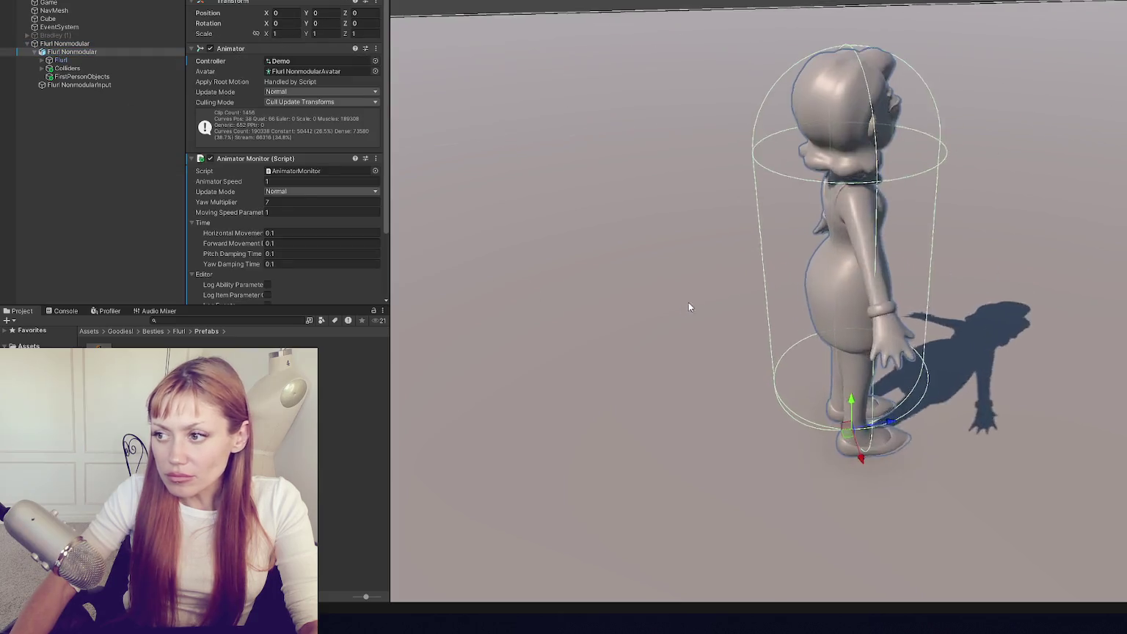
click(667, 401)
mouse_move(98, 351)
mouse_down()
mouse_move(506, 440)
mouse_move(628, 455)
mouse_up()
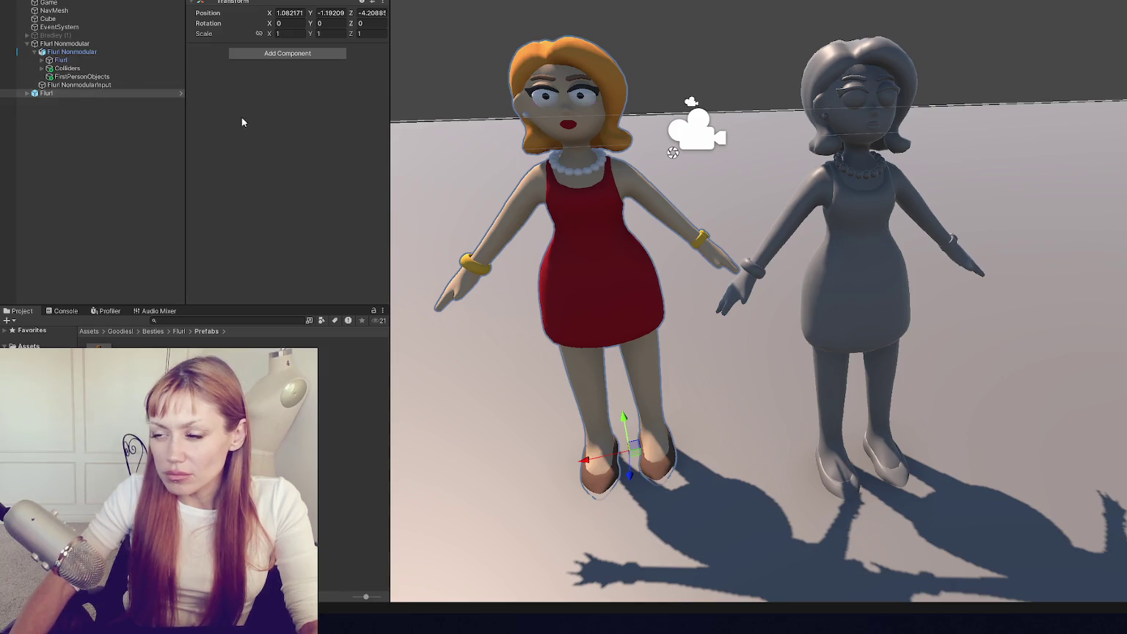
- Apply Red to the grey model's dress, White to its necklace and Warm Ivory to its skin
click(589, 196)
drag(275, 174, 861, 260)
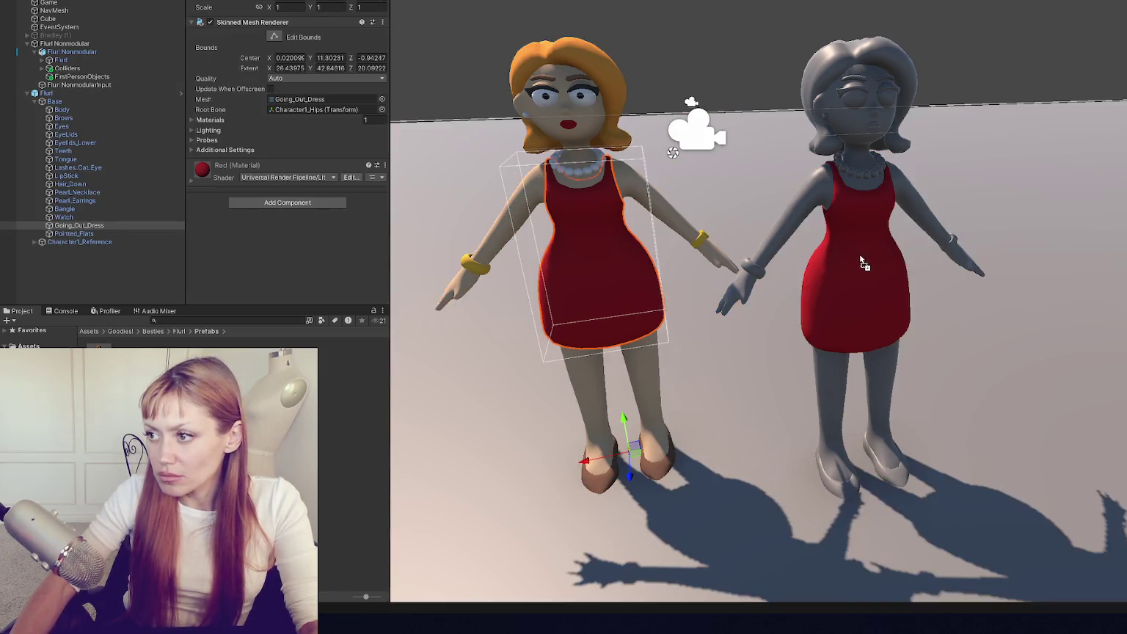
click(582, 169)
drag(203, 170, 863, 180)
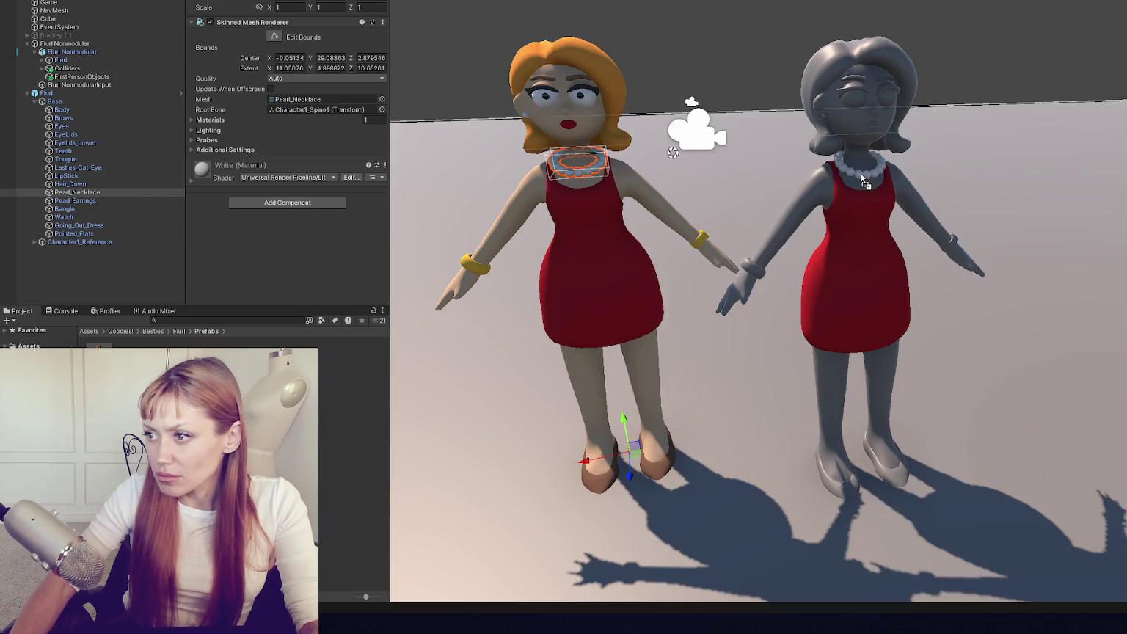
click(637, 189)
mouse_move(201, 169)
mouse_down()
mouse_move(884, 229)
mouse_move(816, 190)
mouse_up()
- Apply Yellow to the grey model's bangles and Orange to its hair
click(486, 270)
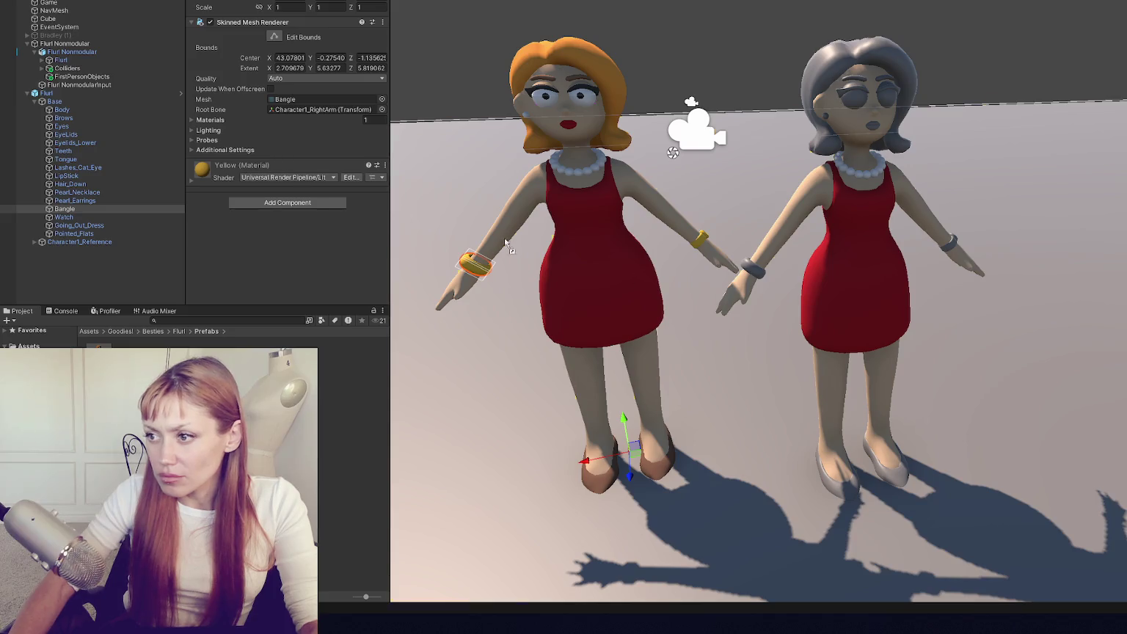
drag(396, 211, 753, 273)
mouse_move(252, 173)
mouse_down()
mouse_move(968, 251)
mouse_move(953, 245)
mouse_up()
mouse_move(201, 168)
mouse_down()
mouse_move(661, 220)
mouse_move(853, 113)
mouse_move(845, 219)
mouse_move(951, 246)
mouse_move(674, 143)
mouse_move(953, 246)
mouse_up()
click(597, 68)
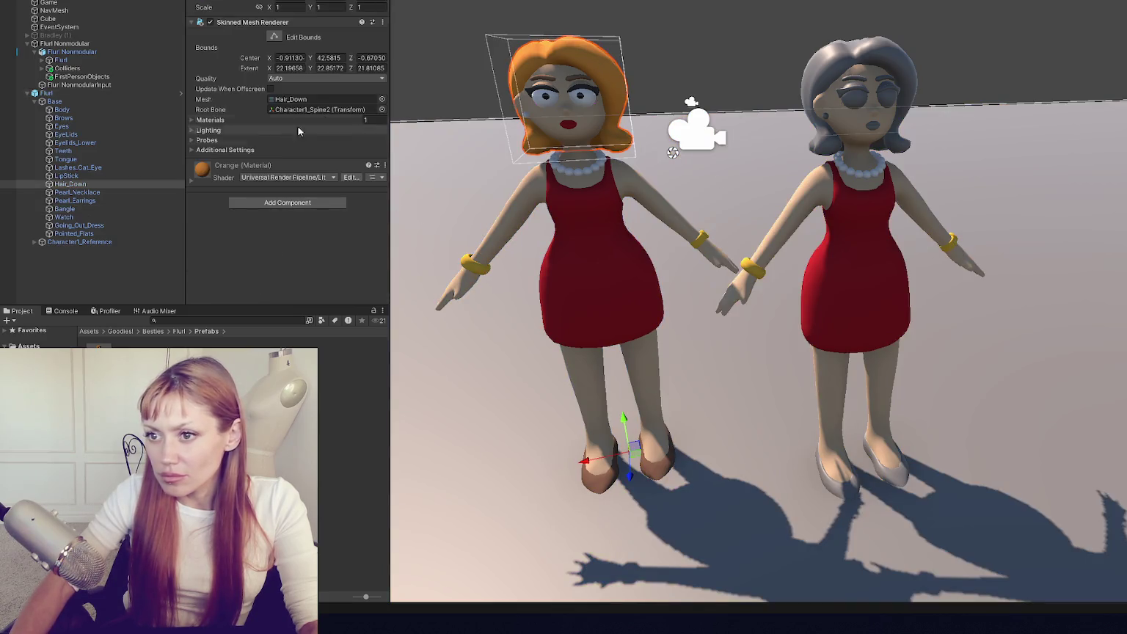
drag(202, 169, 834, 73)
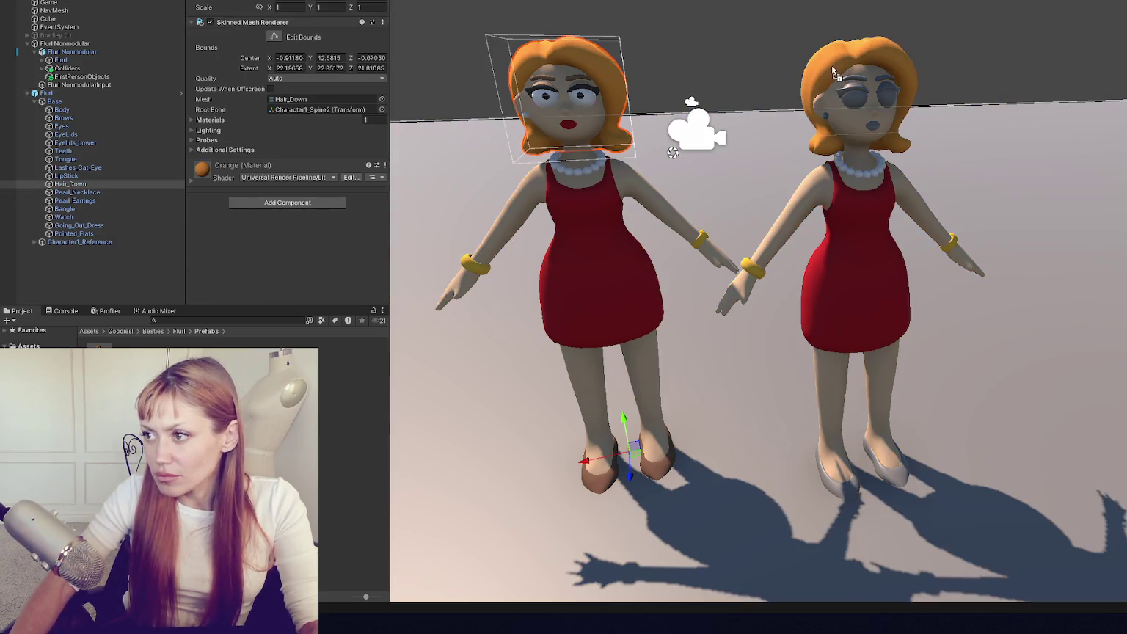
- Apply the Black material to the grey model's cat-eye lashes
click(570, 82)
scroll(855, 78, up, 2)
scroll(895, 110, up, 3)
click(587, 308)
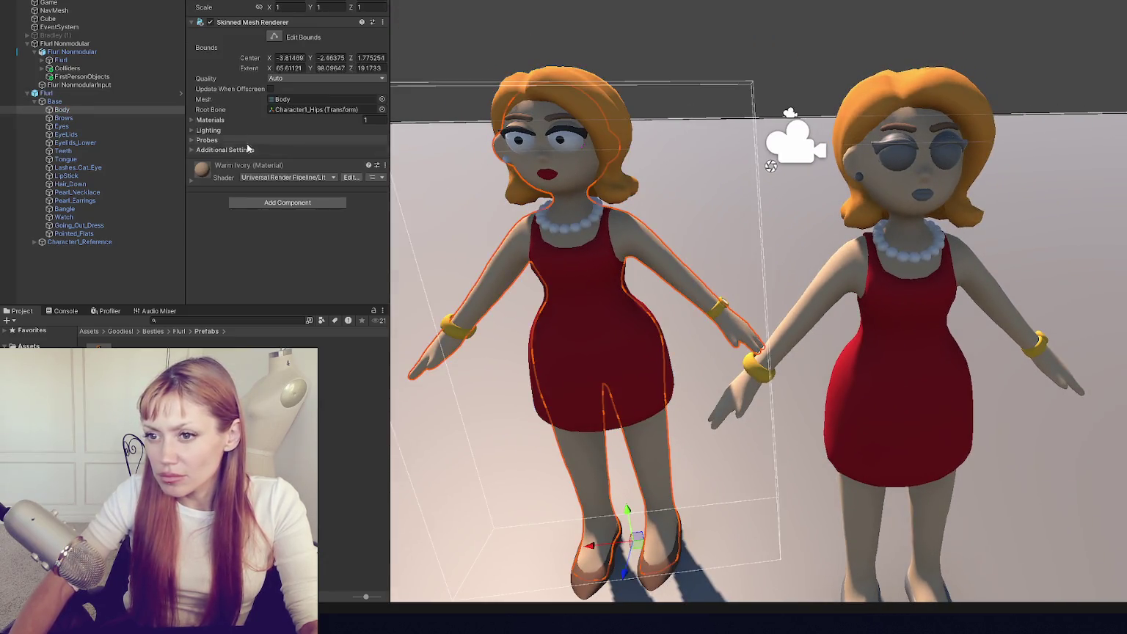
click(570, 132)
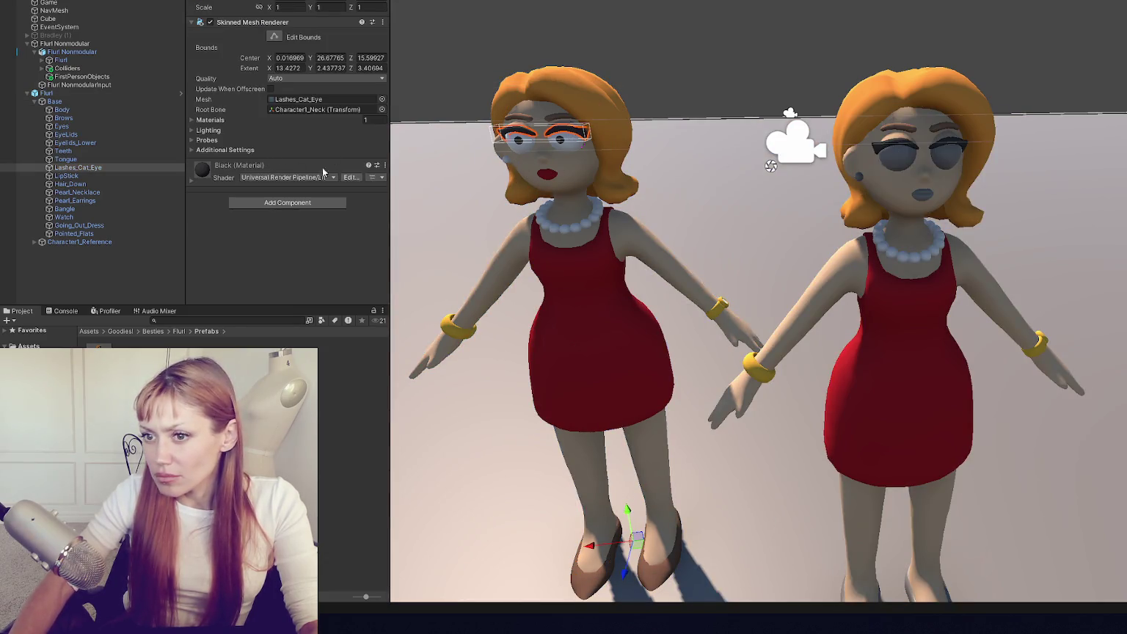
mouse_move(283, 171)
mouse_down()
mouse_move(925, 188)
mouse_move(903, 163)
mouse_up()
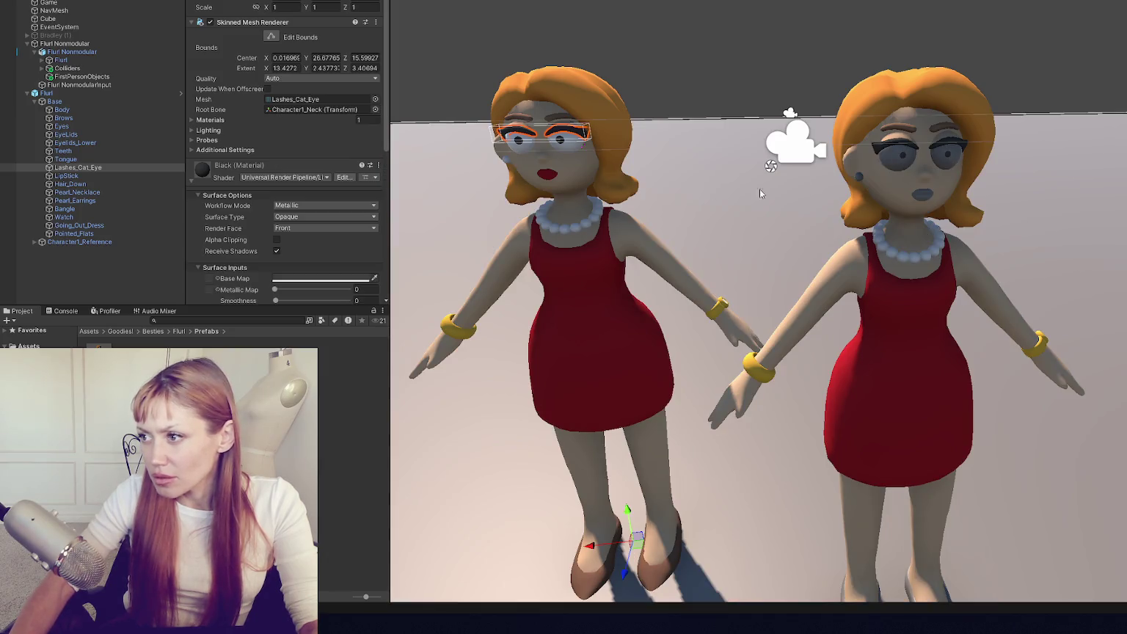
mouse_move(246, 176)
mouse_down()
mouse_move(711, 206)
mouse_move(904, 163)
mouse_up()
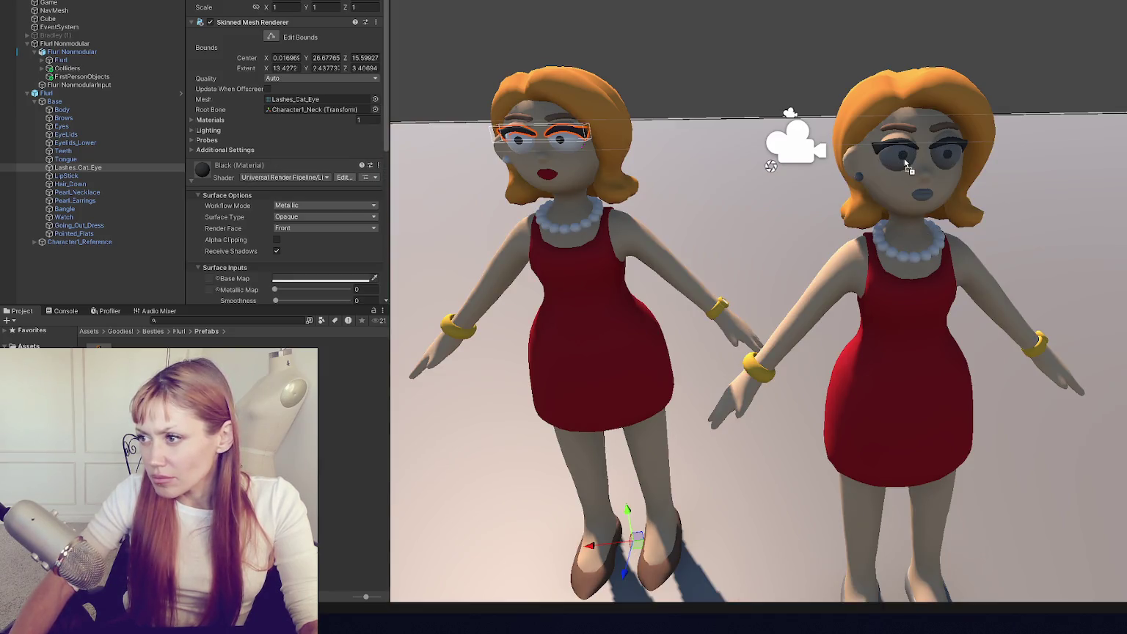
- Apply Eye 2 to the grey model's eyes and Red to its lips
click(547, 139)
click(546, 139)
drag(246, 166, 905, 168)
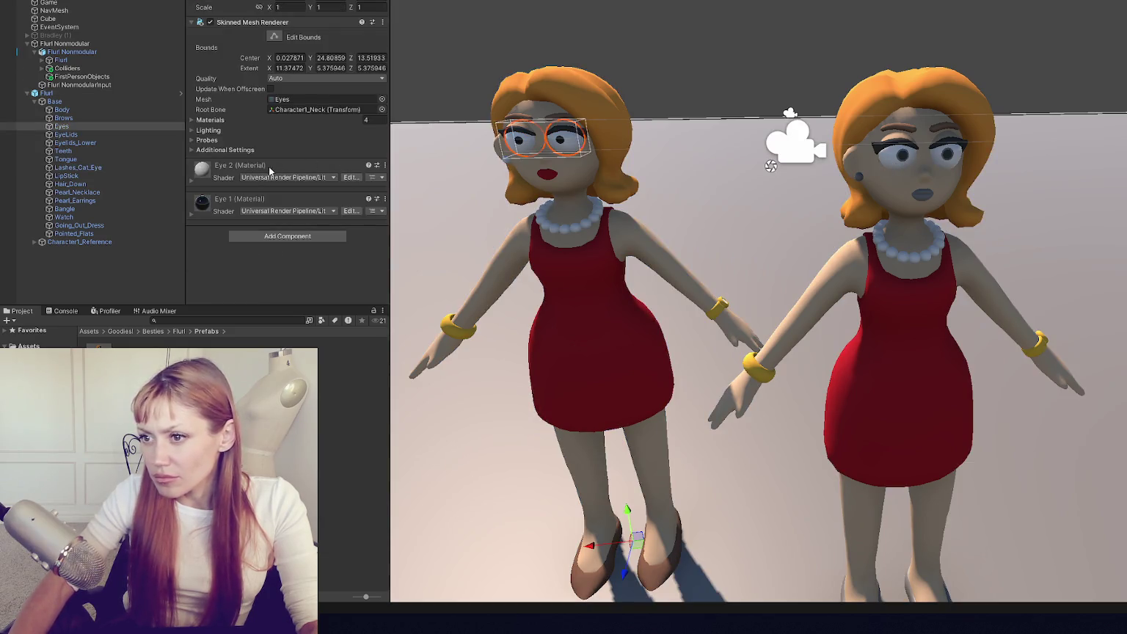
drag(226, 179, 902, 167)
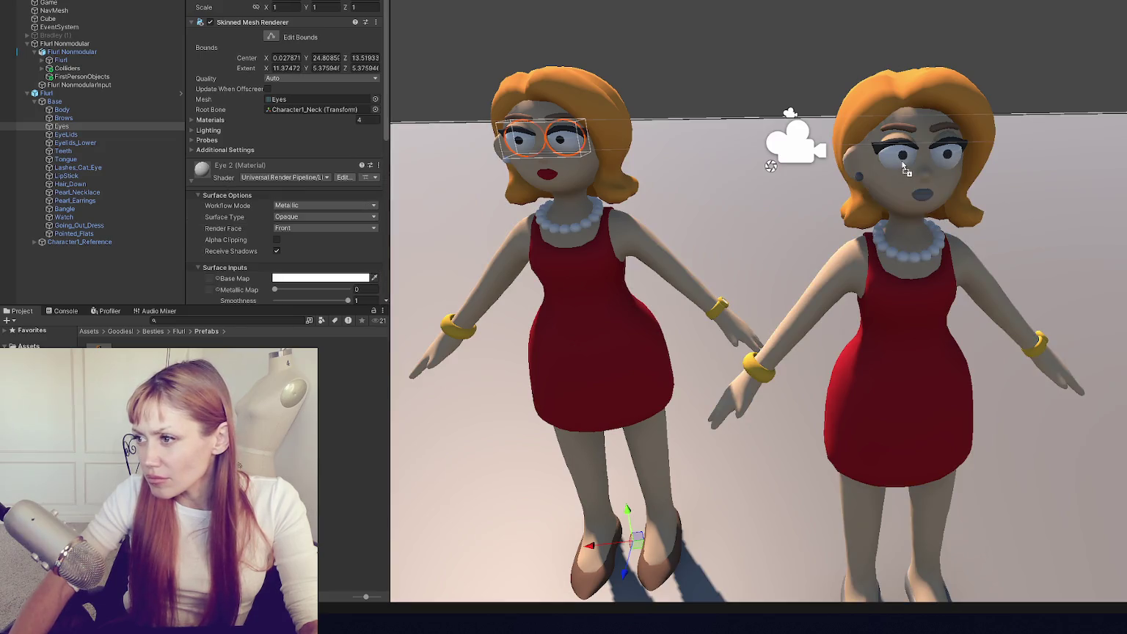
click(545, 176)
drag(458, 162, 922, 195)
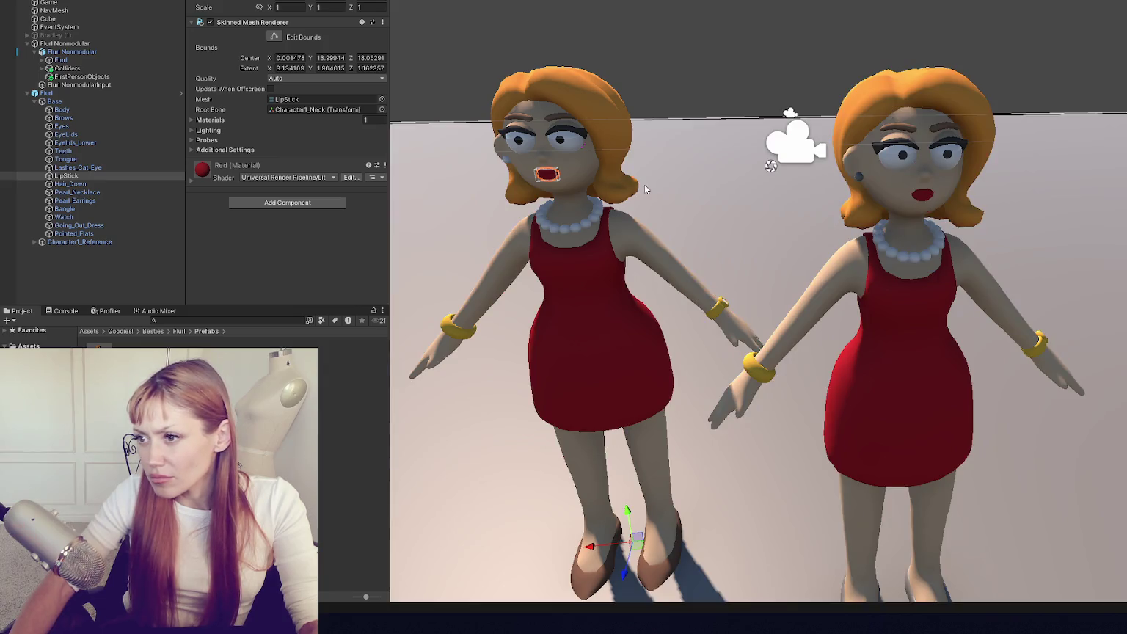
- Apply White to the earrings and Brown to the shoes, then delete the original Fluri model
click(505, 166)
drag(243, 172, 859, 182)
scroll(829, 341, down, 3)
click(699, 503)
drag(241, 171, 876, 558)
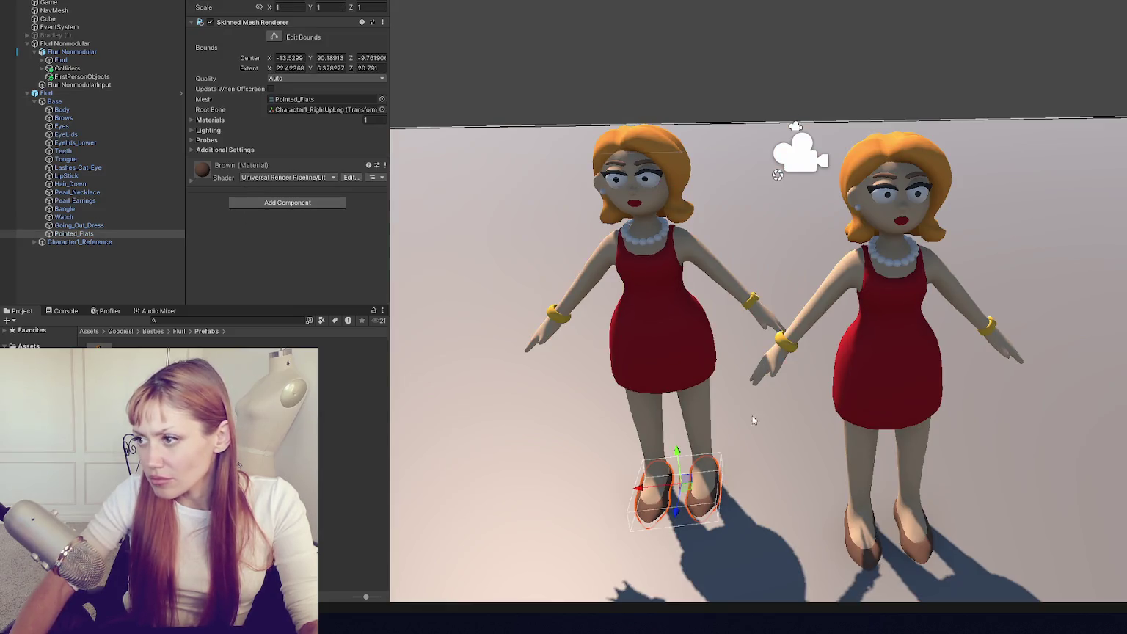
click(680, 314)
key(Delete)
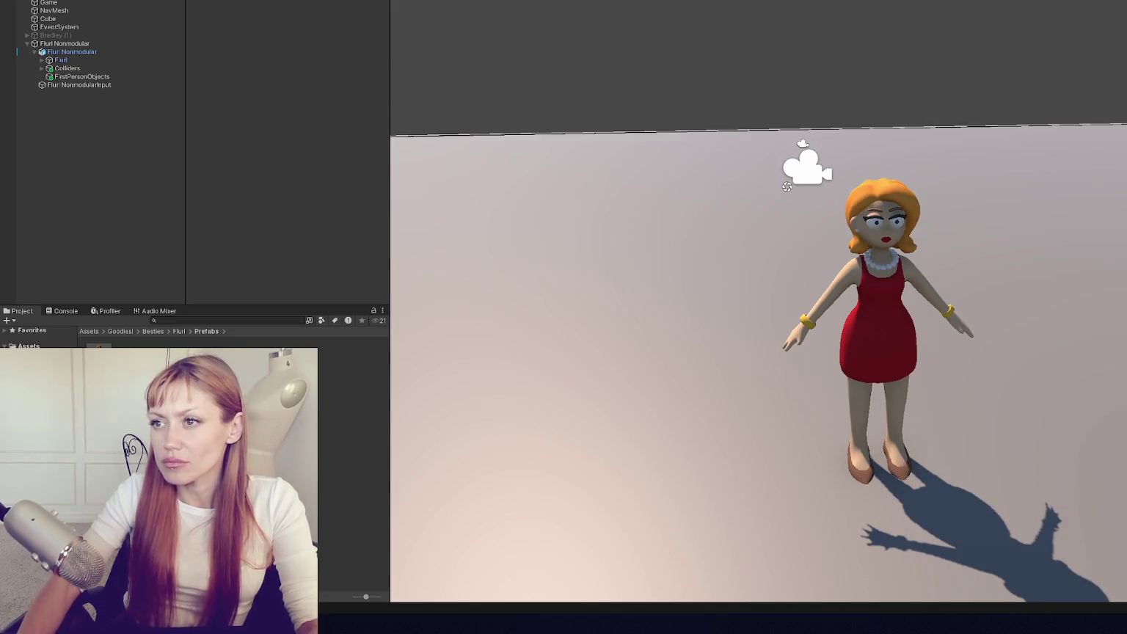
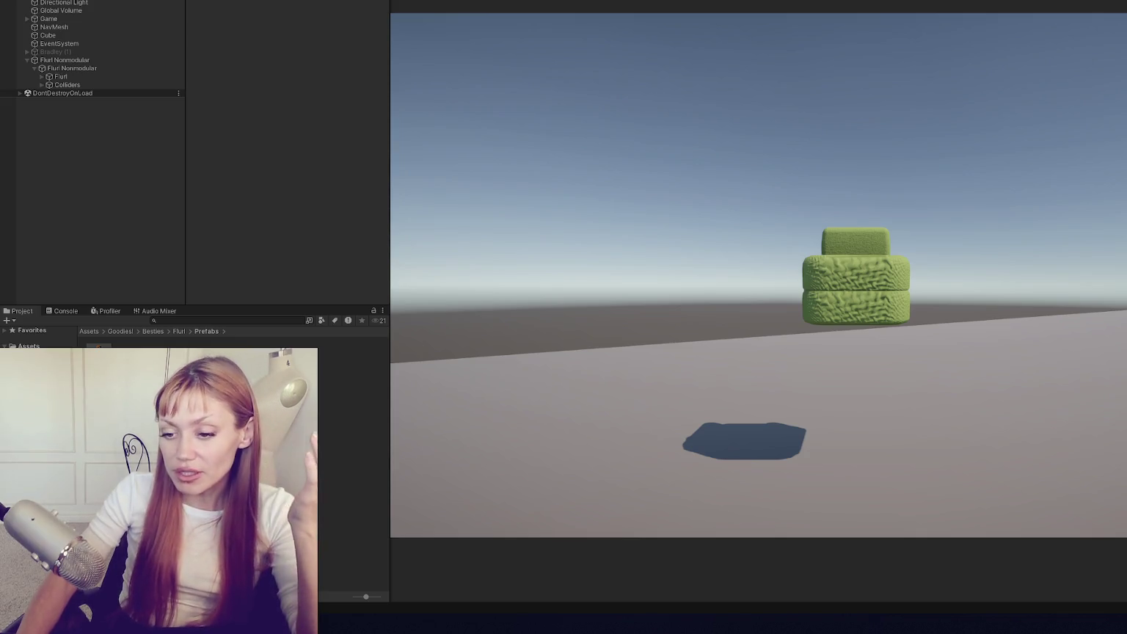
- Bring MainControls.cs forward in VS Code and review Start, Update and the placementHolder field
key(alt+Tab)
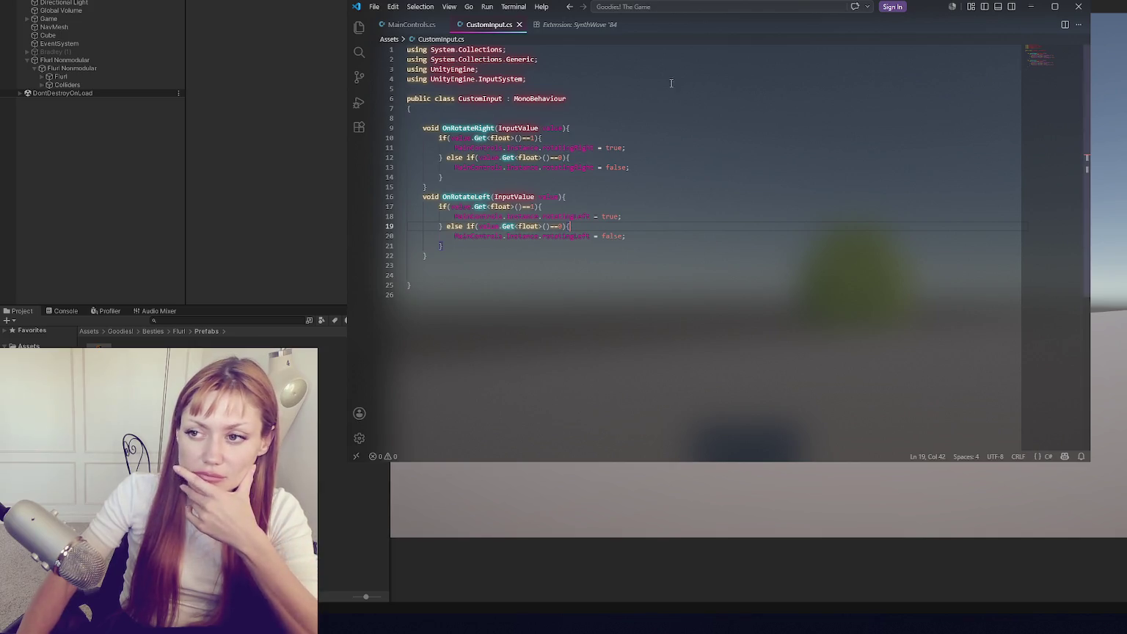
click(411, 25)
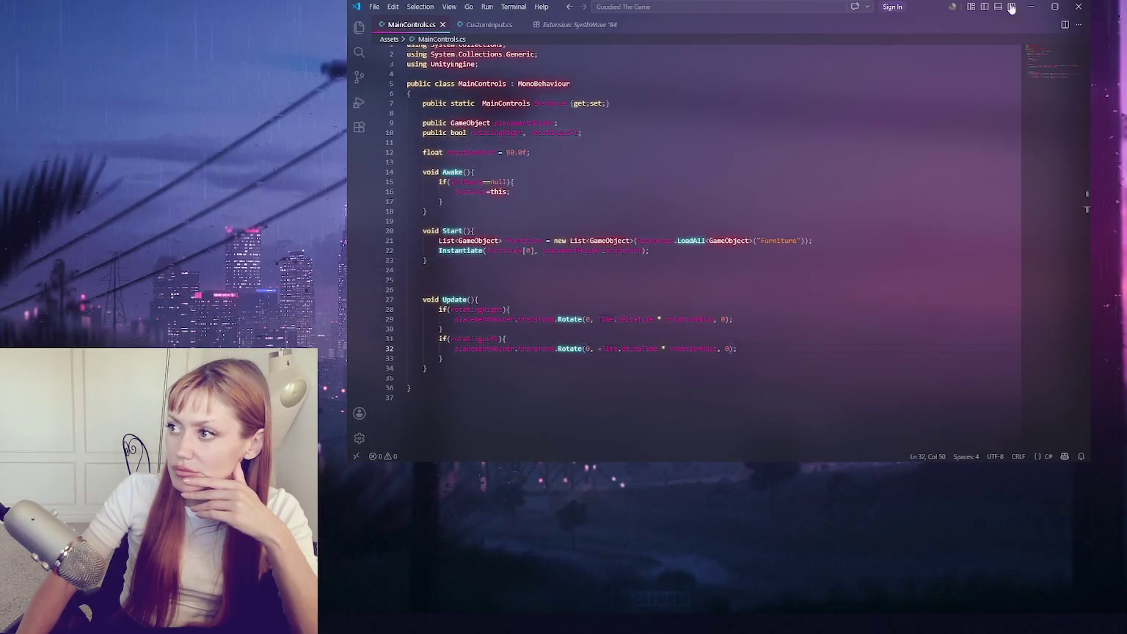
click(572, 279)
scroll(581, 232, down, 3)
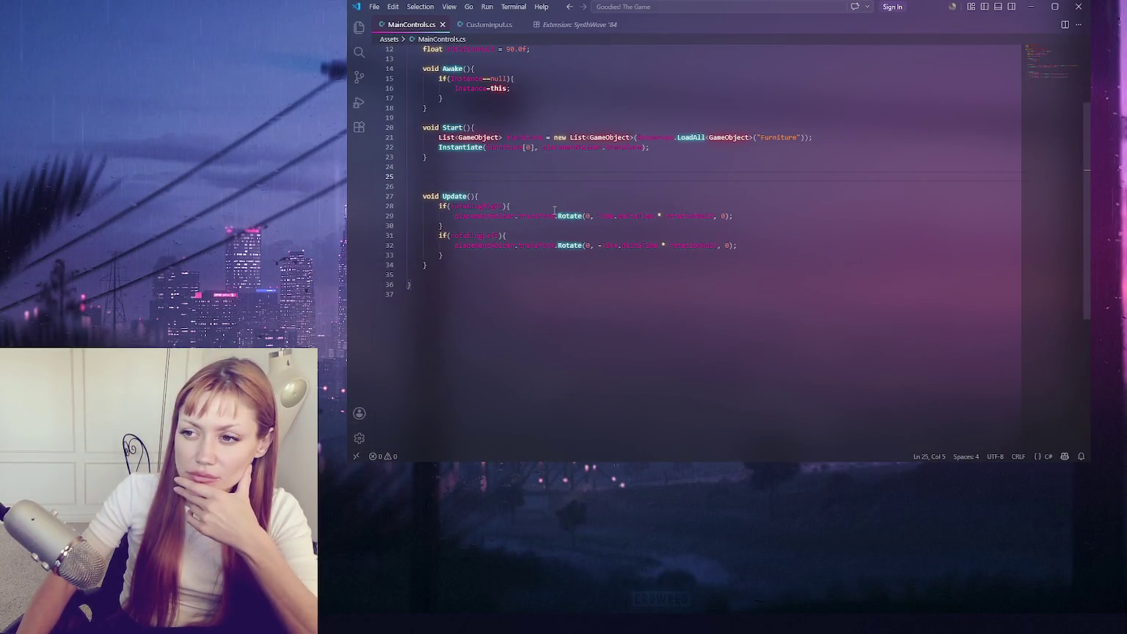
scroll(552, 210, up, 4)
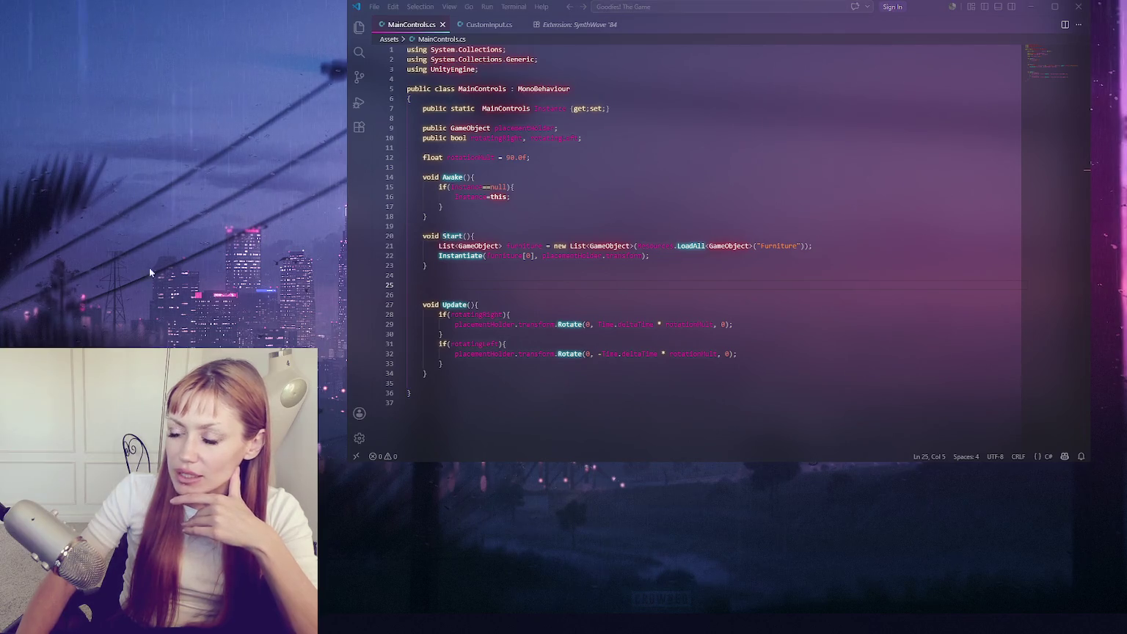
drag(494, 127, 555, 128)
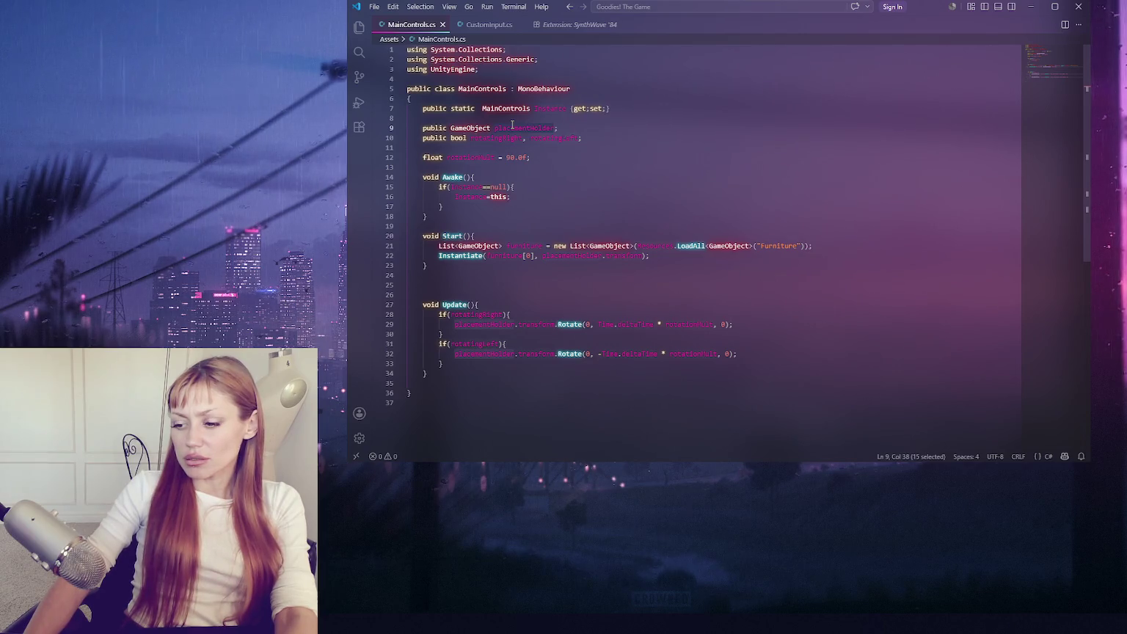
click(511, 128)
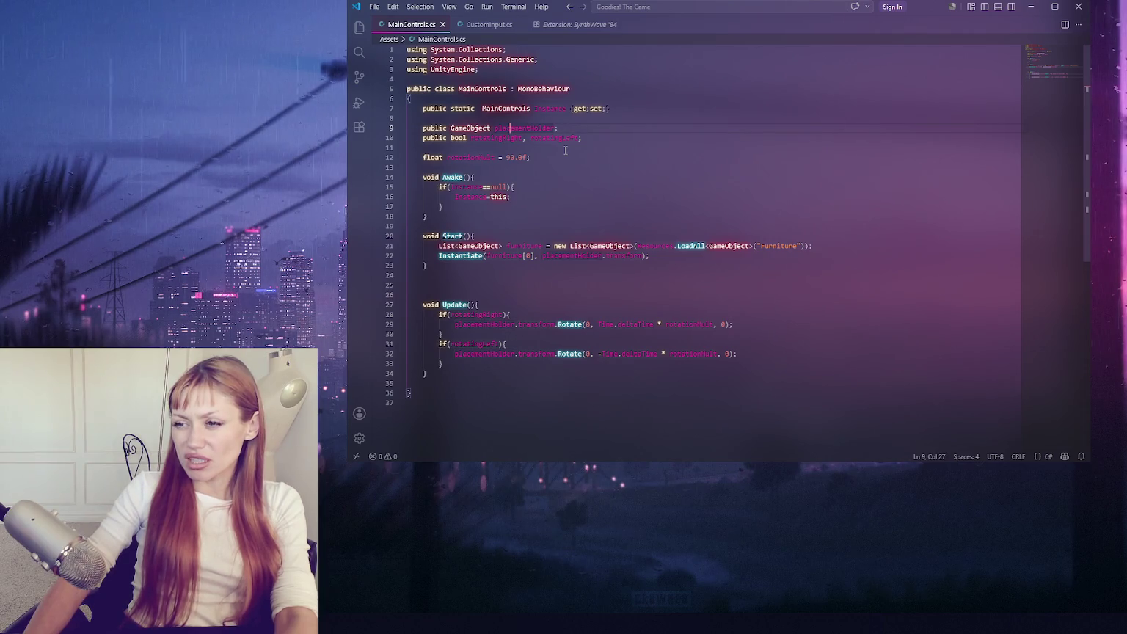
- Declare a public GameObject currentGO field and assign the line 24 Instantiate result to it
click(624, 138)
key(Return)
key(Return)
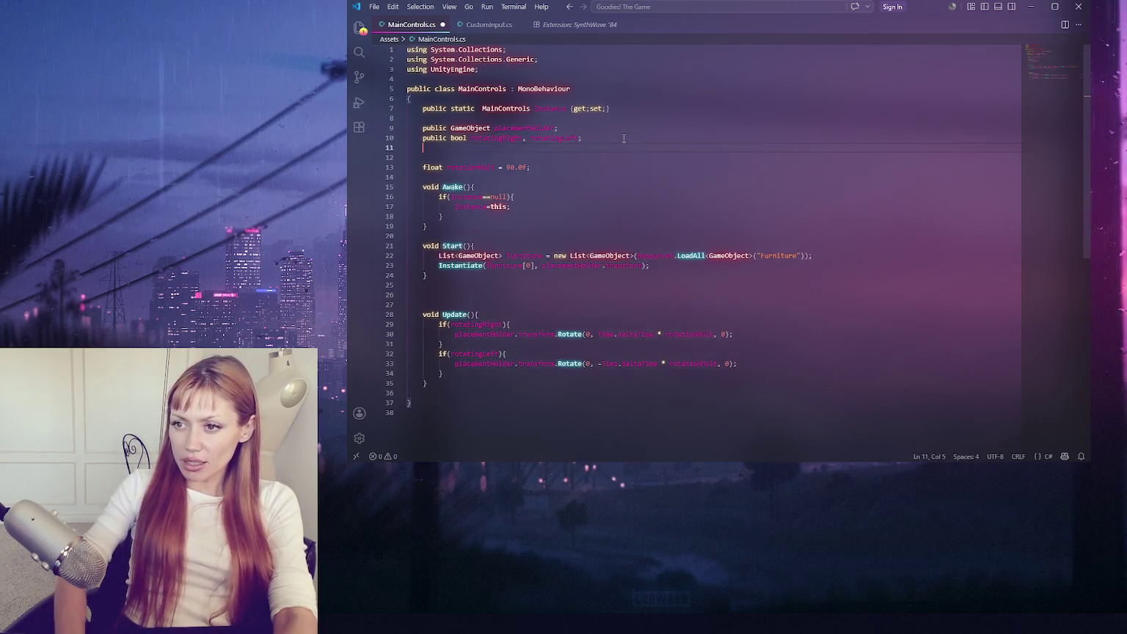
text(public Gam)
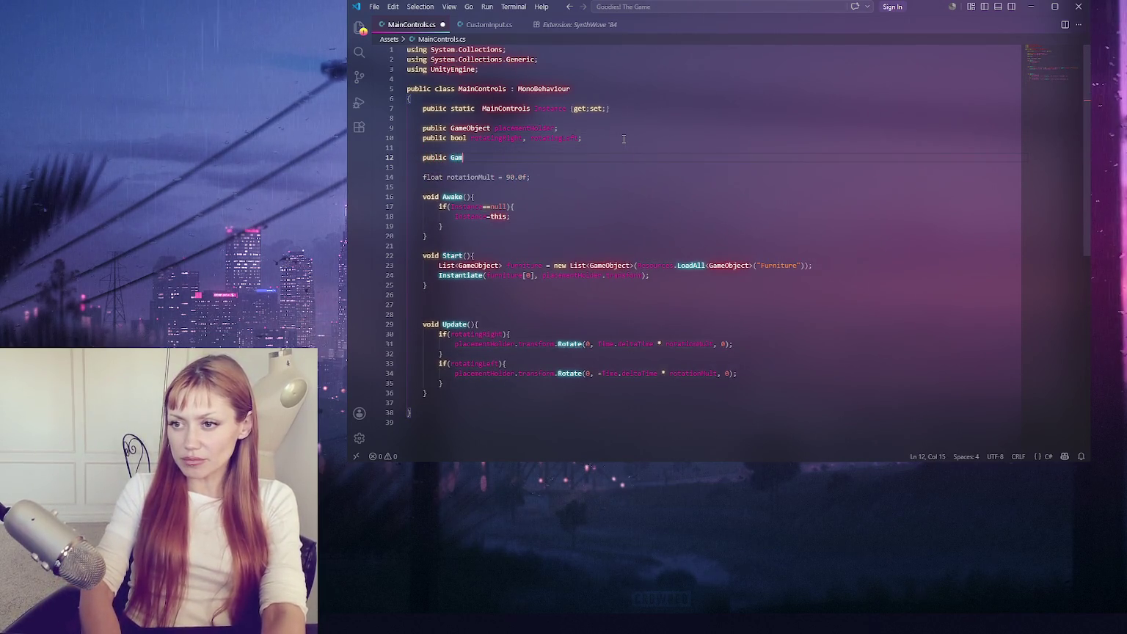
text(eObject currentGO;)
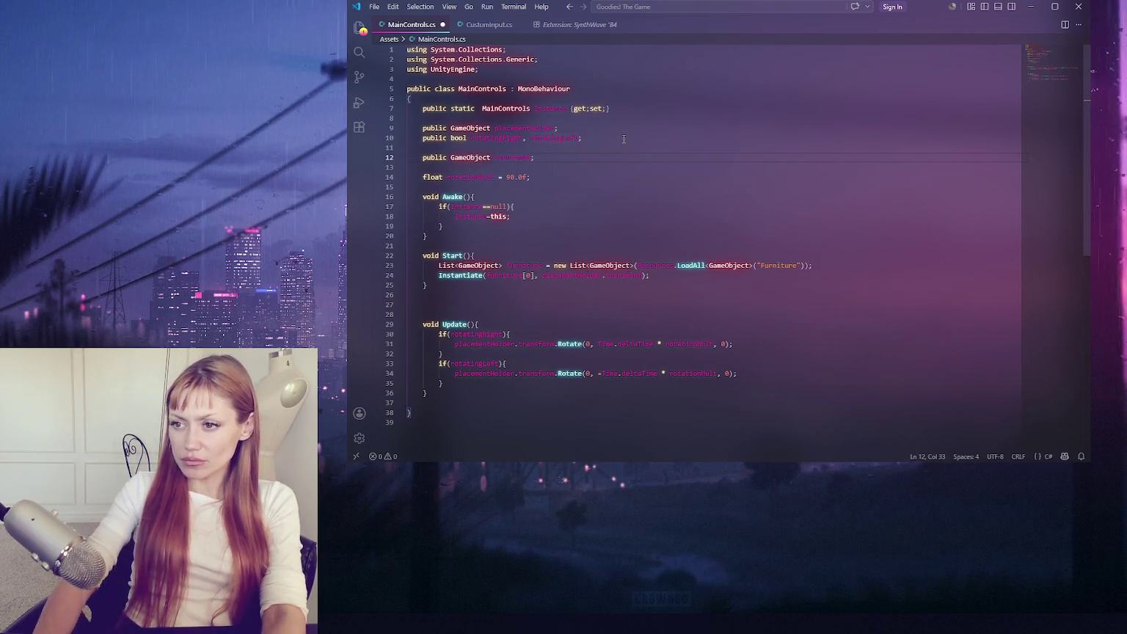
click(542, 276)
text(, true)
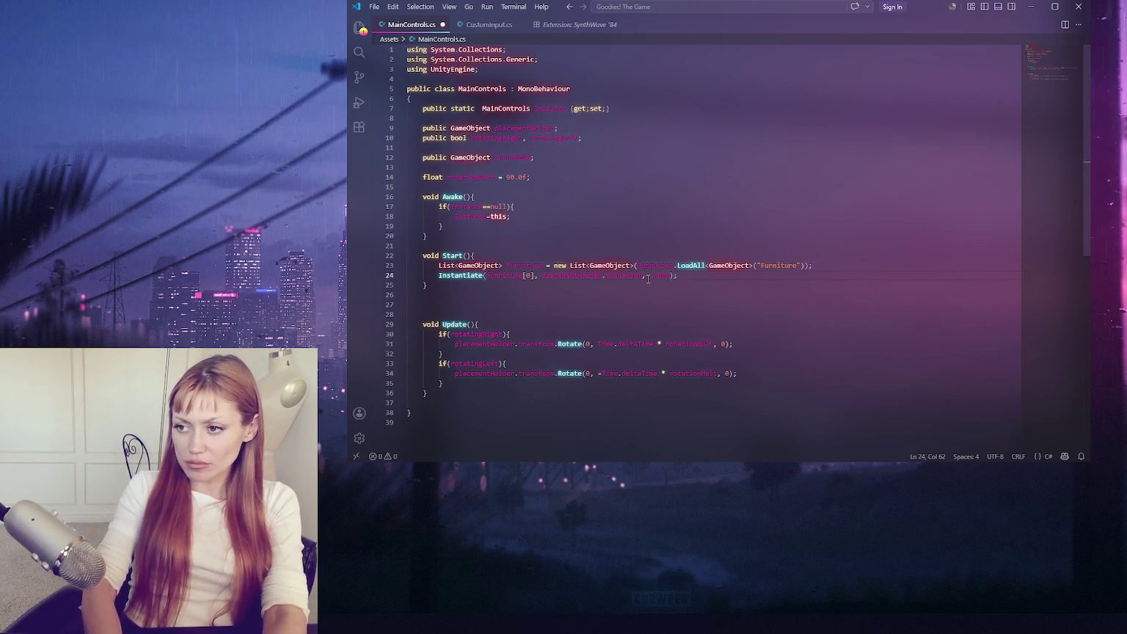
text( ran)
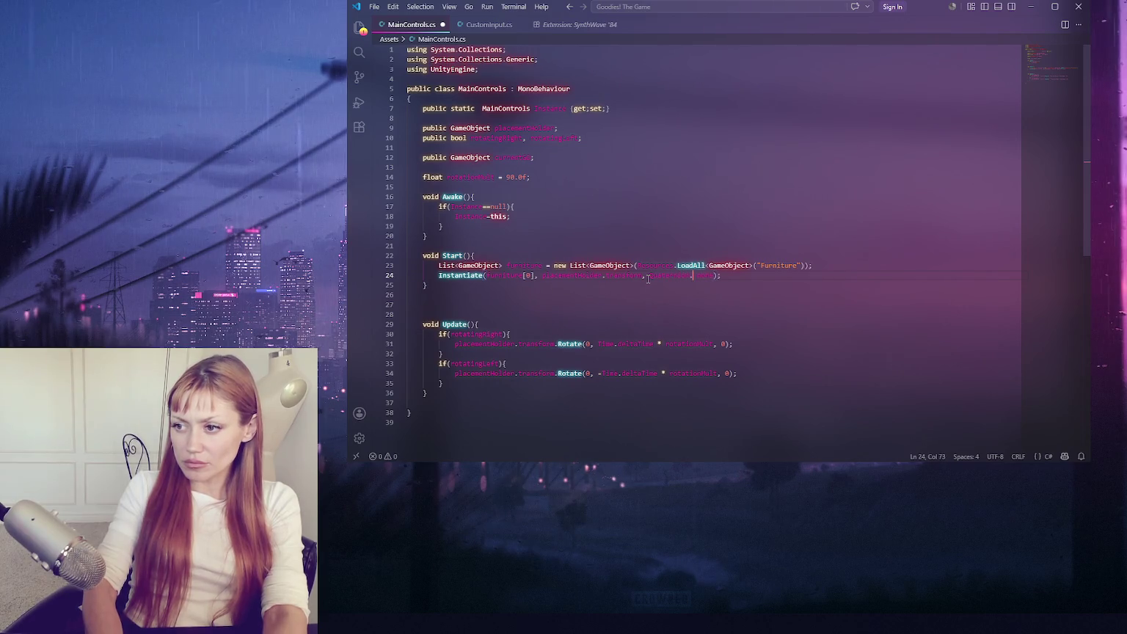
text(tation,)
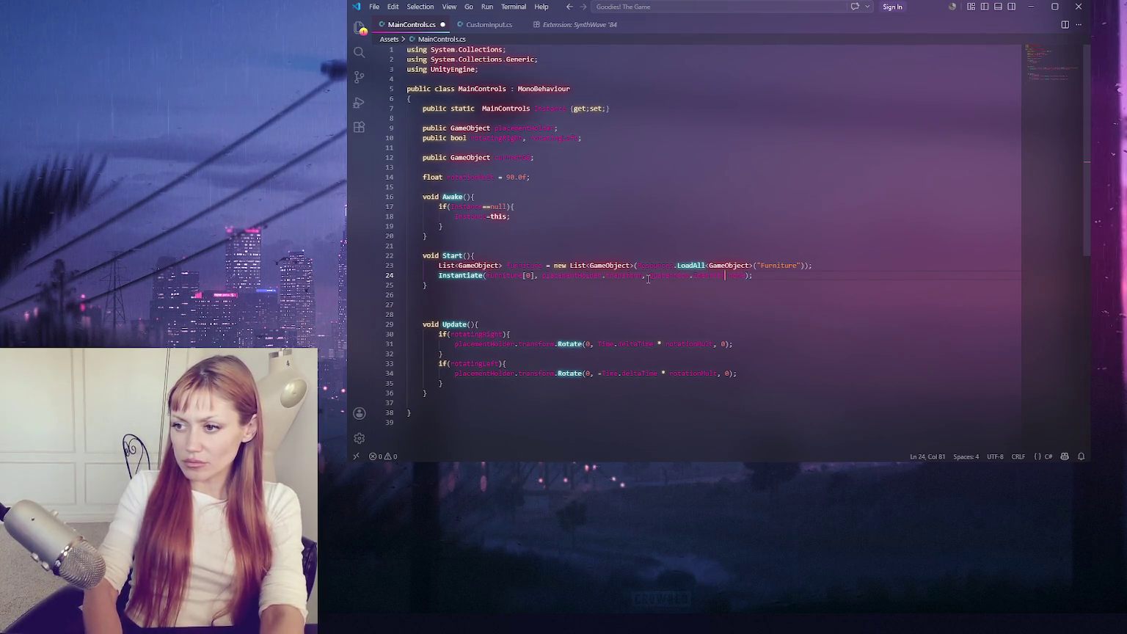
click(780, 274)
key(Return)
text(currentOb)
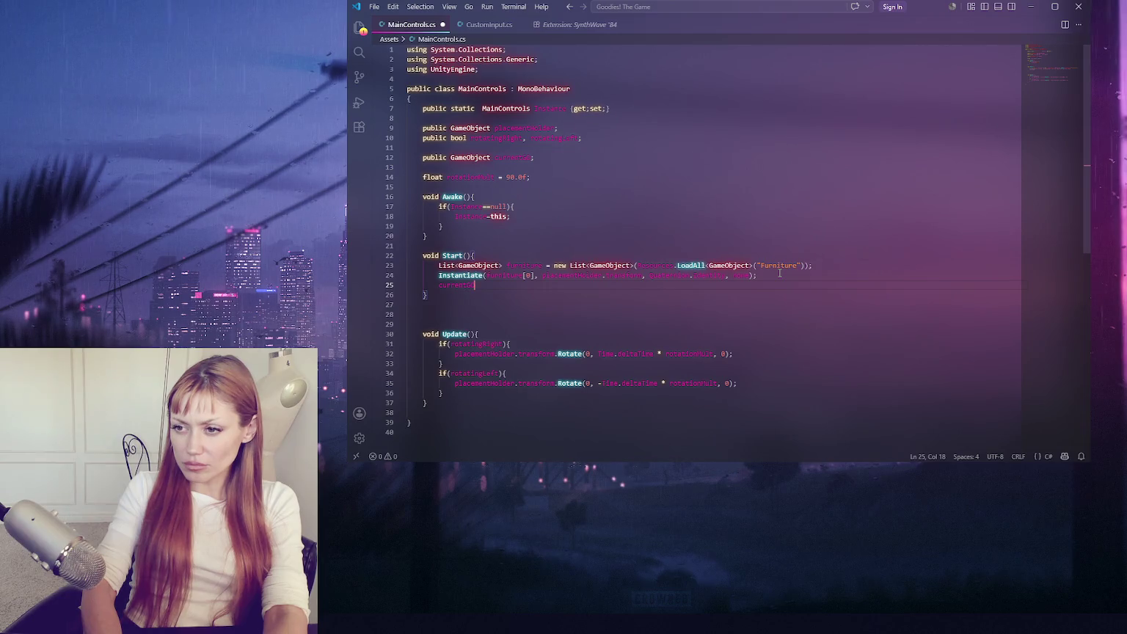
key(ctrl+BackSpace)
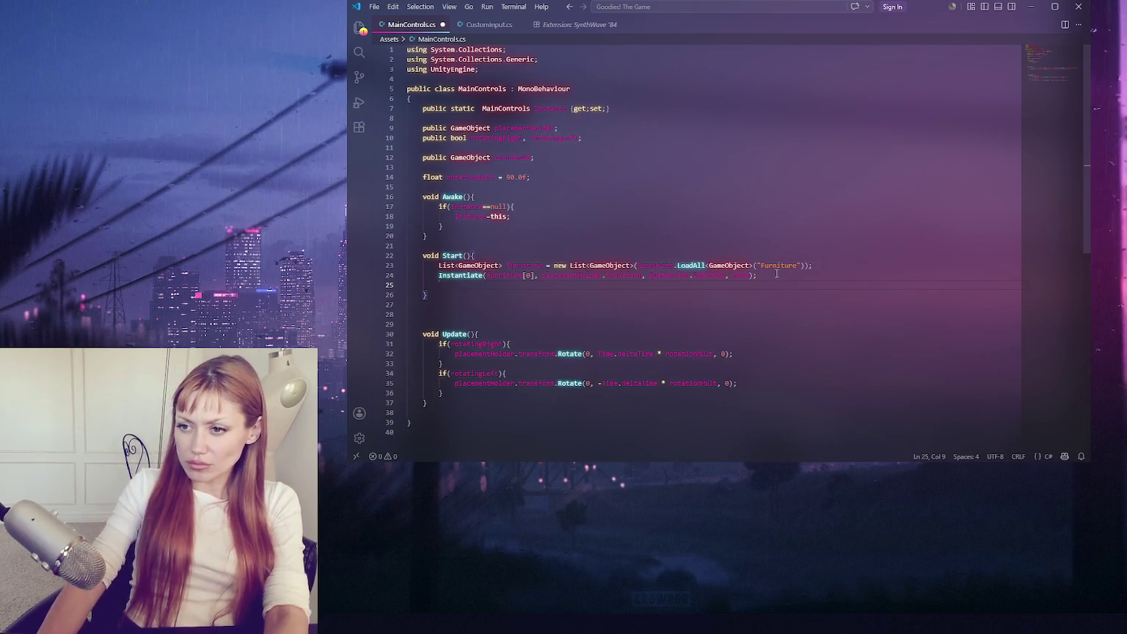
click(439, 275)
text(currentGO =)
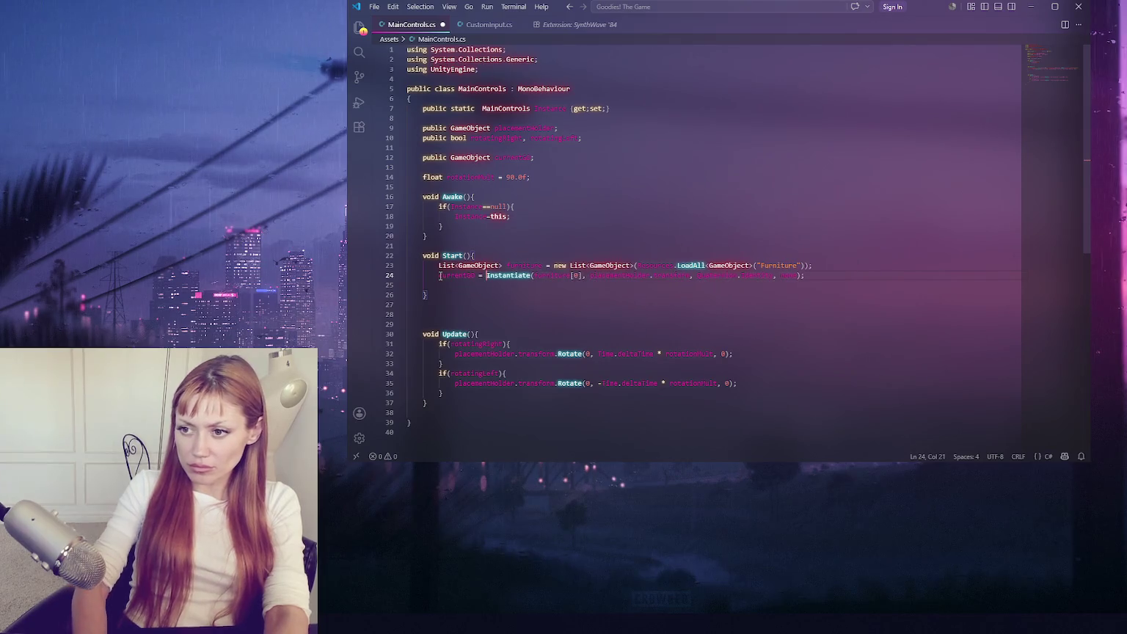
- Duplicate both Rotate lines and make the copies rotate currentGO instead of placementHolder
double_click(456, 275)
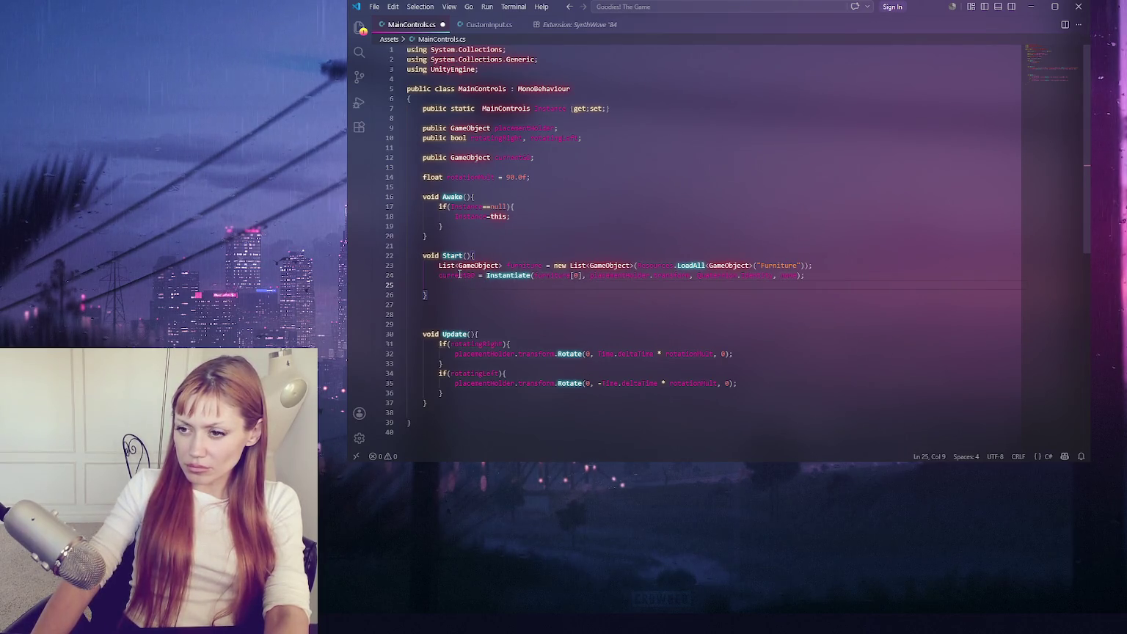
drag(769, 354, 782, 349)
key(ctrl+c)
click(778, 352)
key(ctrl+v)
drag(741, 393, 734, 384)
key(ctrl+c)
click(739, 394)
key(ctrl+v)
click(459, 276)
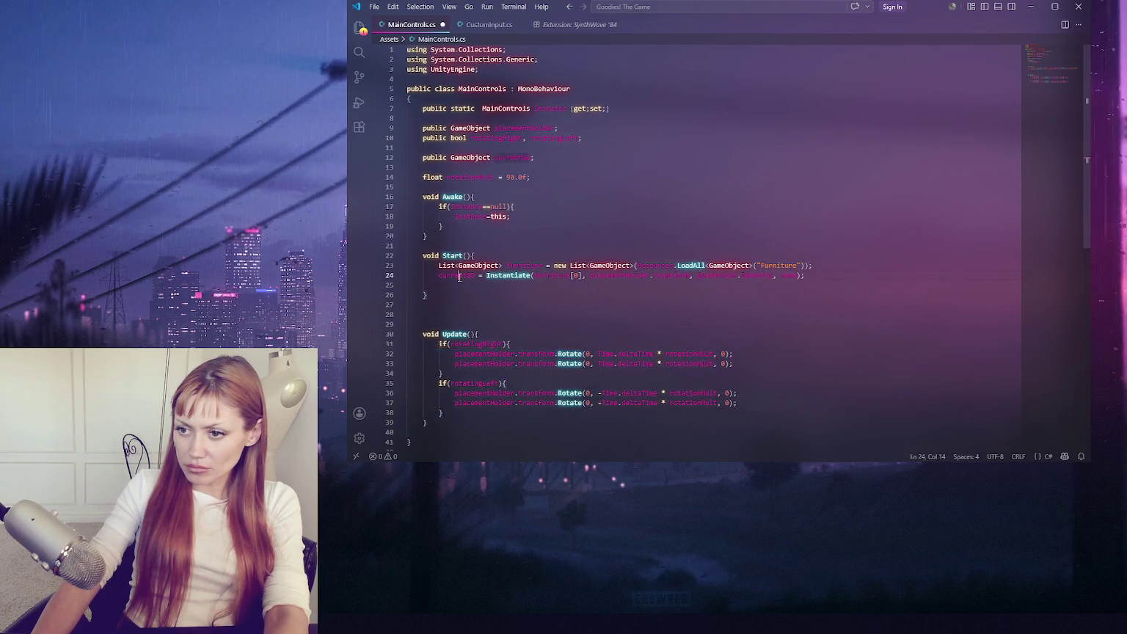
double_click(490, 364)
key(ctrl+v)
double_click(484, 403)
key(ctrl+v)
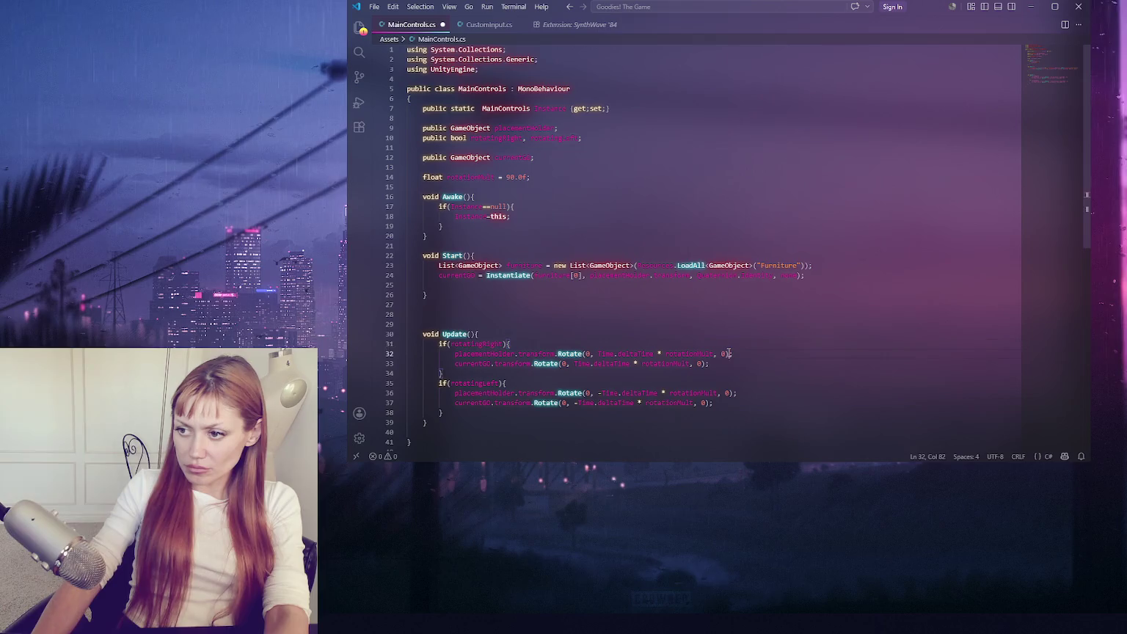
- Comment out the placementHolder right rotation, set currentGO.position from placementHolder, and save
click(728, 354)
key(ctrl+slash)
key(ctrl+slash)
click(740, 364)
key(Return)
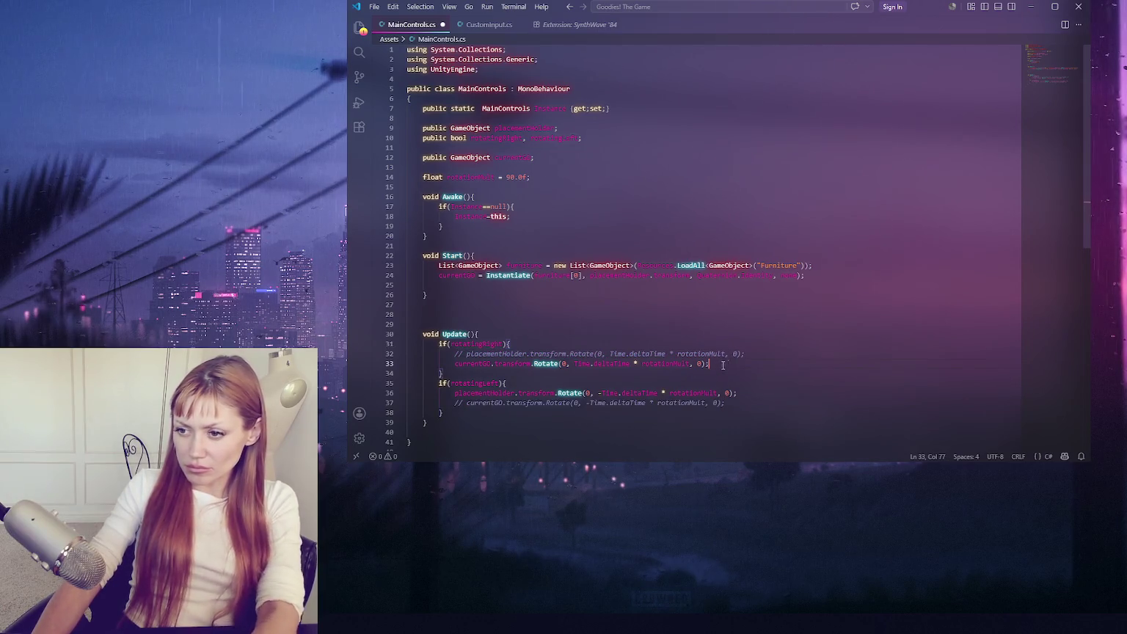
text(currentGO.position)
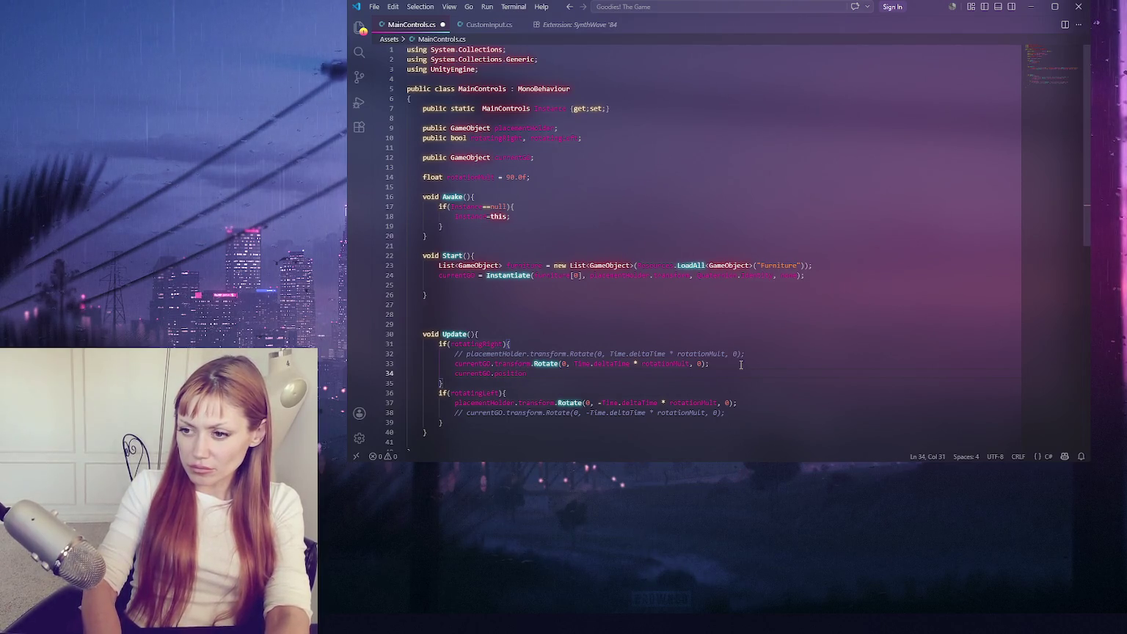
key(BackSpace)
key(BackSpace)
key(BackSpace)
key(ctrl+v)
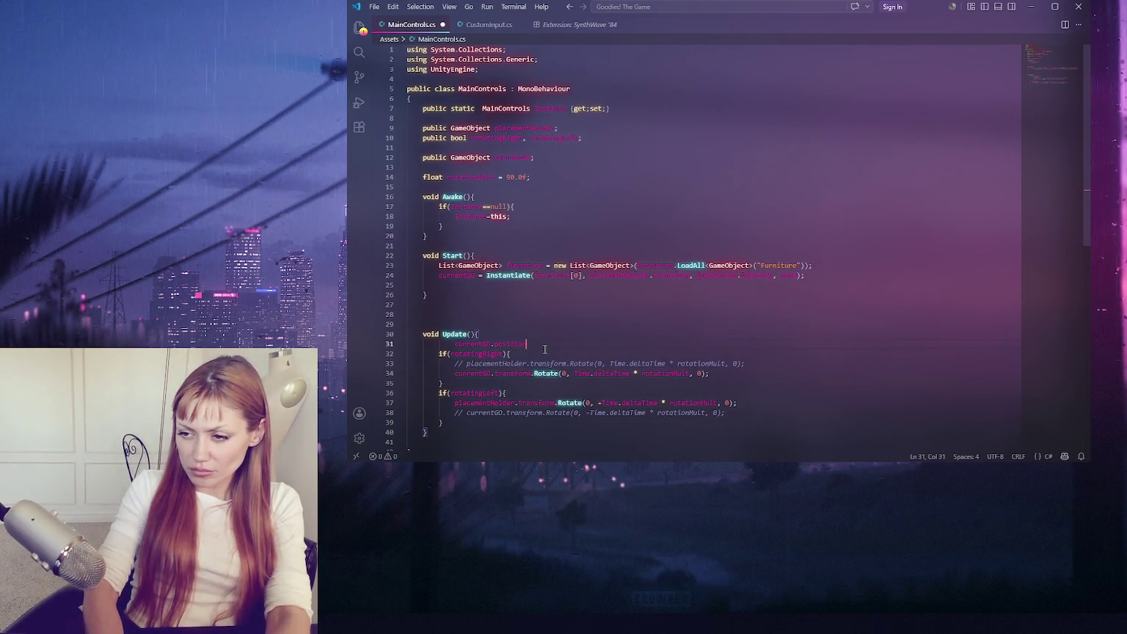
text( = )
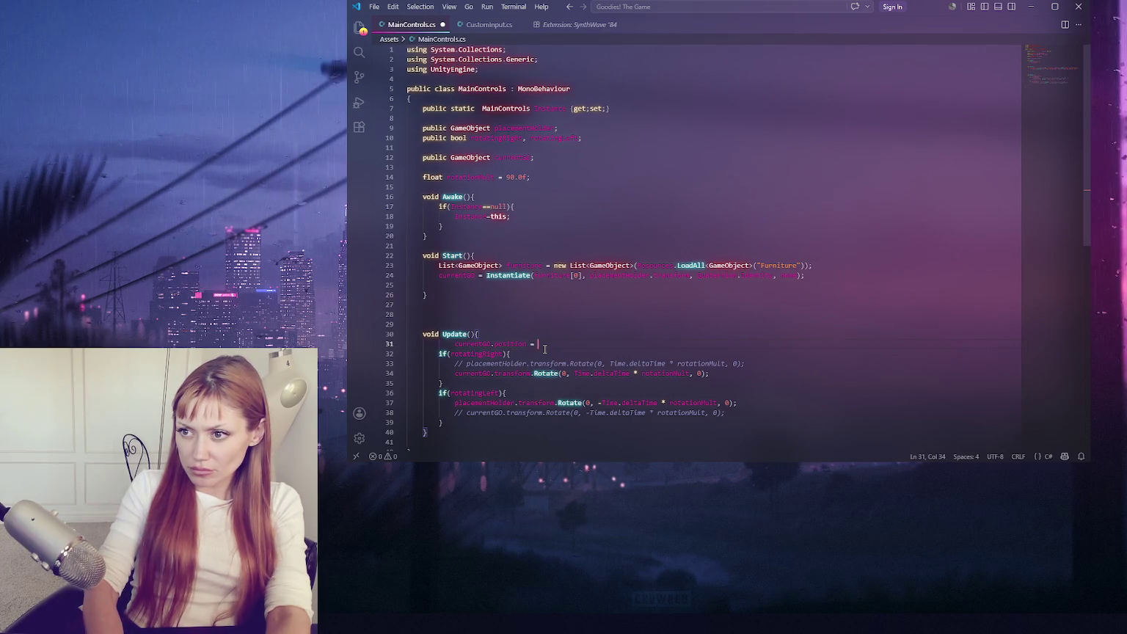
text(placementHolder;)
key(ctrl+s)
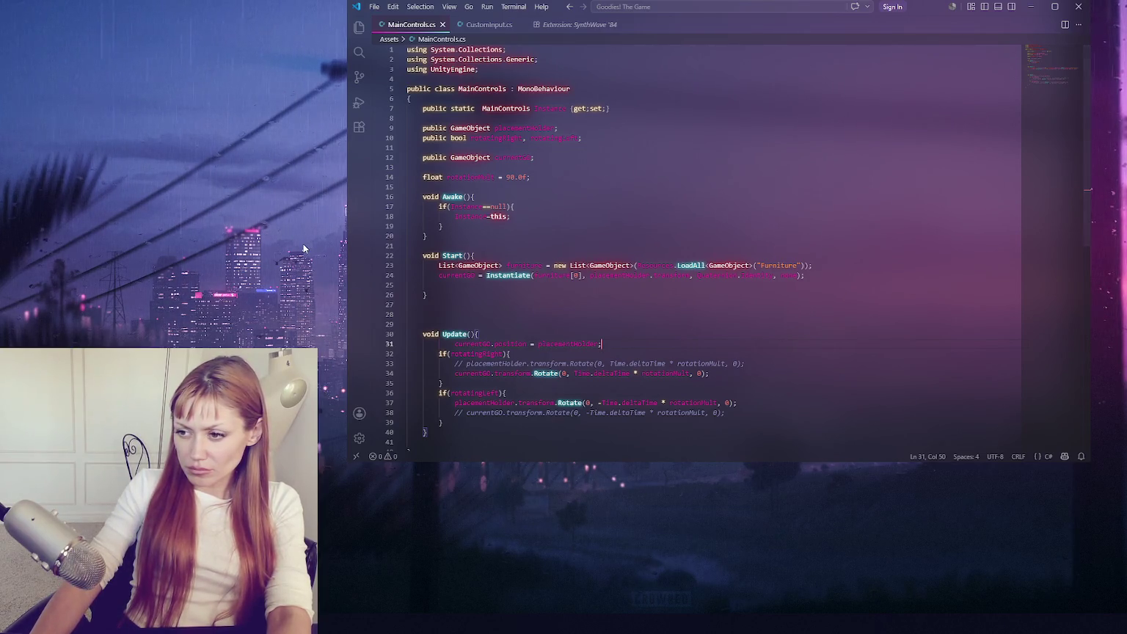
- Replace placementHolder with currentGO in the rotate-left line 37
click(476, 373)
double_click(503, 401)
key(ctrl+v)
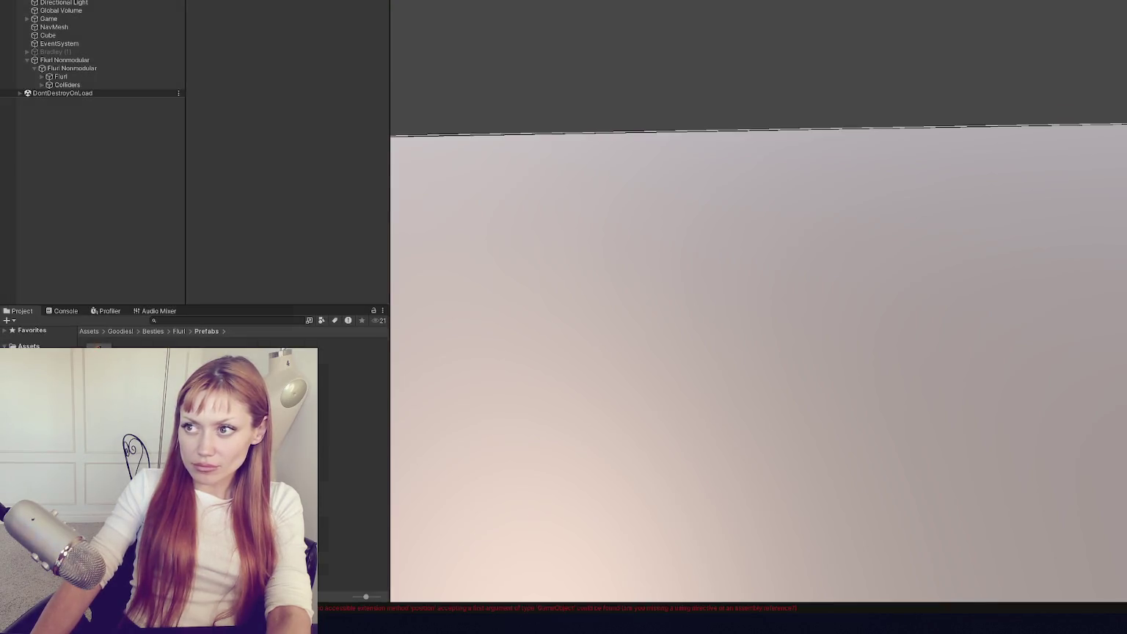
- Try Play, open the Console errors, and correct the misspelled Quaternion.identity on line 24
key(ctrl+p)
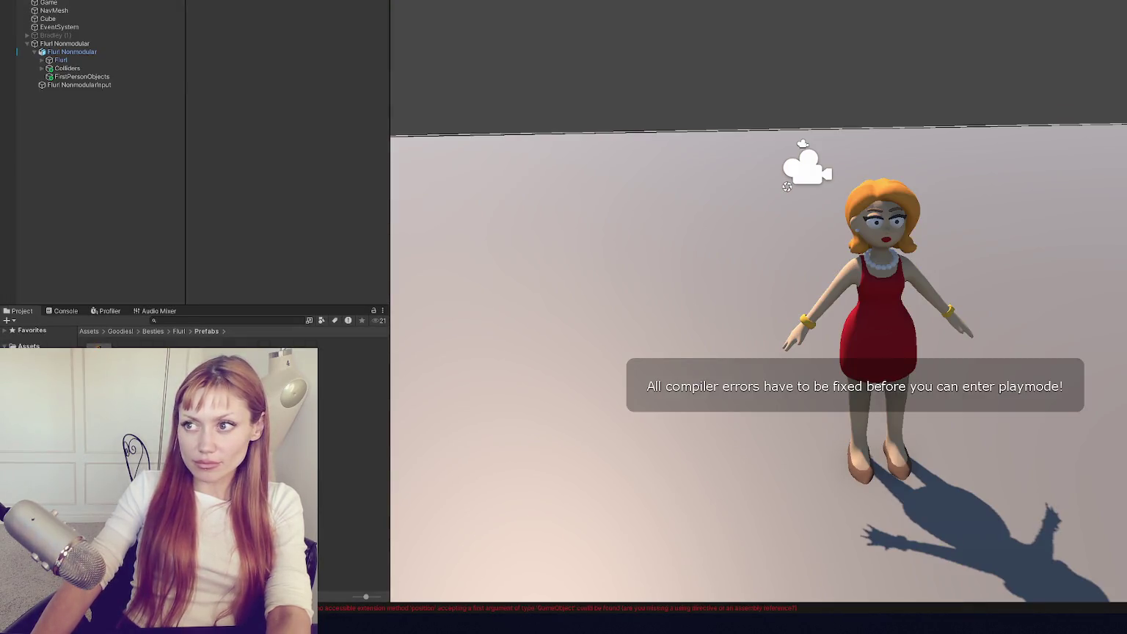
click(65, 310)
double_click(69, 334)
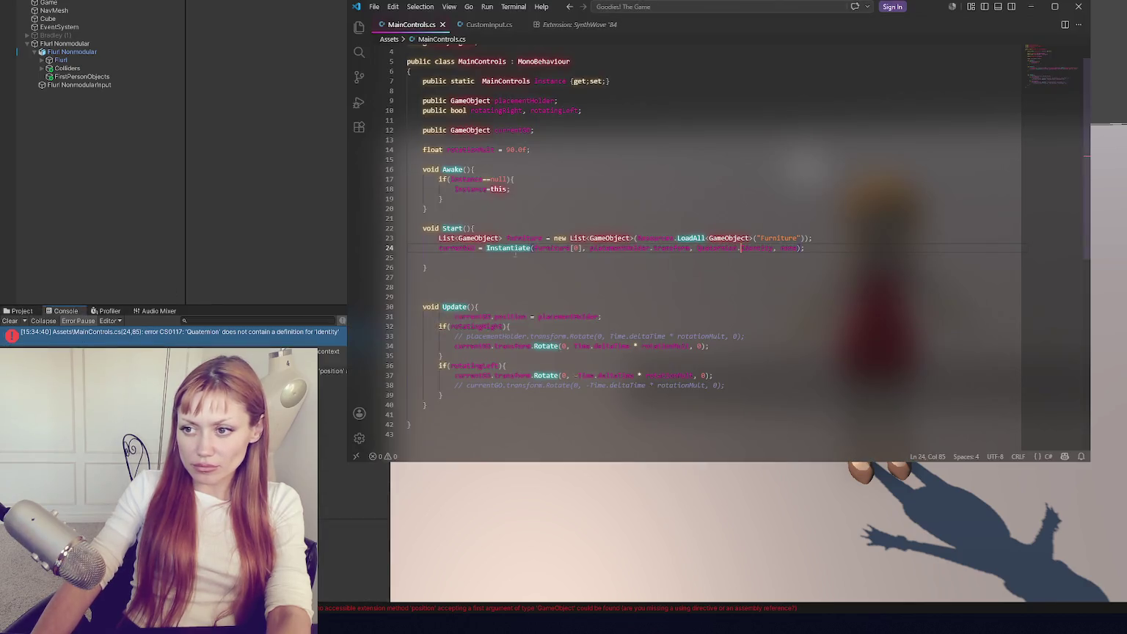
click(747, 248)
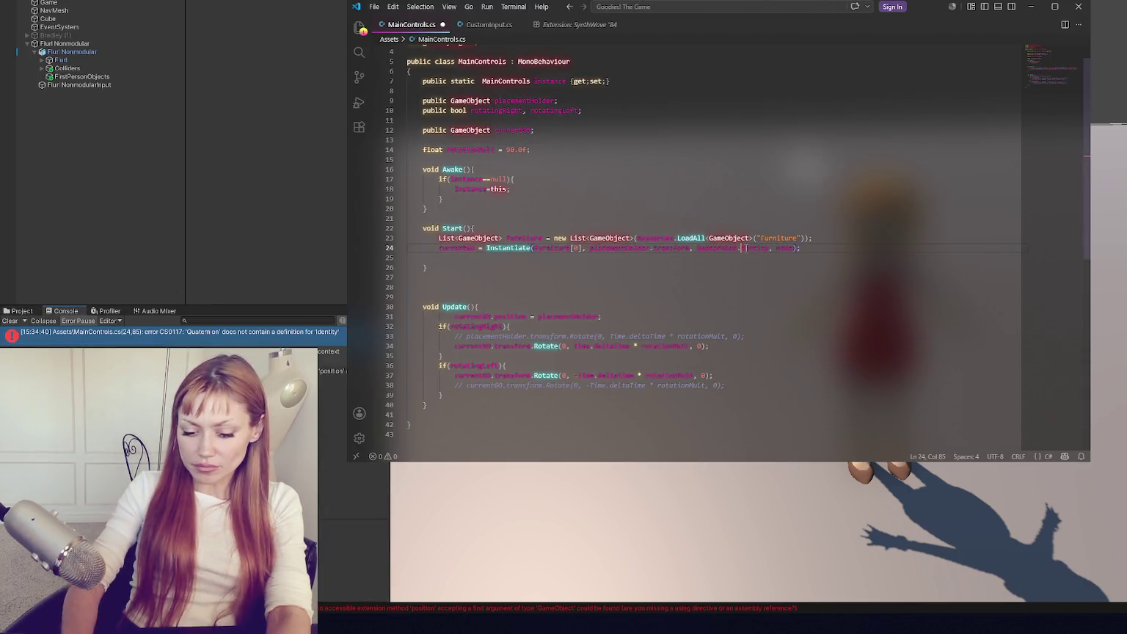
click(283, 239)
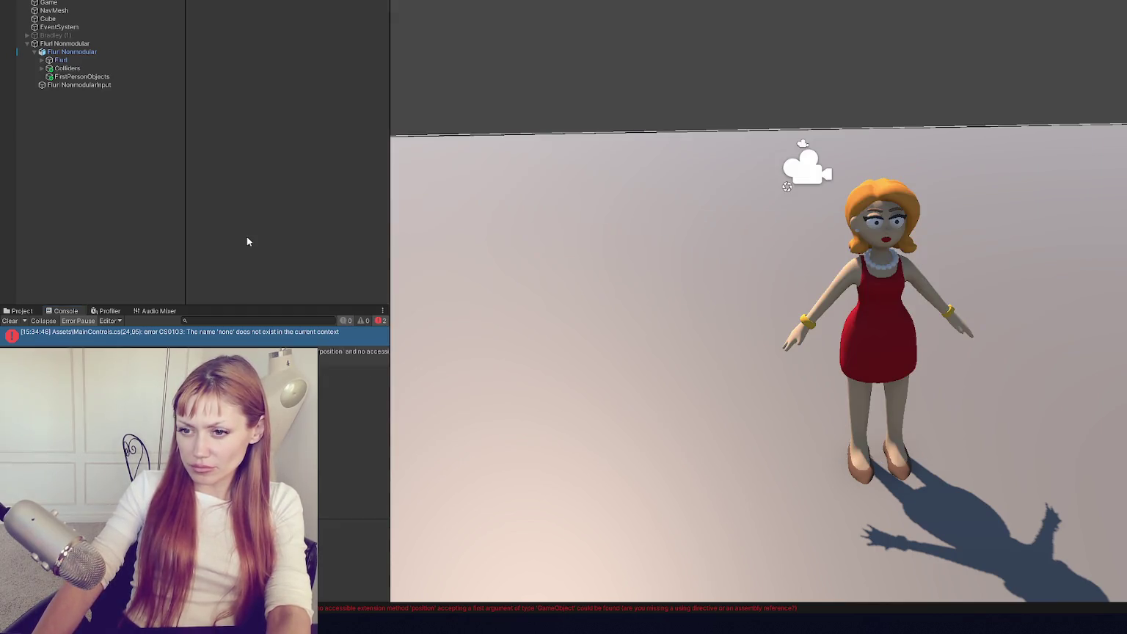
- Append .position to placementHolder.transform in the line 24 Instantiate call
double_click(248, 331)
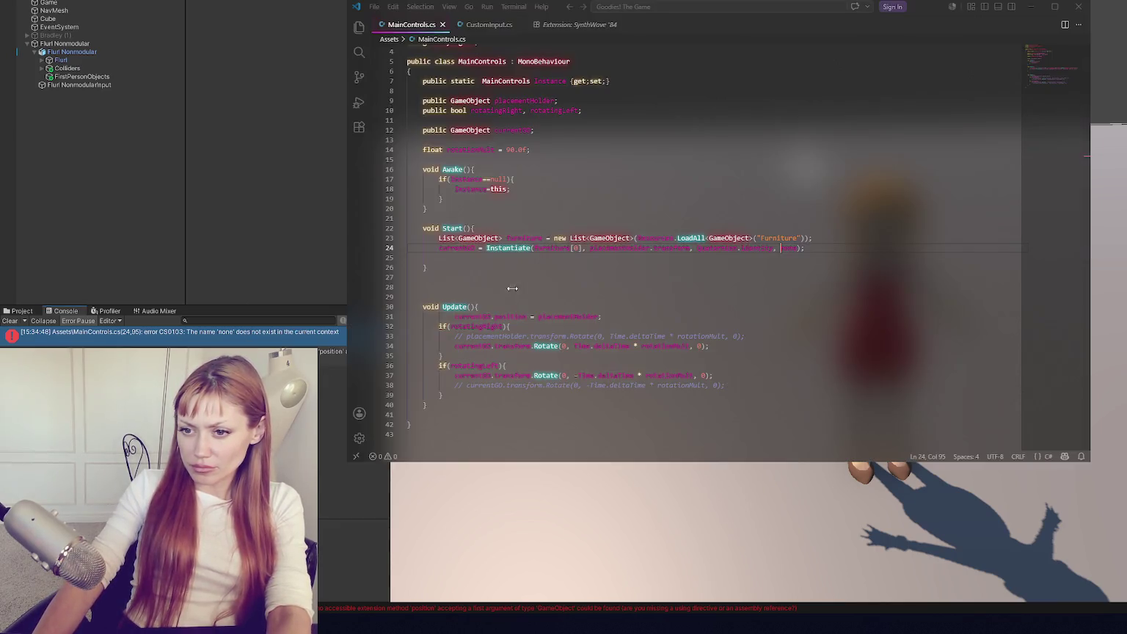
click(688, 249)
text(.position)
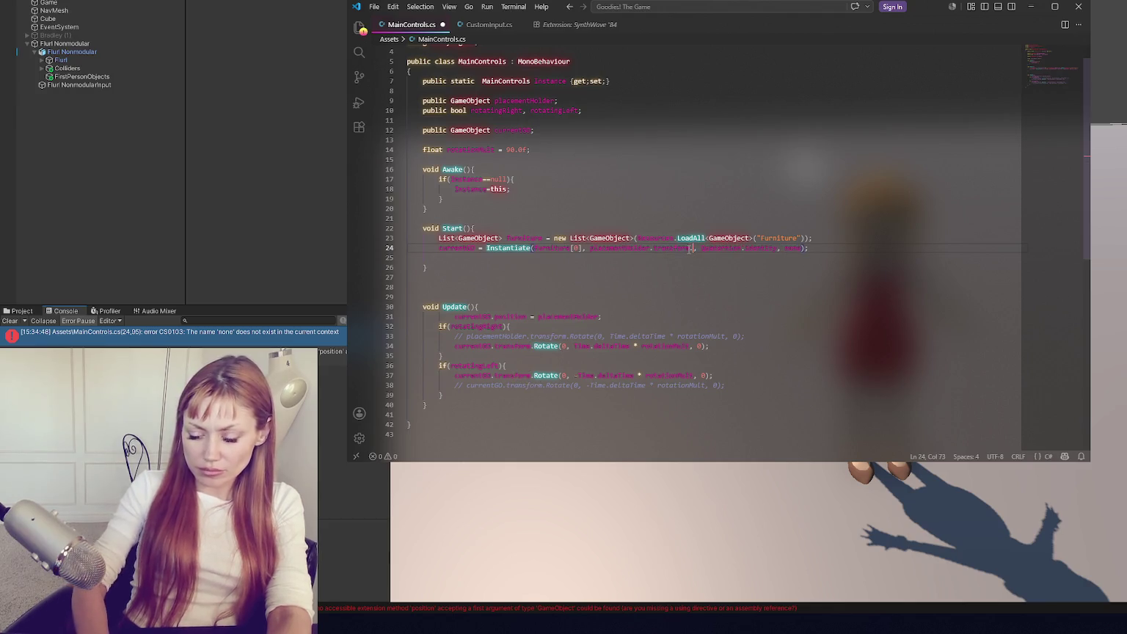
click(246, 241)
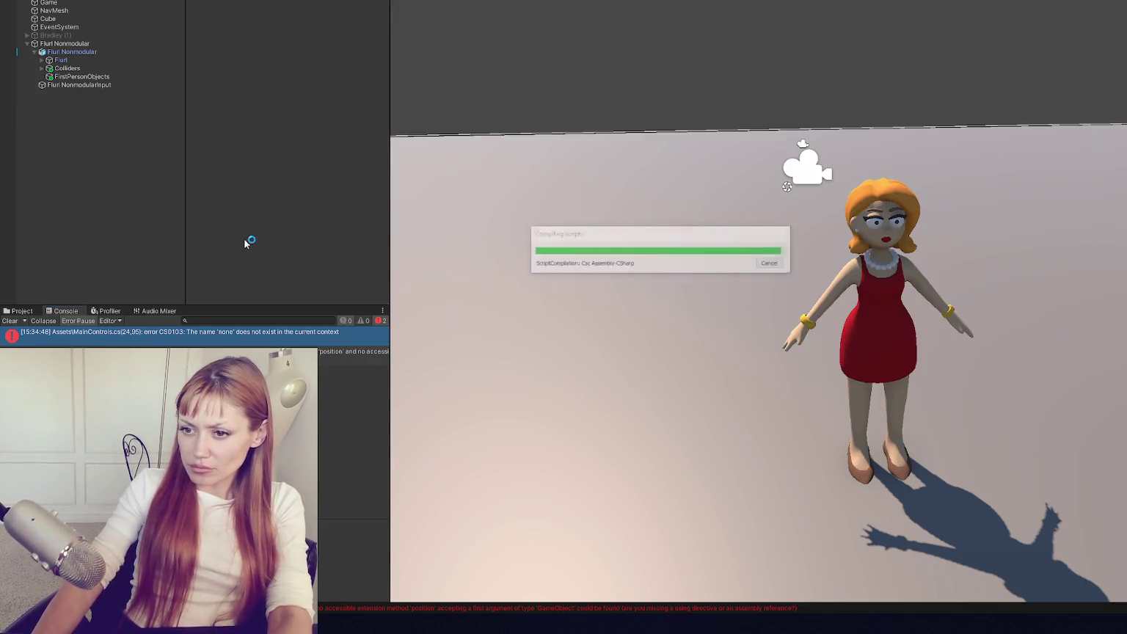
- Fix line 31 to use placementHolder.transform.position, save, and recompile in Unity
double_click(266, 336)
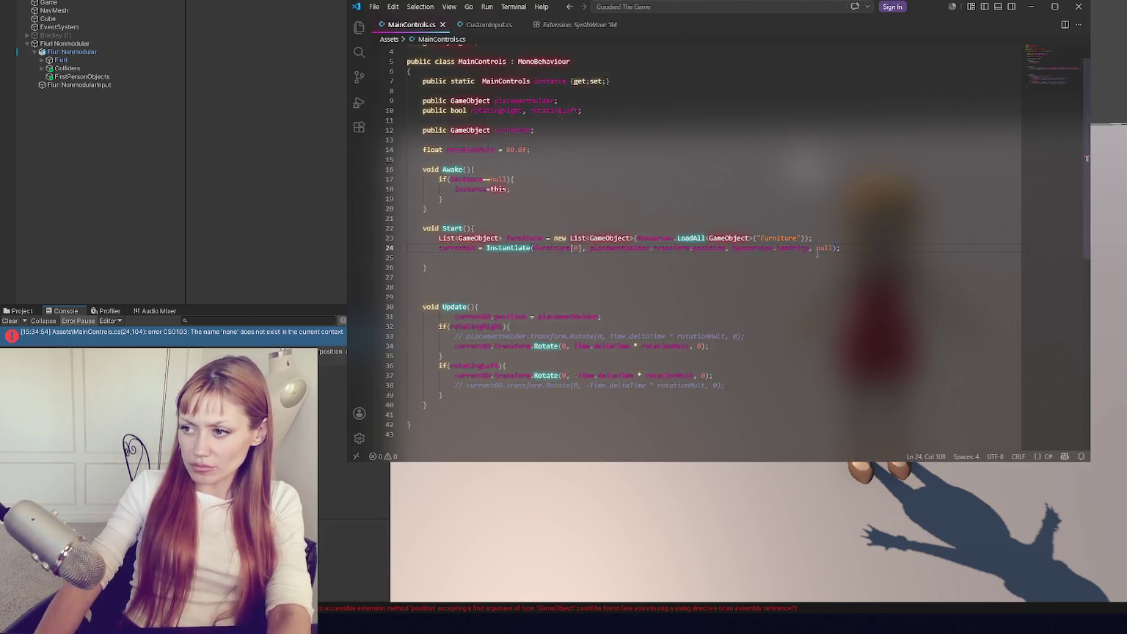
click(236, 230)
double_click(260, 336)
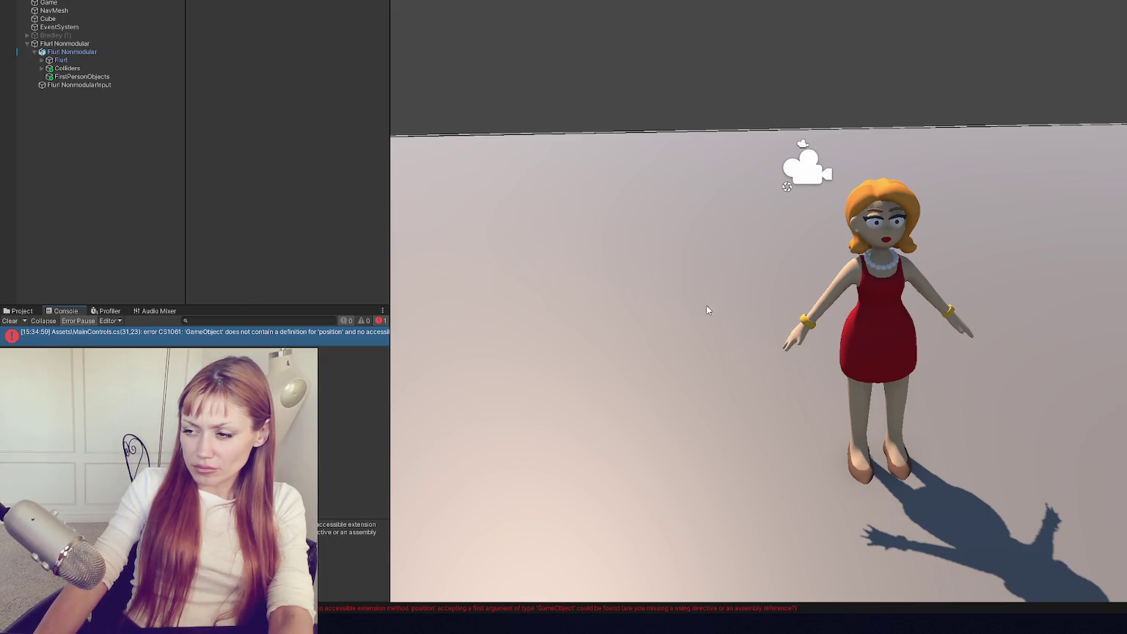
text(transform.position = placementHolder;)
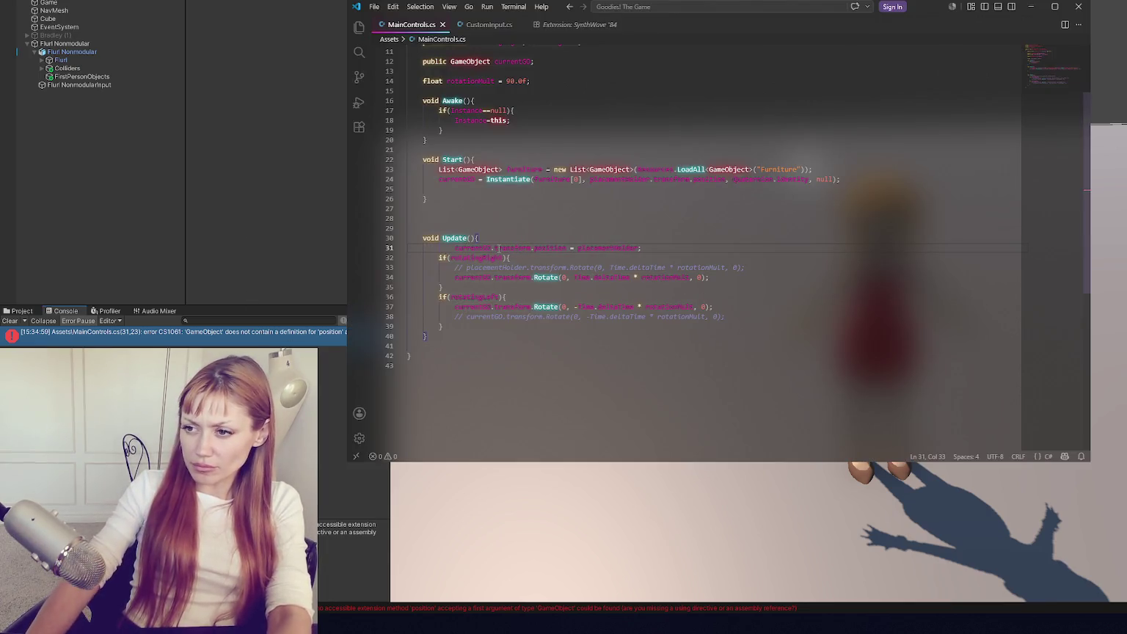
click(111, 201)
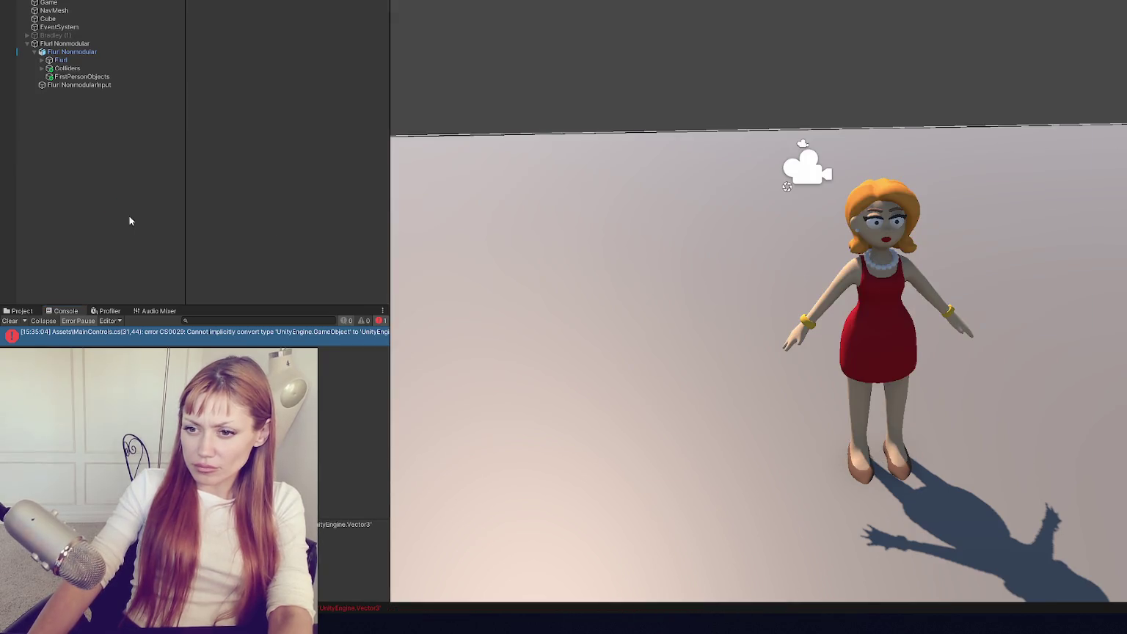
double_click(369, 334)
click(638, 248)
text(.transfo)
key(ctrl+s)
click(224, 294)
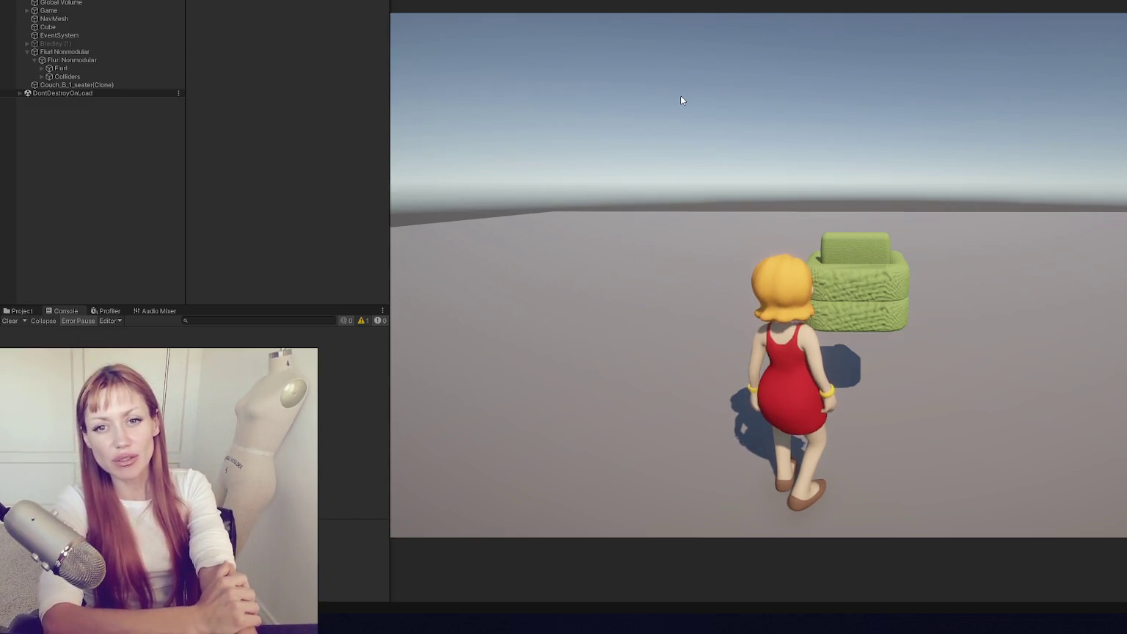
- Orbit the game camera to inspect the spawned green armchair, then return to the Update code
mouse_move(681, 100)
mouse_down()
mouse_move(782, 143)
mouse_move(1059, 139)
mouse_move(996, 127)
mouse_move(750, 152)
mouse_move(570, 141)
mouse_move(841, 166)
mouse_move(1100, 166)
mouse_move(491, 151)
mouse_move(1003, 141)
mouse_move(909, 139)
mouse_move(843, 81)
mouse_move(795, 78)
mouse_move(723, 134)
mouse_move(455, 111)
mouse_move(1016, 113)
mouse_move(561, 116)
mouse_move(945, 125)
mouse_move(888, 118)
mouse_up()
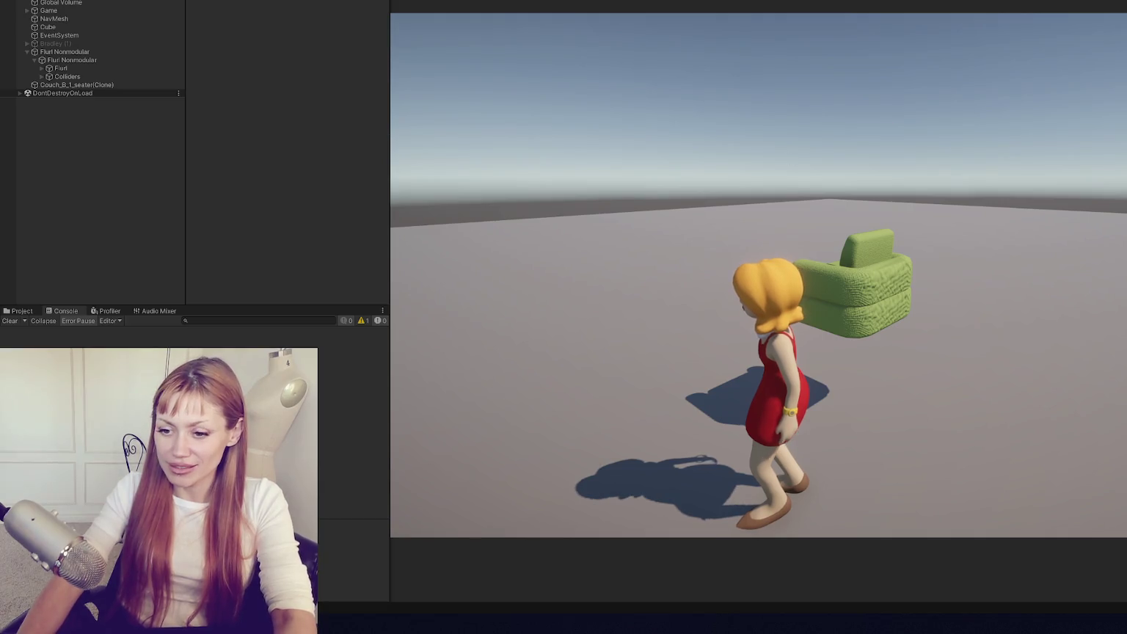
key(alt+Tab)
double_click(596, 277)
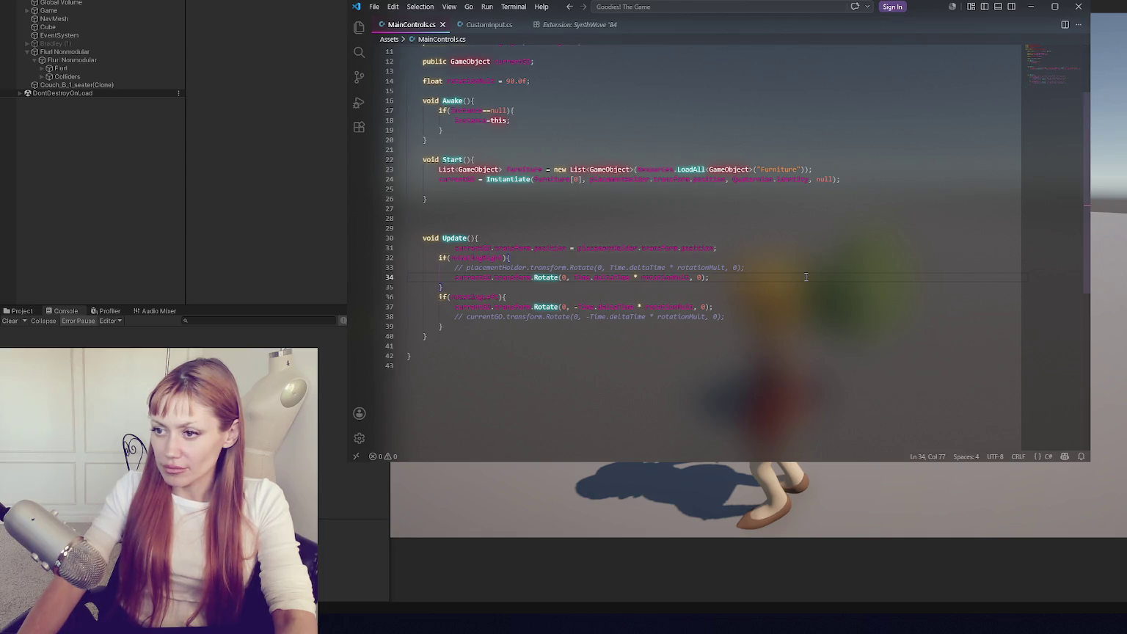
- Surround line 31's currentGO position statement with blank lines, comment it out, and save
click(455, 248)
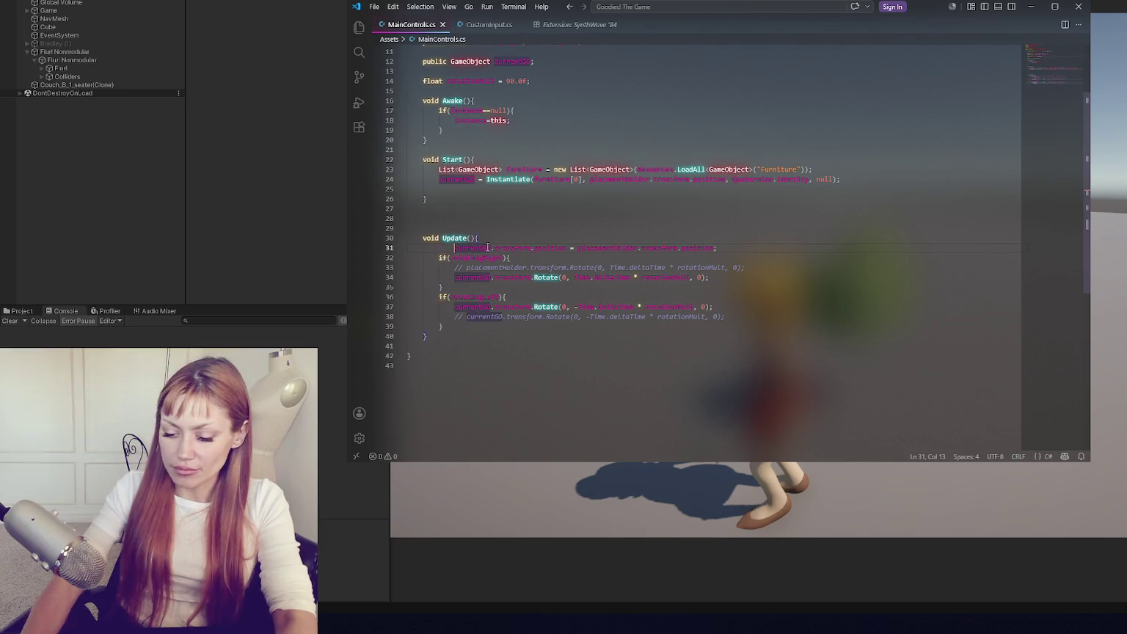
key(Return)
key(Up)
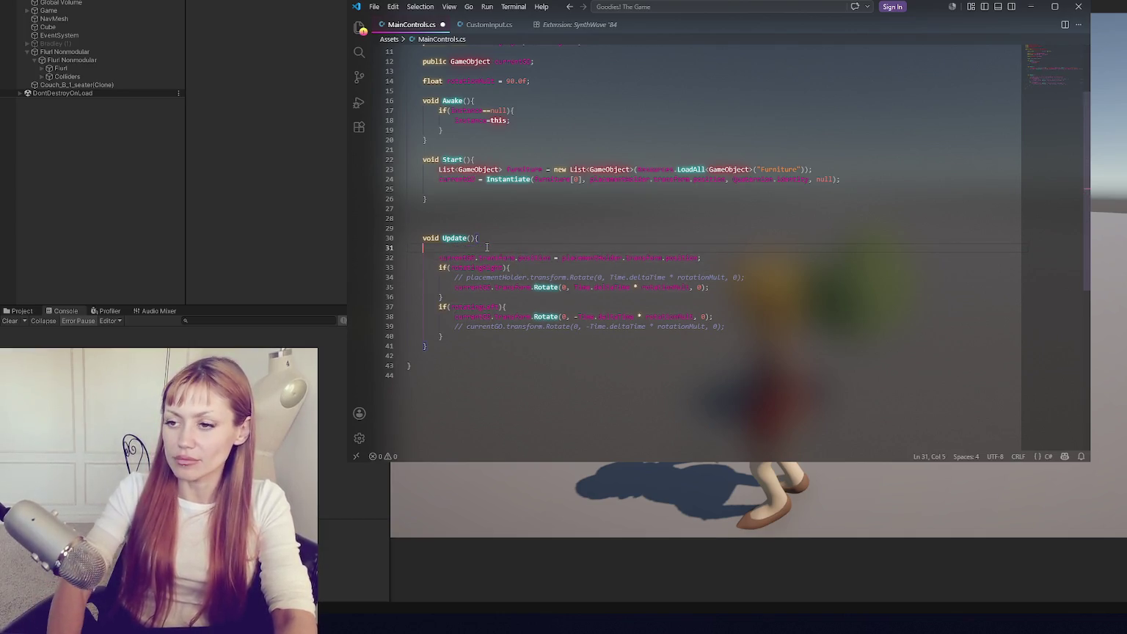
key(Return)
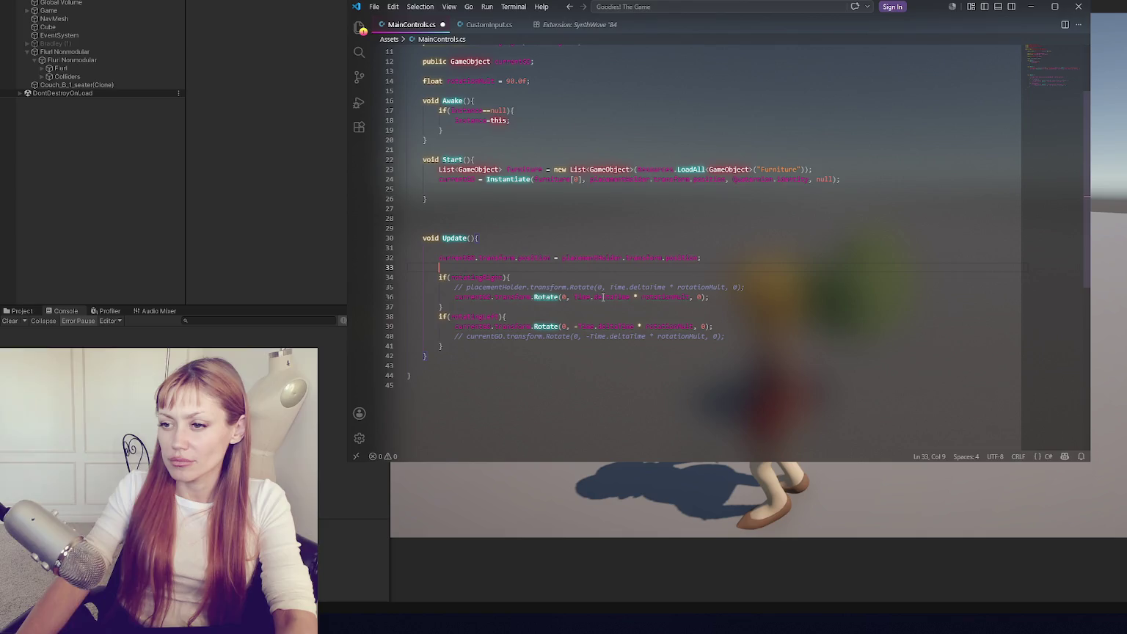
click(613, 258)
key(ctrl+slash)
key(ctrl+s)
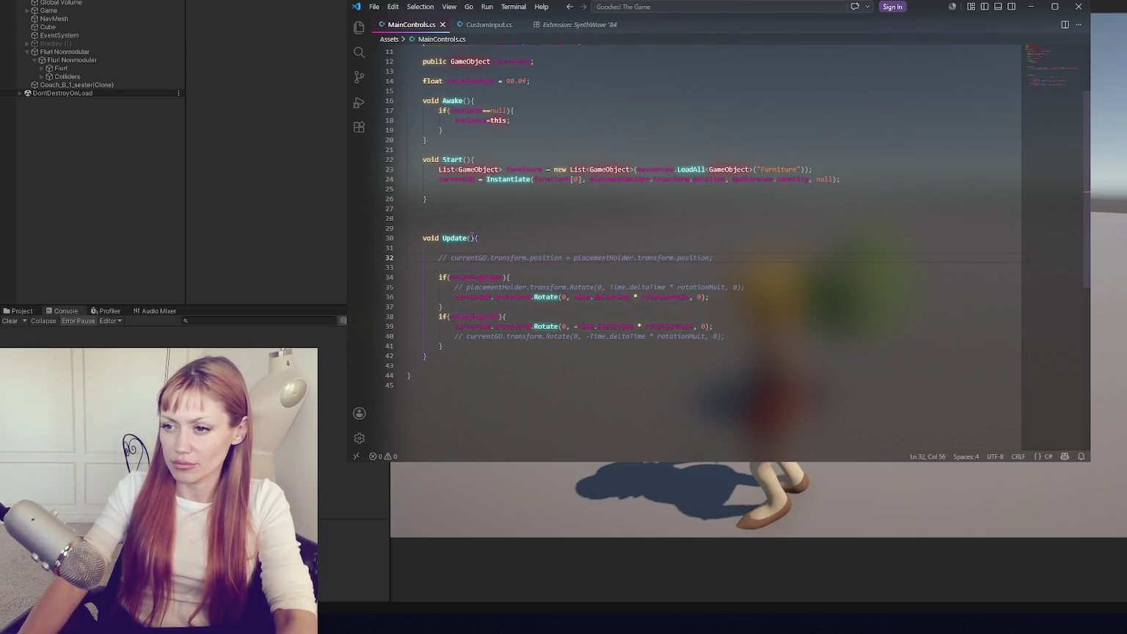
key(alt+Tab)
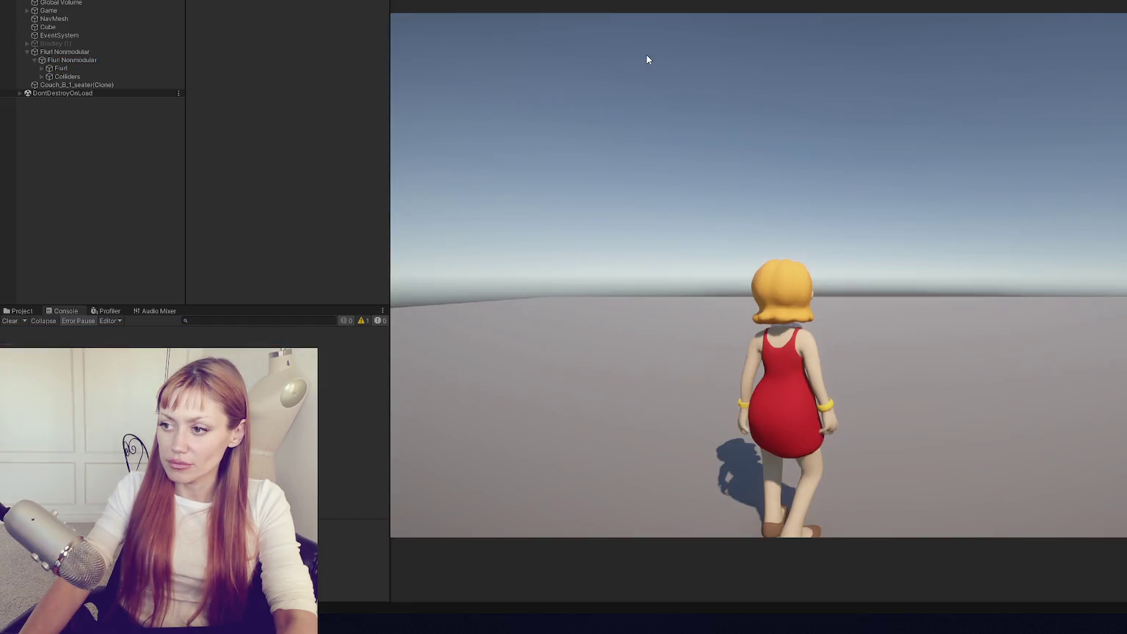
- Play-test the Game view to see the armchair stay put, then stop and return to VS Code
click(646, 59)
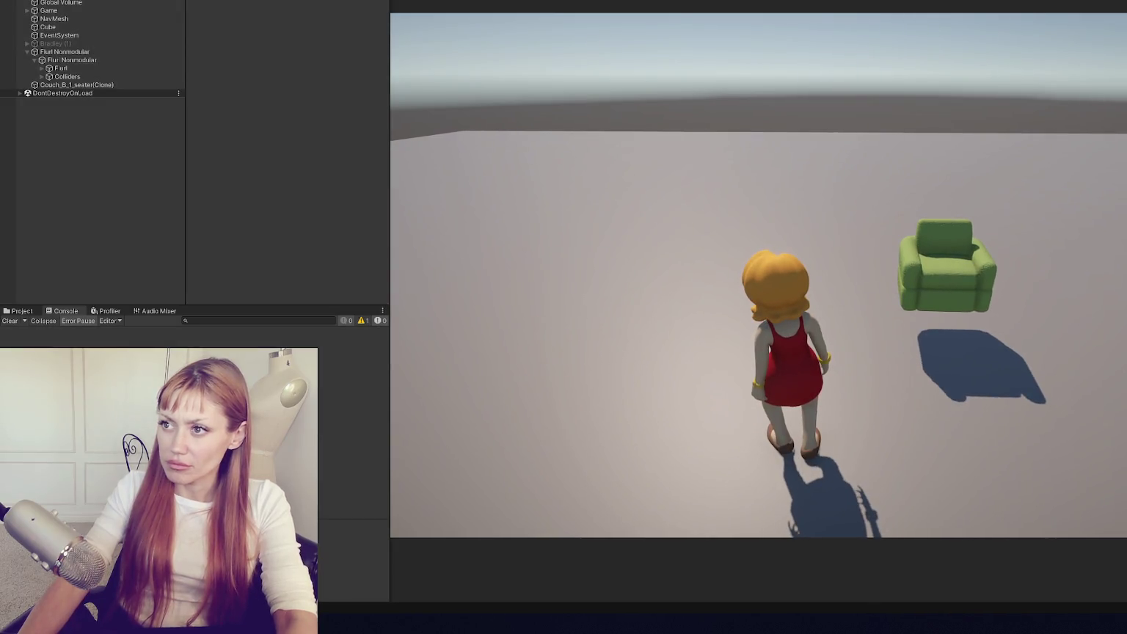
key(ctrl+p)
key(alt+Tab)
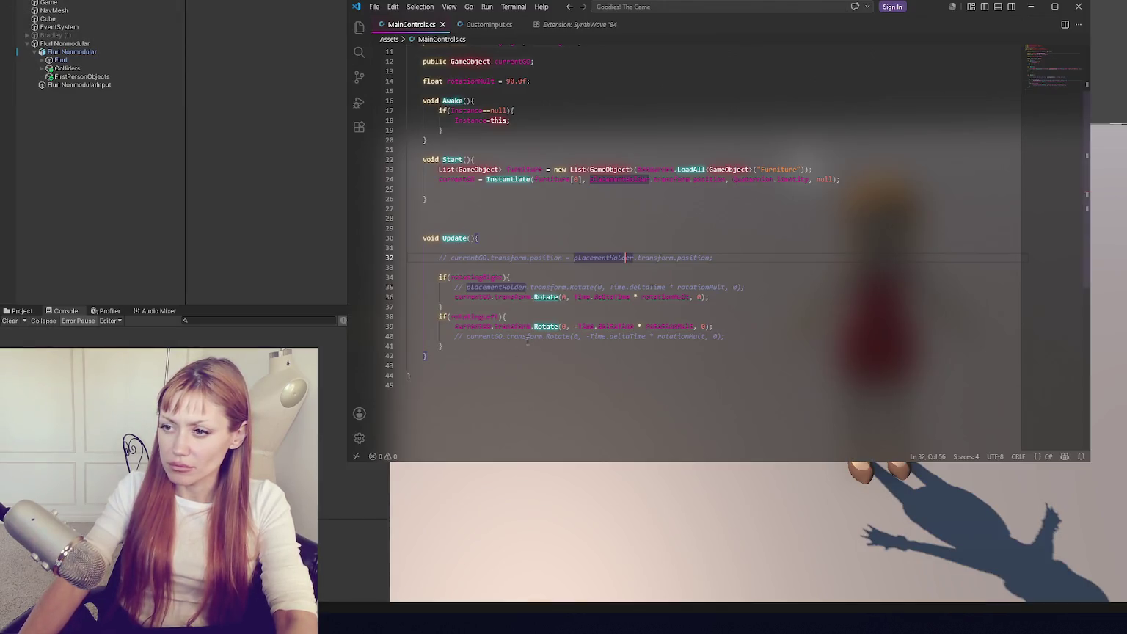